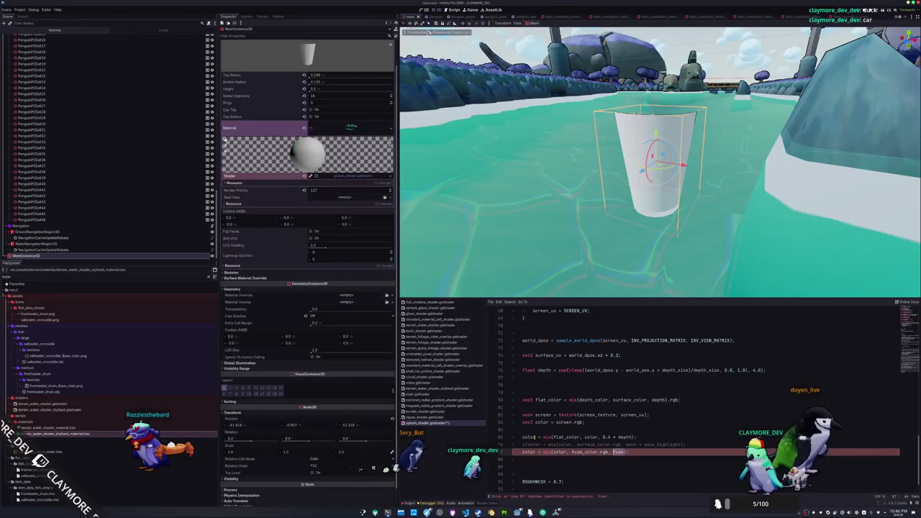
Step: Delete the commented-out wave highlight line from splash_shader.gdshader
scroll(524, 410, "up", 1)
scroll(524, 411, "up", 10)
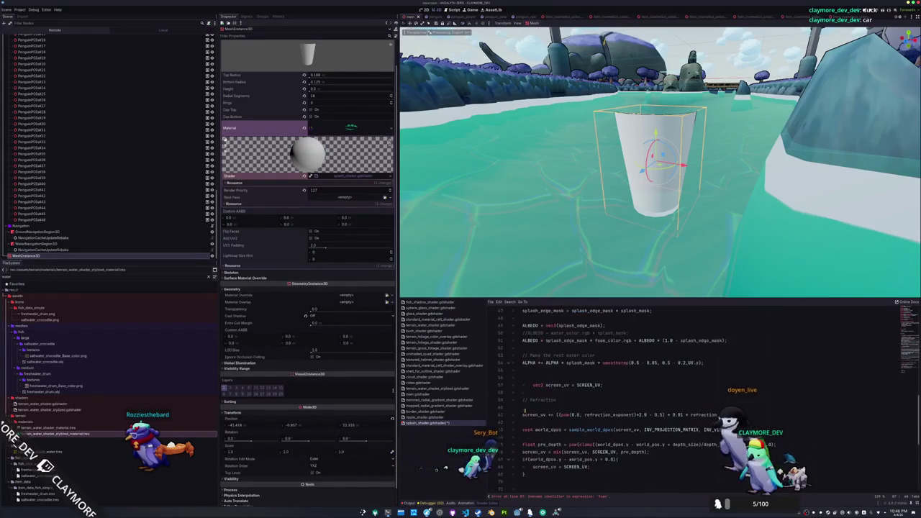
scroll(521, 404, "down", 12)
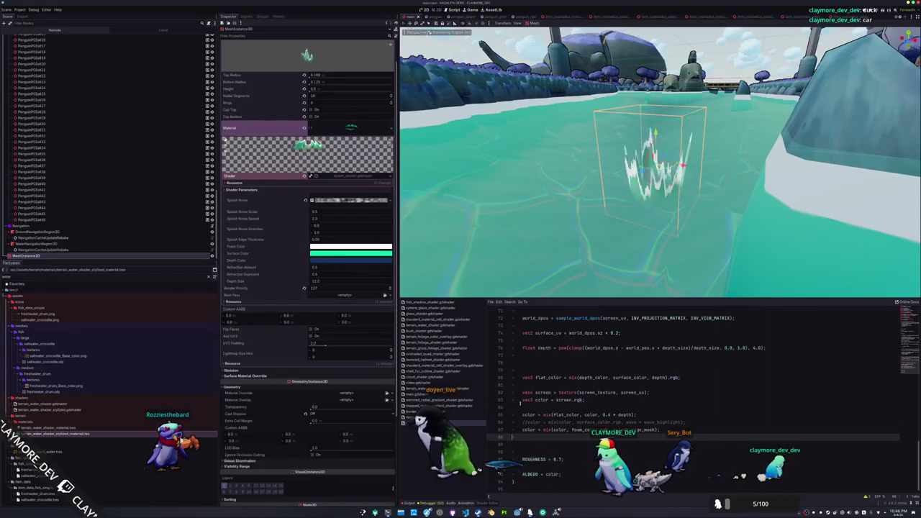
key("Up")
key("Up")
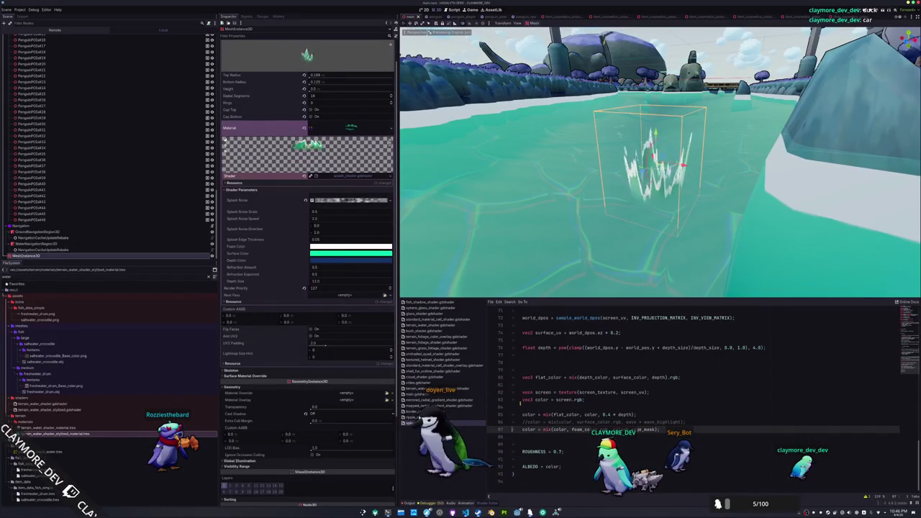
key("ctrl+shift+k")
Step: Remove the stray blank lines after the foam line and between flat_color and screen
key("Down")
key("BackSpace")
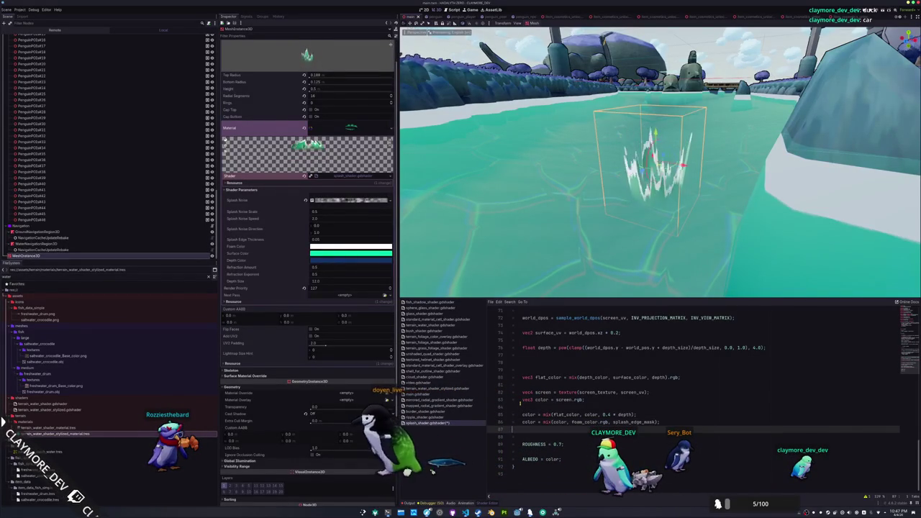
key("Up")
key("Up")
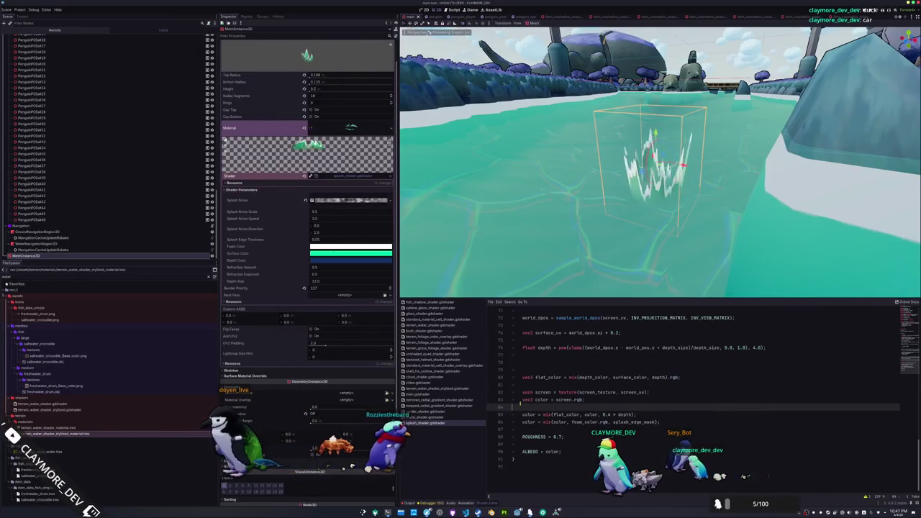
key("Up")
key("Up")
key("Up")
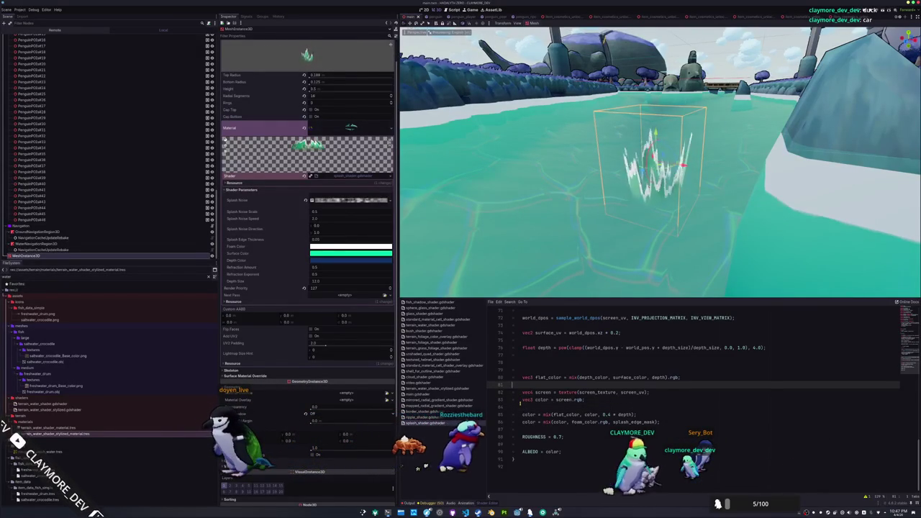
key("BackSpace")
key("Up")
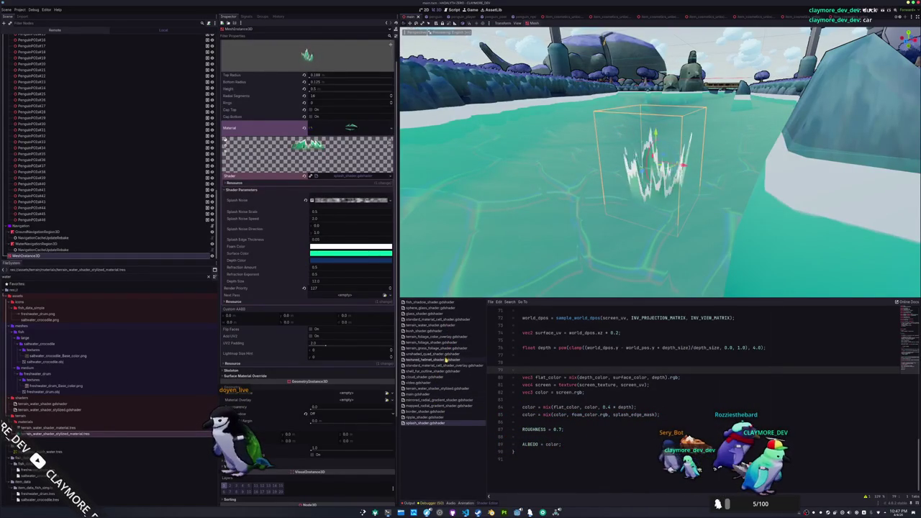
left_click(439, 389)
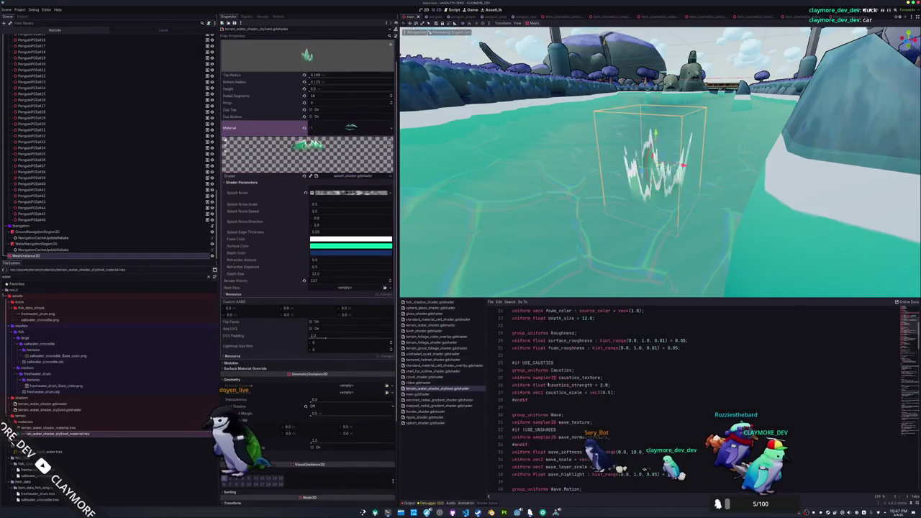
Step: Review the terrain water shader, then return to the splash shader near the flat_color and depth lines
scroll(566, 363, "down", 10)
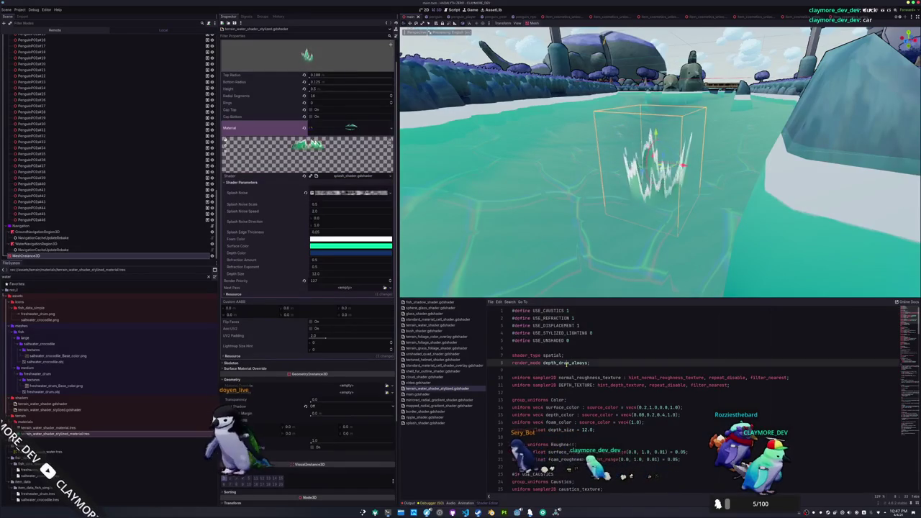
scroll(554, 392, "down", 10)
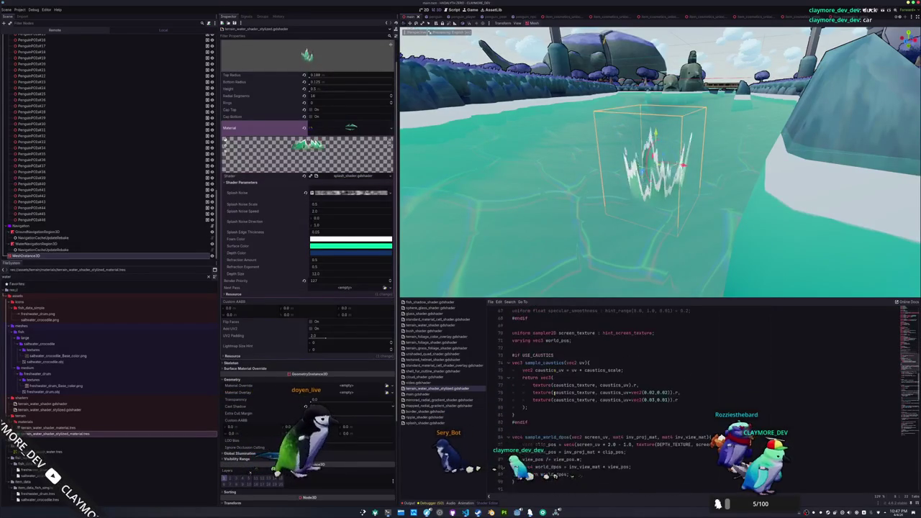
scroll(533, 429, "down", 5)
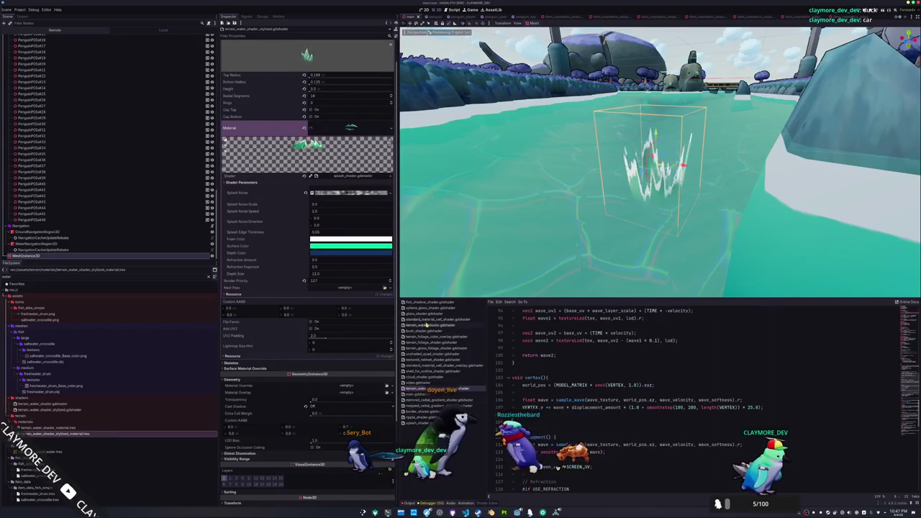
left_click(421, 423)
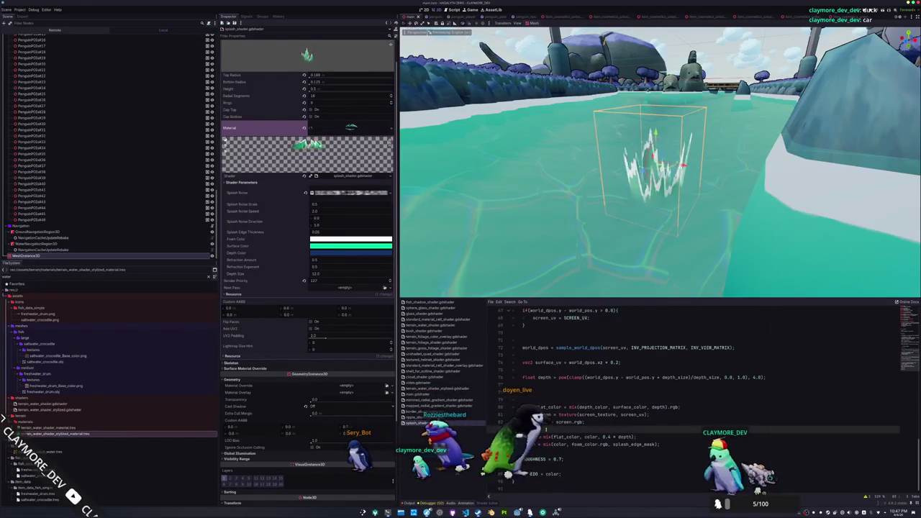
left_click(530, 436)
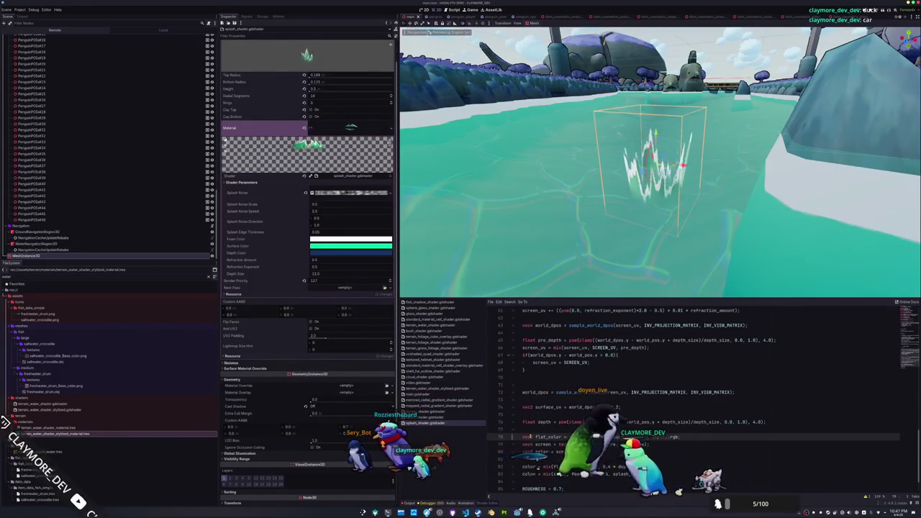
left_click(526, 417)
left_click(530, 399)
Step: Step up through the splash shader's blank lines past world_dpos, pre_depth and the refraction code
scroll(530, 399, "up", 2)
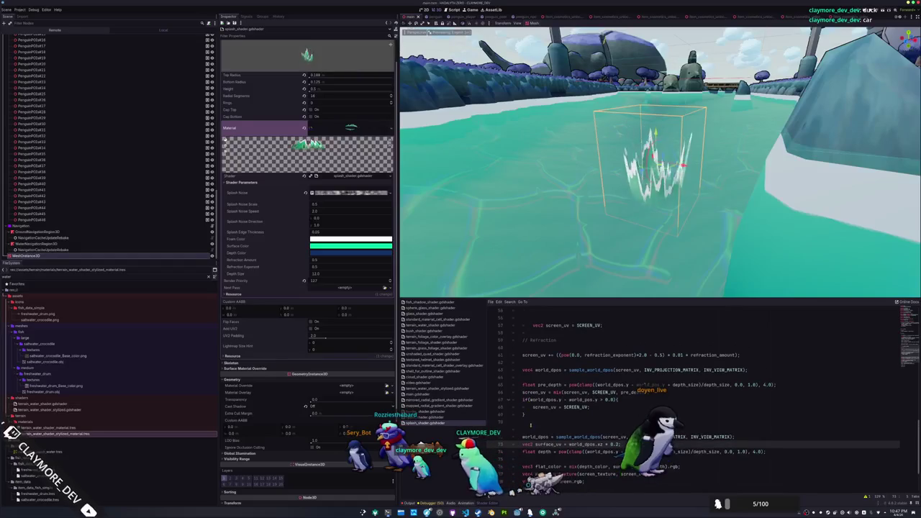
left_click(523, 421)
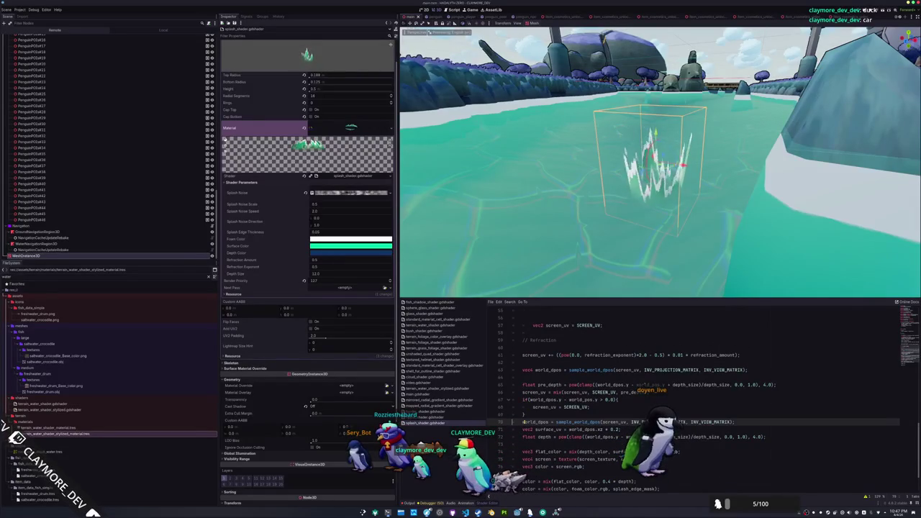
scroll(523, 421, "up", 3)
left_click(522, 399)
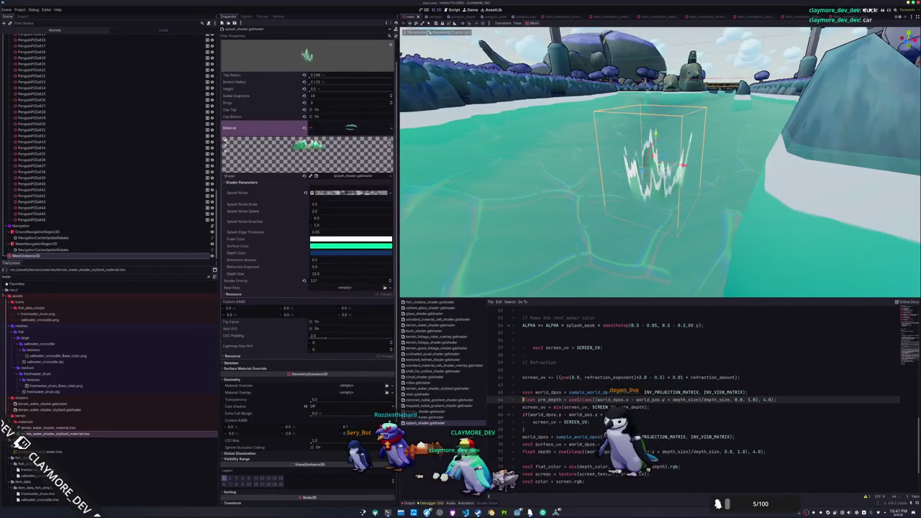
left_click(523, 386)
scroll(557, 399, "up", 3)
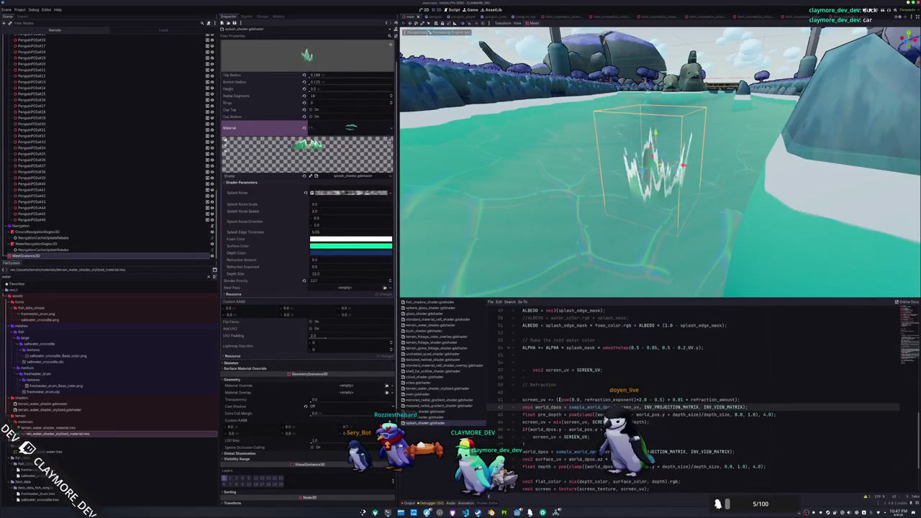
scroll(509, 404, "up", 3)
left_click(525, 415)
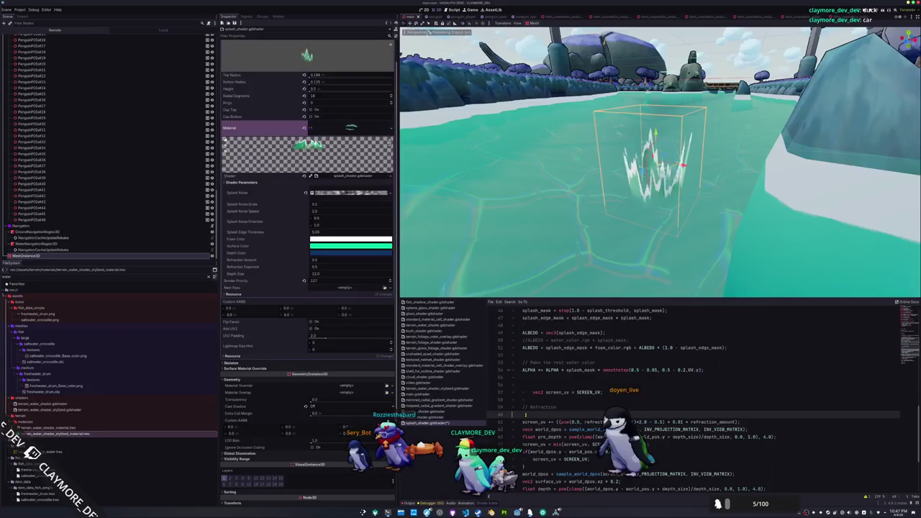
left_click(530, 400)
left_click(530, 392)
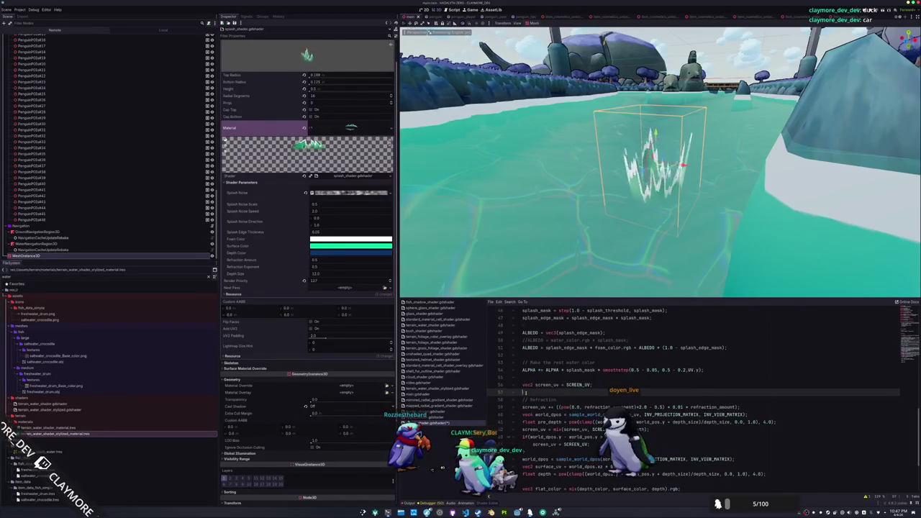
scroll(528, 388, "up", 3)
left_click(525, 422)
Step: Delete the water colour comment and the commented ALBEDO splash-mask line above ALPHA
left_click(510, 400)
key("ctrl+shift+k")
key("ctrl+shift+k")
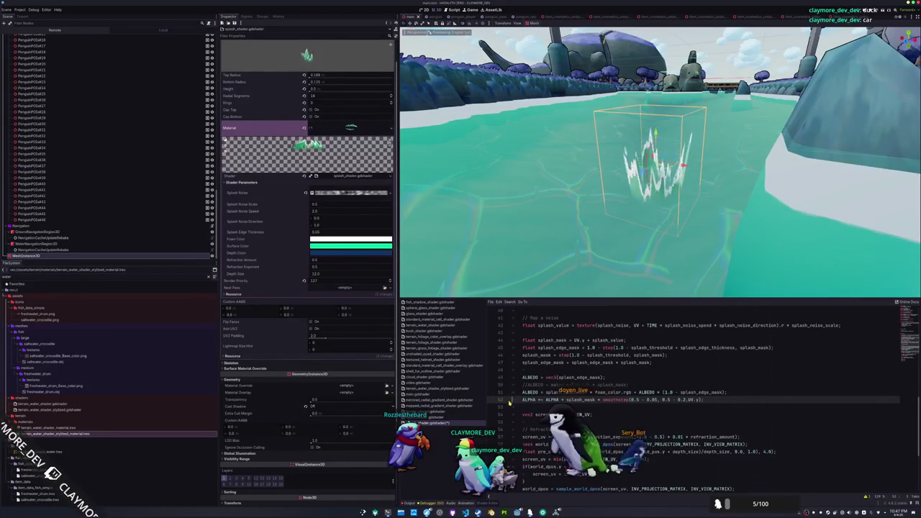
key("Up")
key("shift+End")
key("BackSpace")
key("ctrl+shift+k")
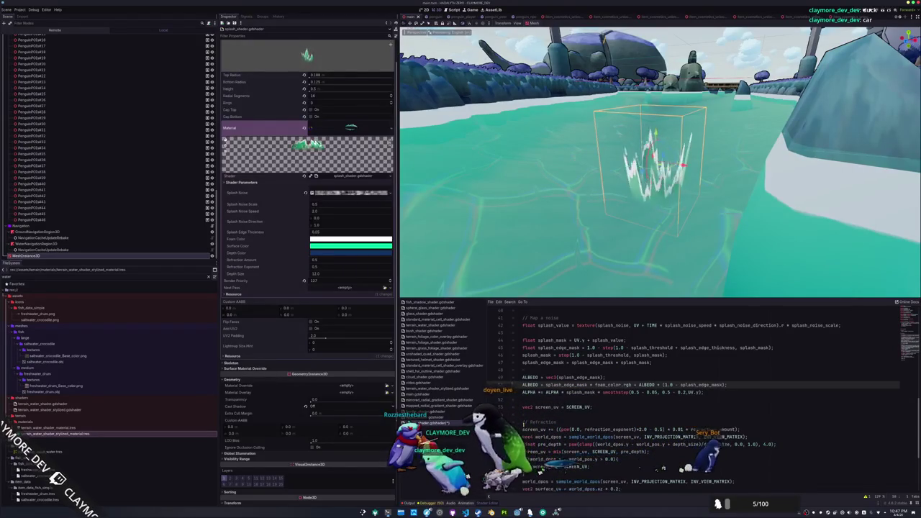
key("Down")
key("Down")
scroll(543, 407, "up", 1)
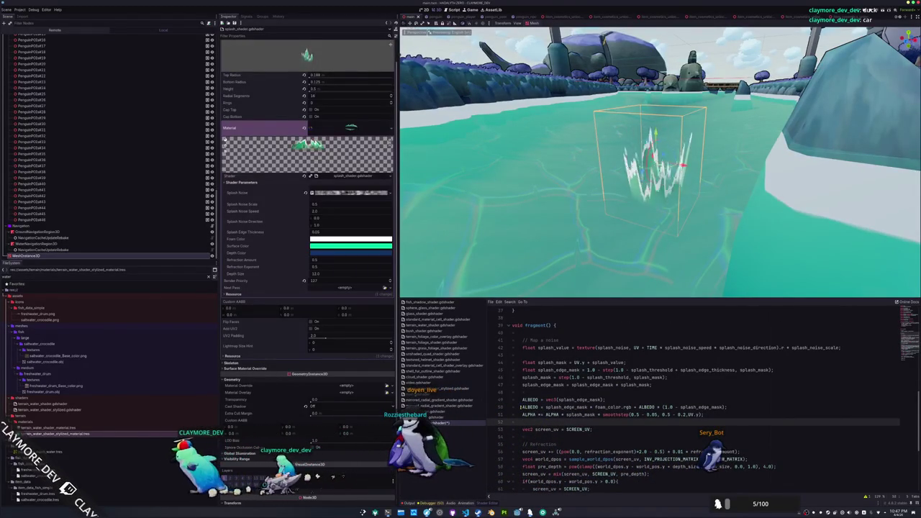
Step: Delete the two commented-out ALBEDO lines and the blank line above ALPHA
double_click(532, 407)
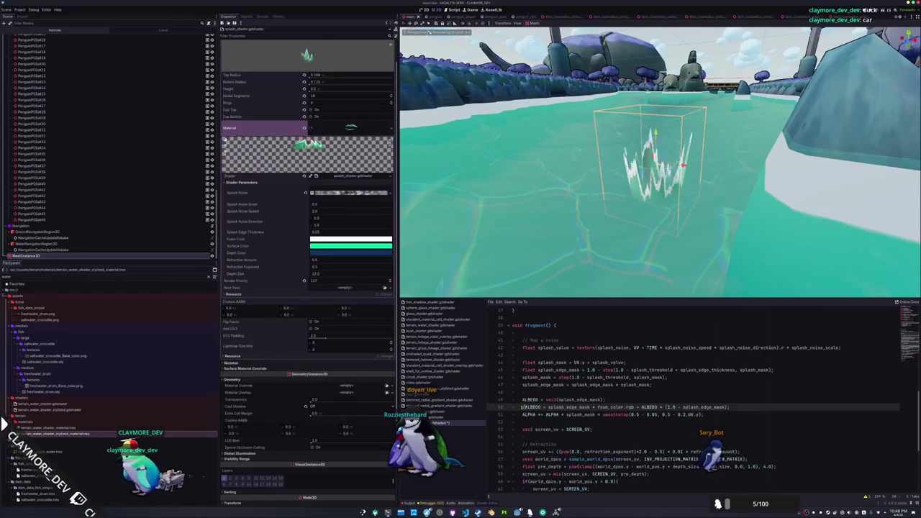
key("Up")
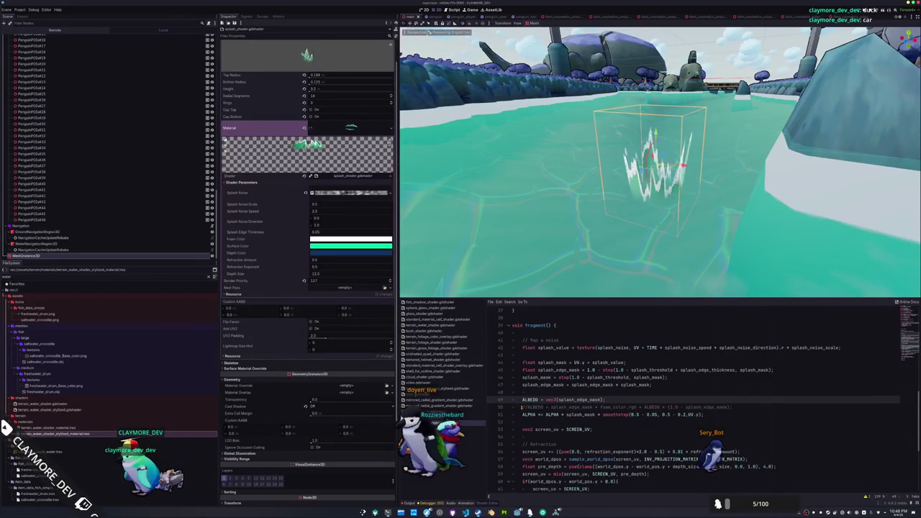
key("shift+Down")
key("shift+Down")
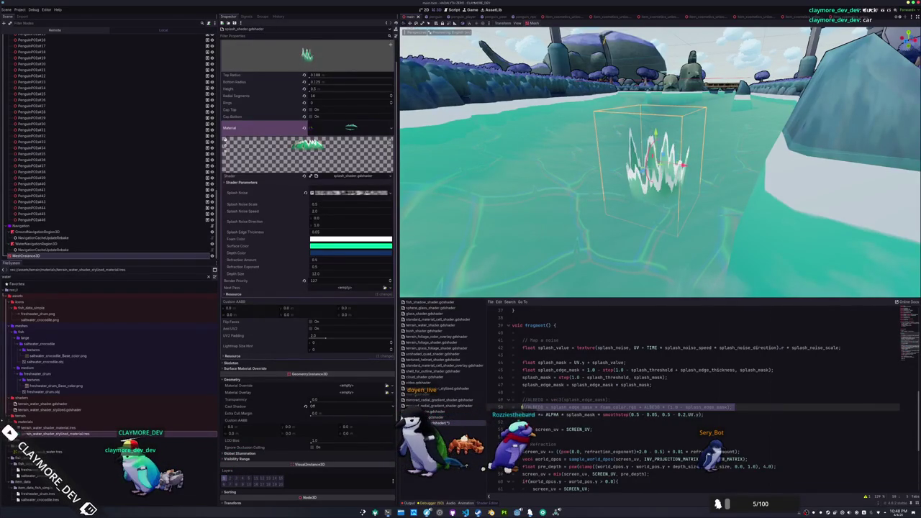
key("Delete")
key("BackSpace")
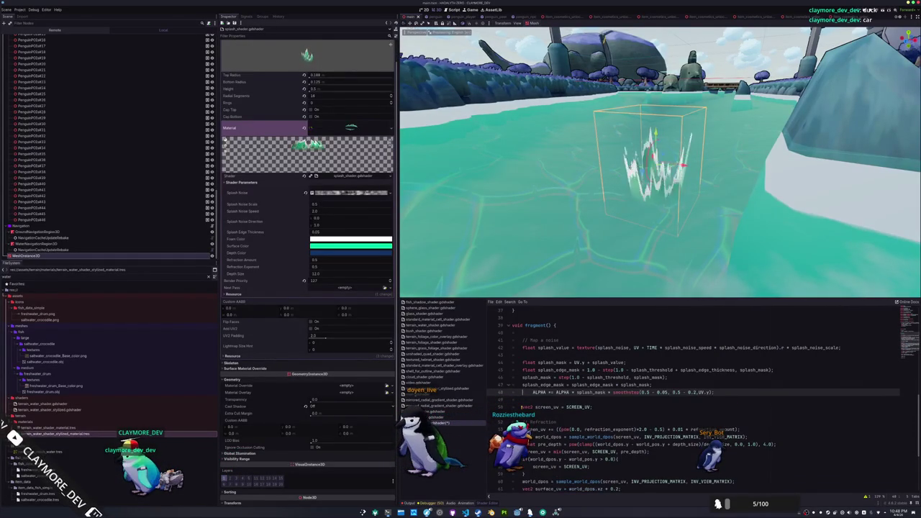
key("Down")
key("Down")
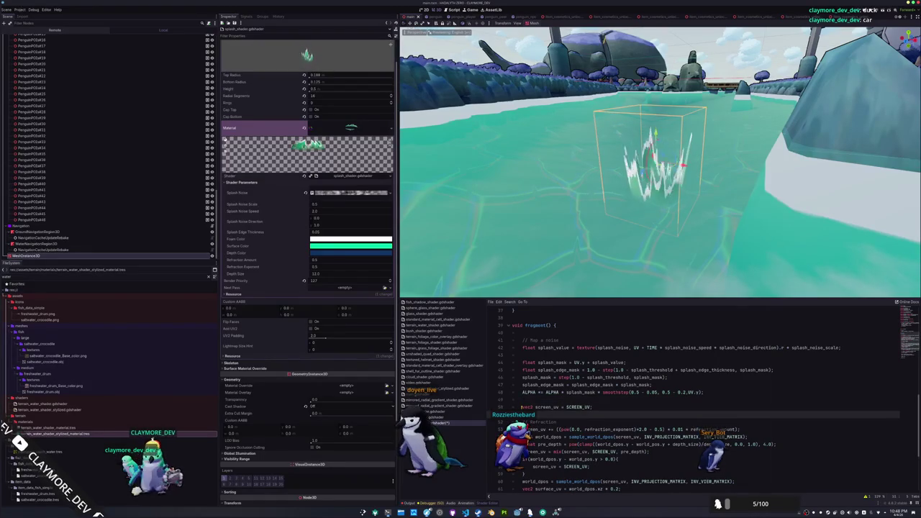
Step: Add a new line after ALBEDO = color in the splash shader
scroll(691, 403, "down", 5)
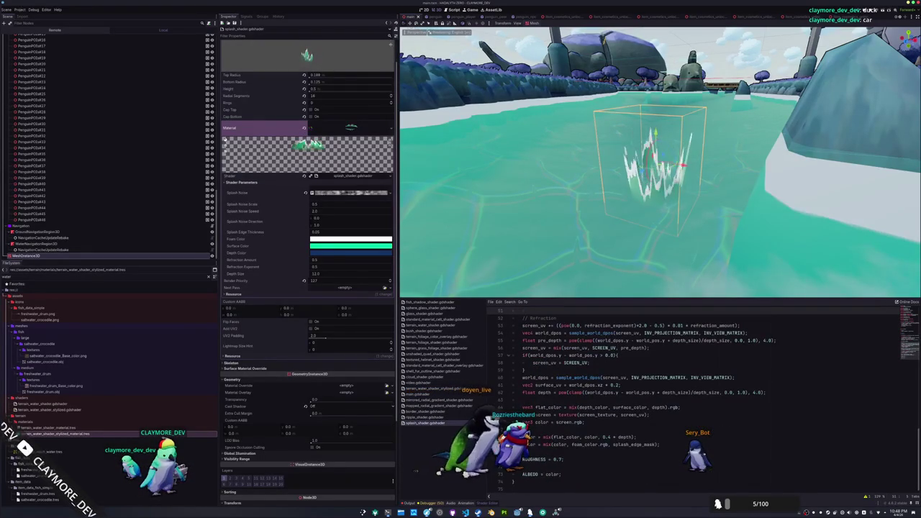
left_click(576, 472)
key("Return")
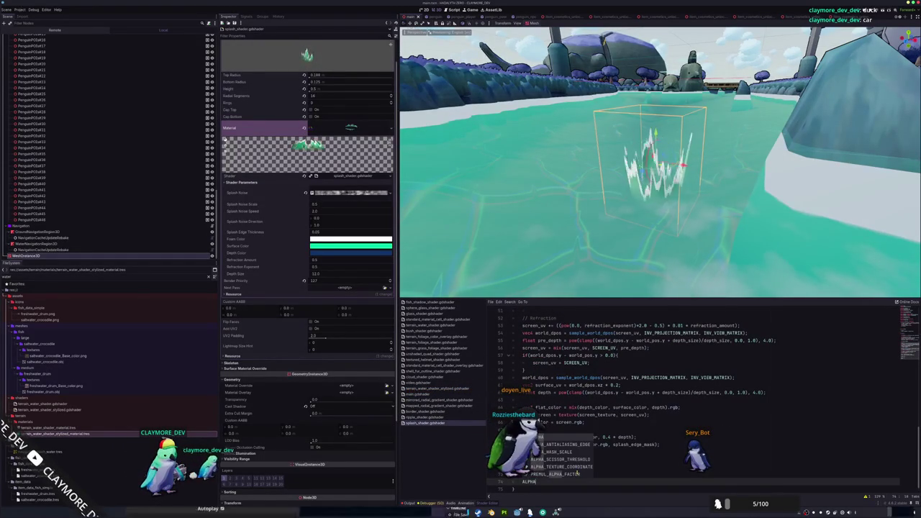
key("BackSpace")
key("BackSpace")
key("BackSpace")
key("BackSpace")
key("BackSpace")
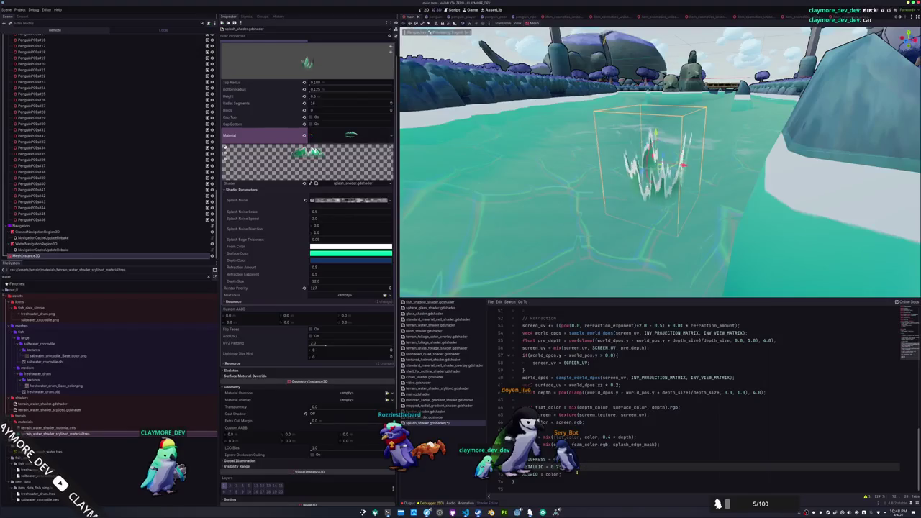
left_click(577, 472)
Step: Orbit to a top-down view of the splash, then launch the game to its main menu
scroll(593, 454, "up", 7)
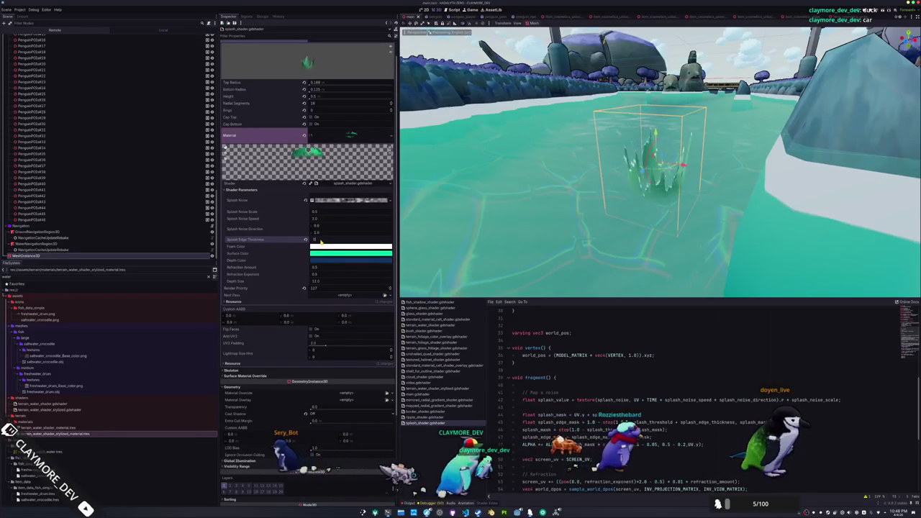
type("02")
mouse_move(504, 216)
left_mouse_down()
mouse_move(523, 216)
mouse_move(523, 256)
left_mouse_up()
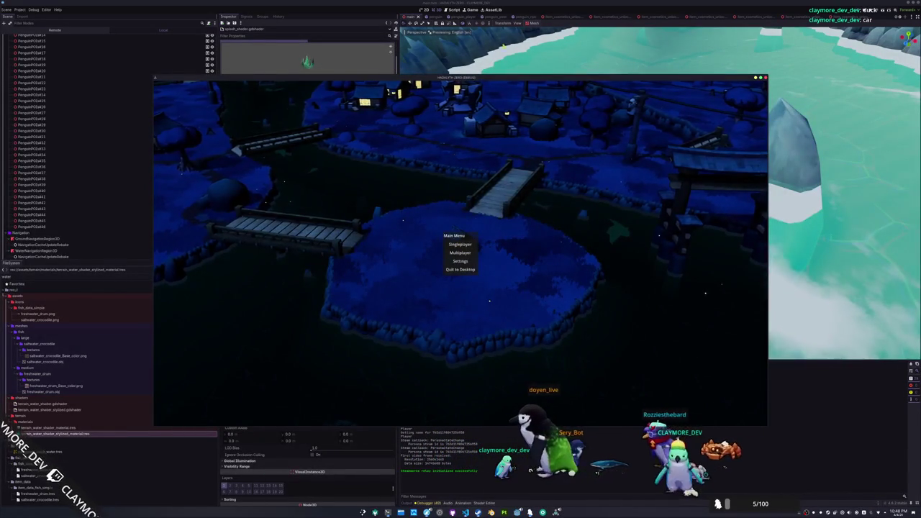
left_click(472, 12)
Step: Start a singleplayer game, equip the fishing rod, cast into the water, and return to the editor
key("alt+Tab")
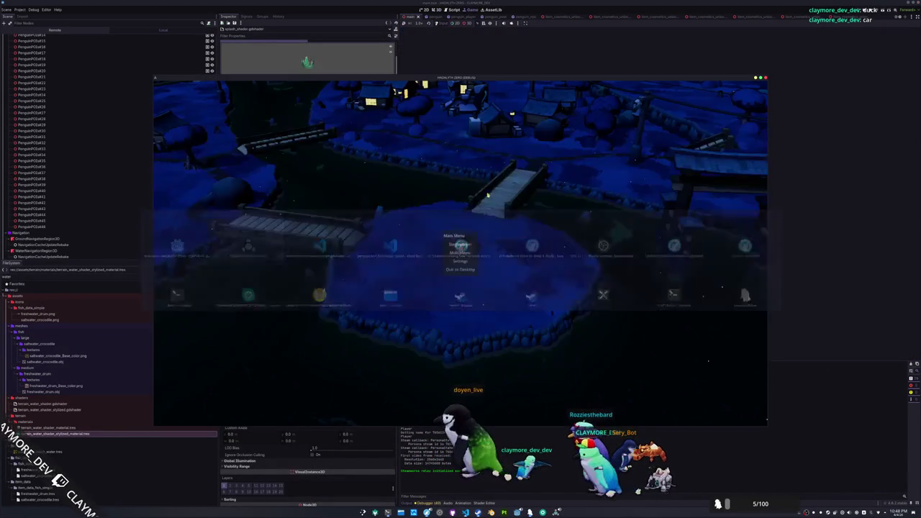
left_click(460, 244)
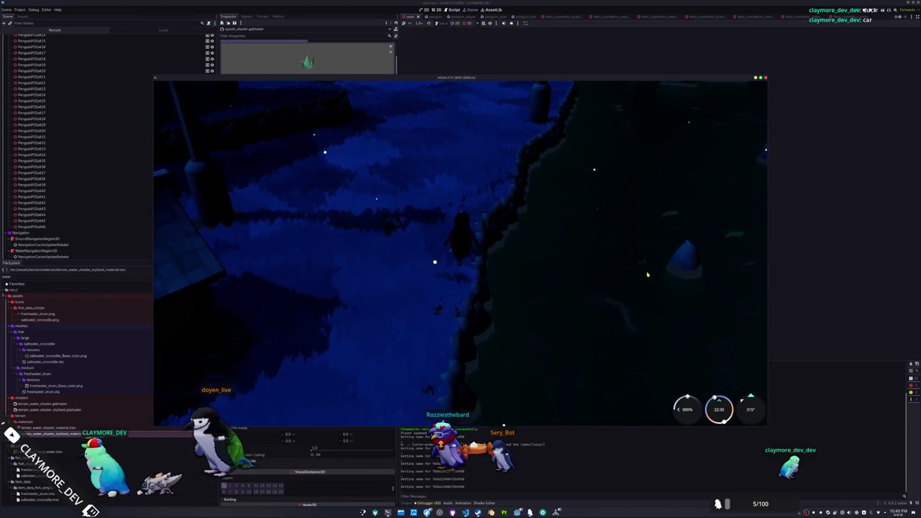
scroll(374, 257, "down", 1)
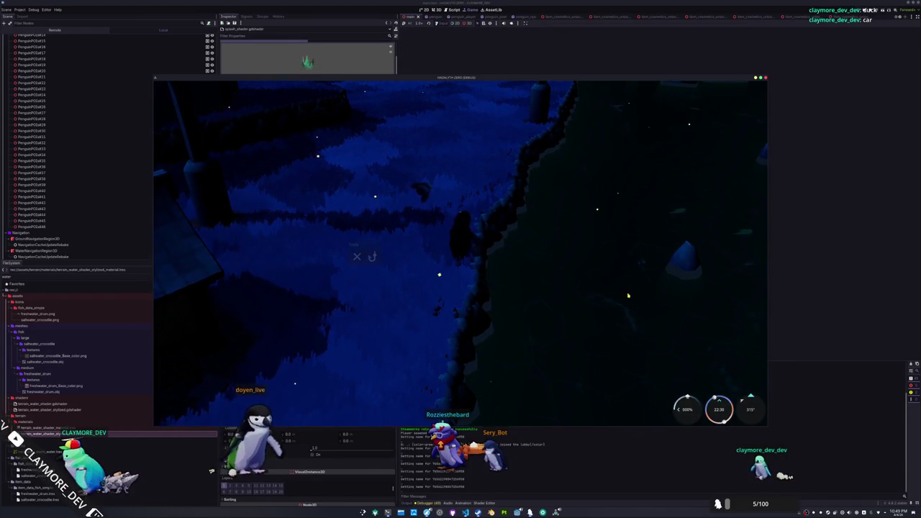
left_click(374, 257)
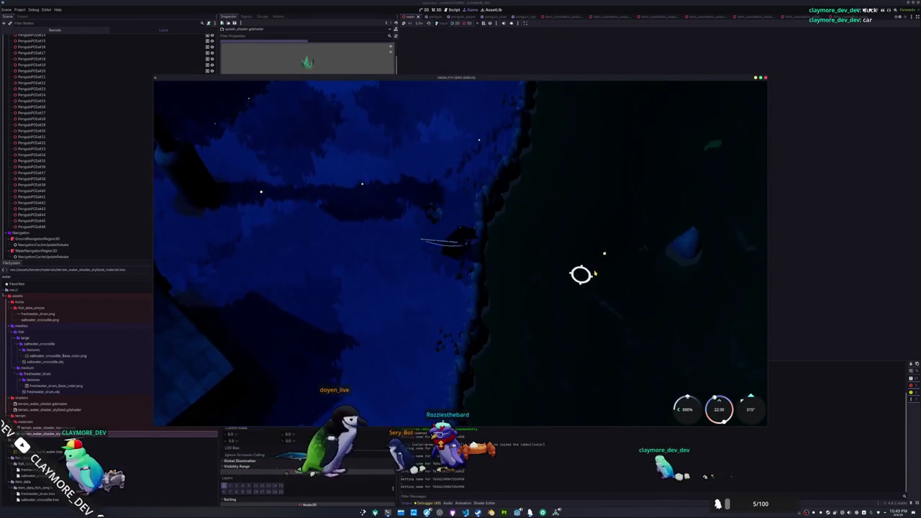
left_click(613, 250)
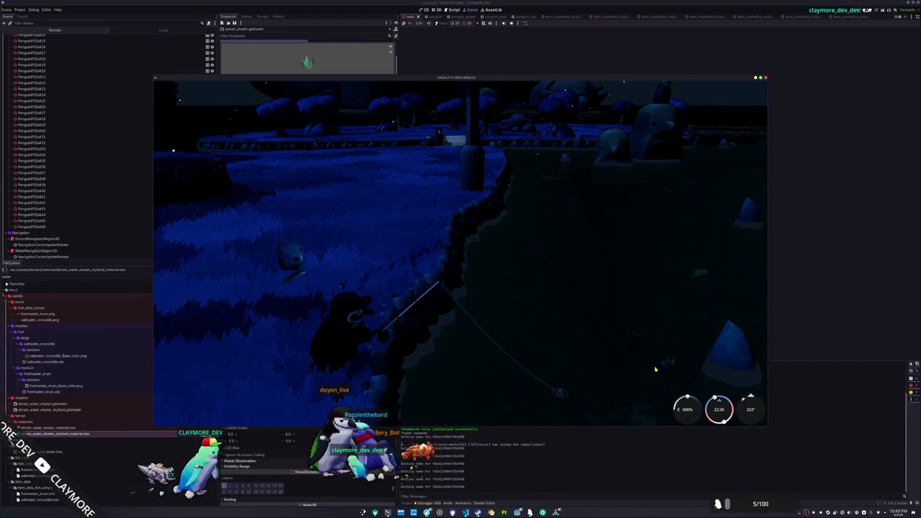
left_click(567, 456)
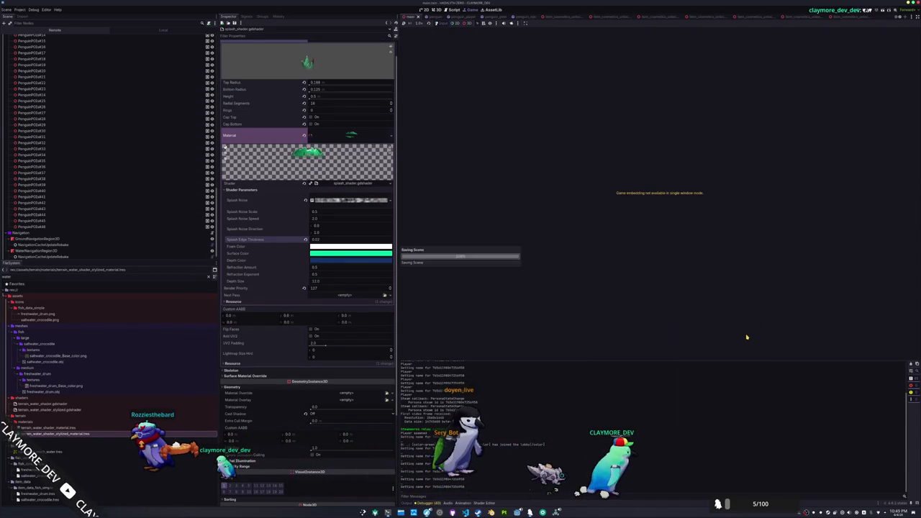
Step: Delete the green test MeshInstance3D from the water scene in the 3D view
left_click(435, 9)
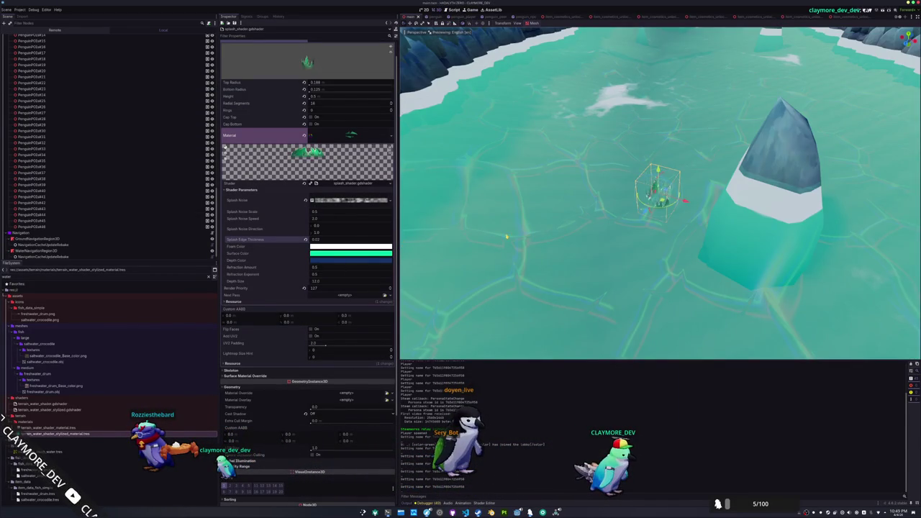
scroll(92, 255, "down", 1)
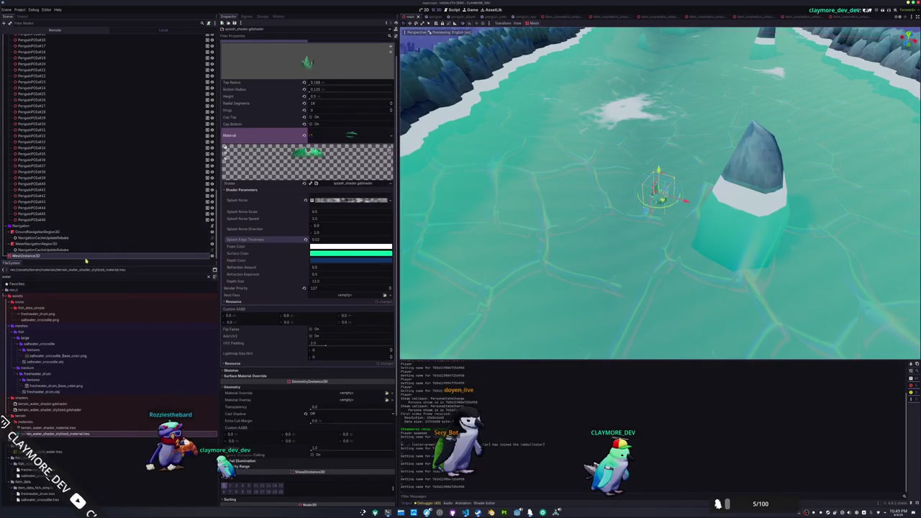
left_click(89, 255)
key("Delete")
key("Return")
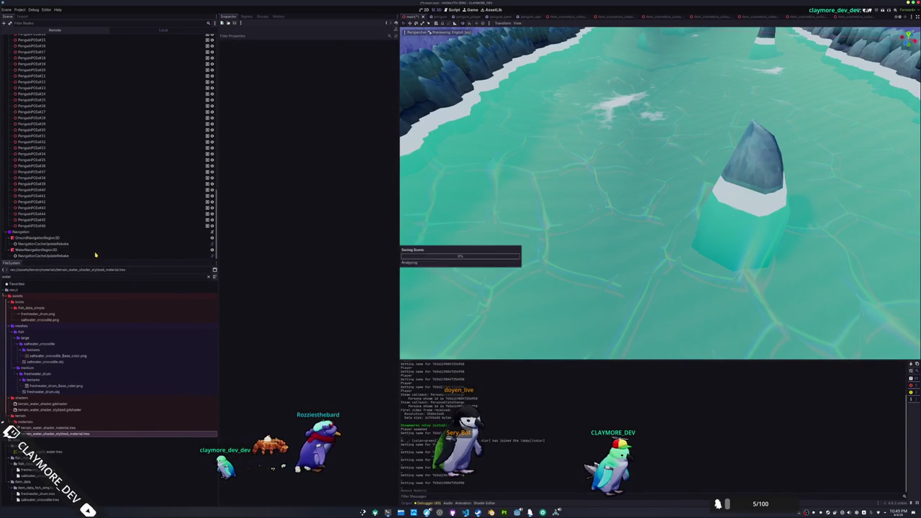
scroll(533, 18, "up", 3)
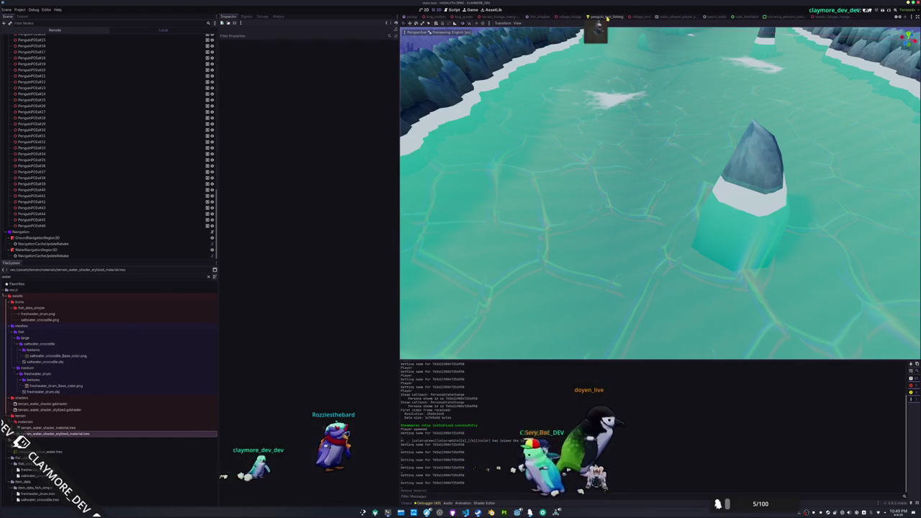
Step: In penguin_tool_fishing, select the splash MeshInstance3D, show its Shader Parameters and view the bobber
left_click(593, 16)
left_click(58, 165)
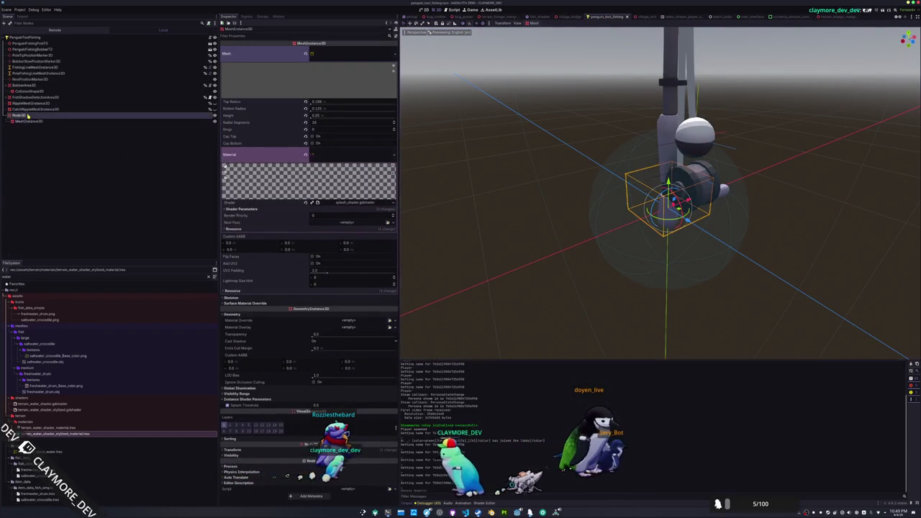
left_click(32, 121)
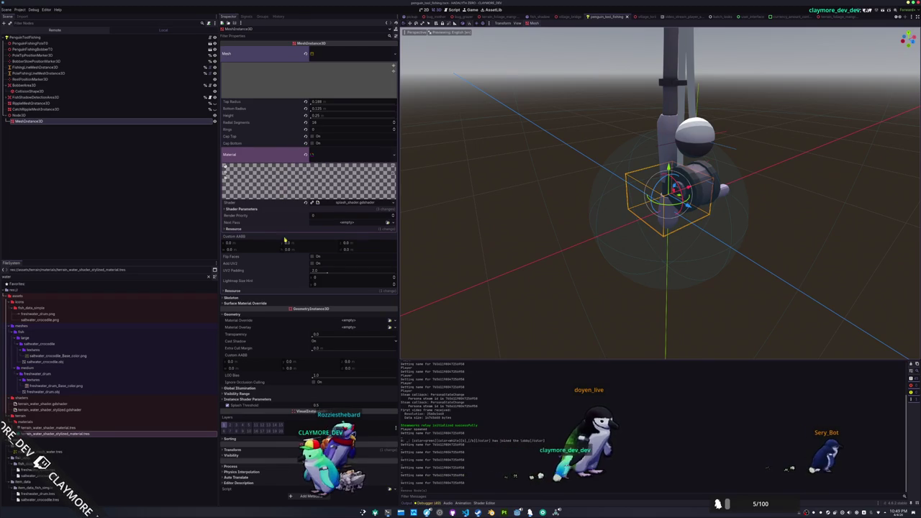
left_click(338, 208)
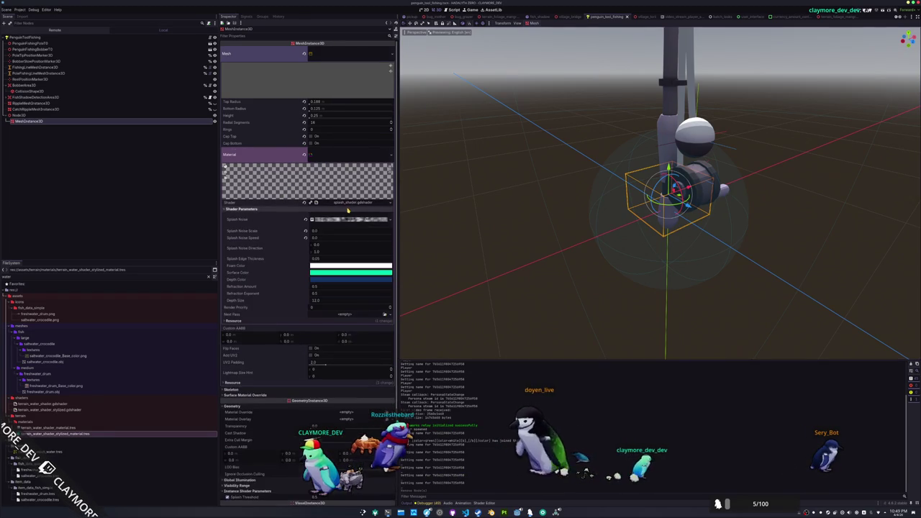
mouse_move(520, 263)
left_mouse_down()
mouse_move(515, 227)
mouse_move(499, 251)
left_mouse_up()
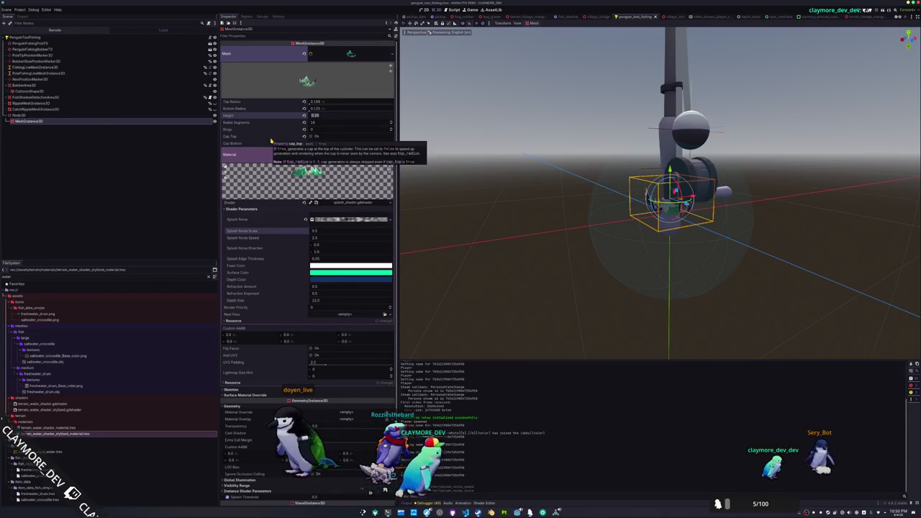
Step: Set the splash cylinder's Height to 0.5 and check it in front and perspective views
type("0.5")
key("Return")
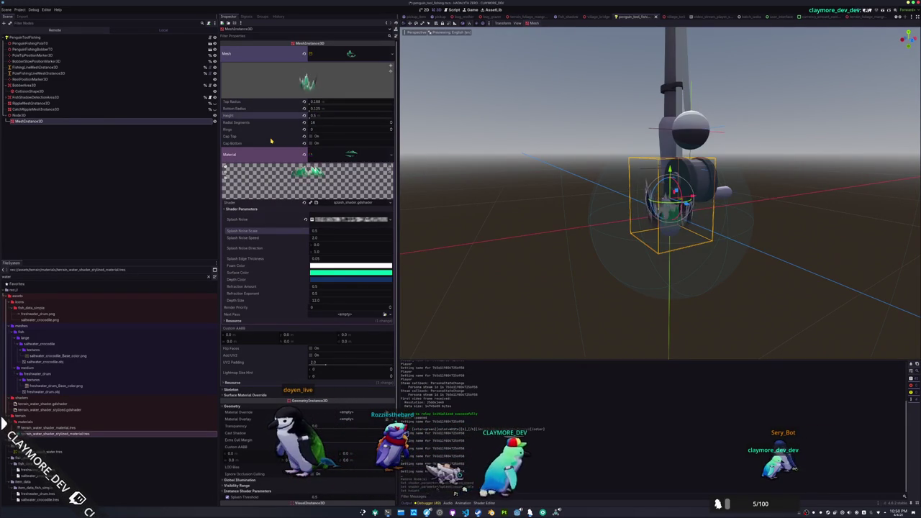
scroll(579, 196, "up", 2)
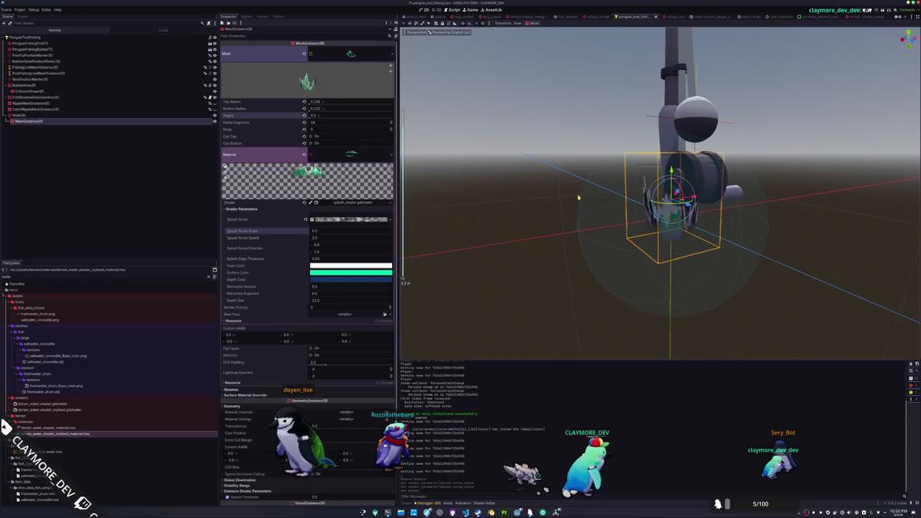
key("KP_1")
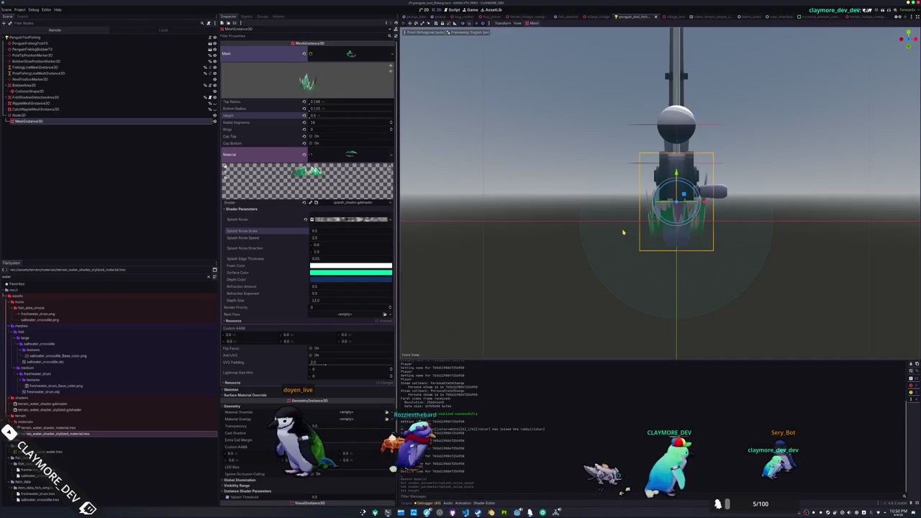
scroll(649, 204, "up", 2)
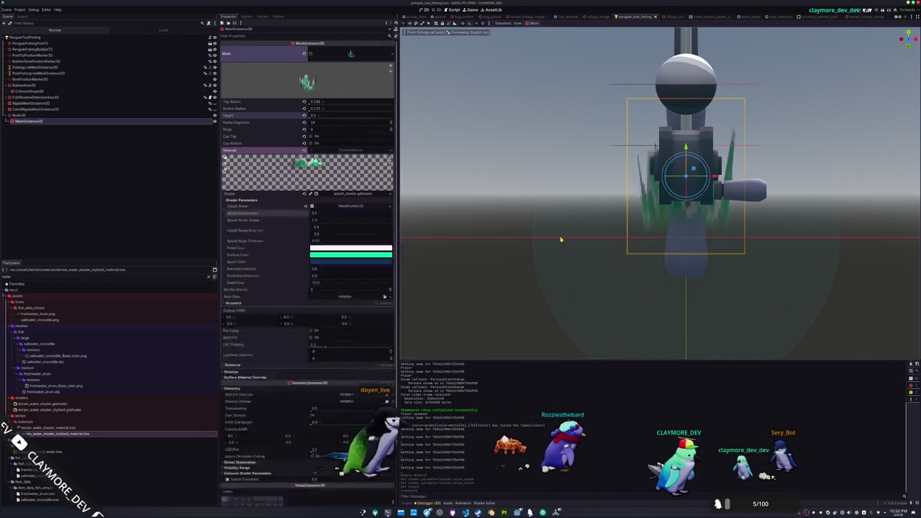
key("KP_8")
key("KP_4")
key("KP_4")
left_click(19, 115)
Step: Add a GPUParticles3D child under Node3D and view the bobber from the front
right_click(16, 115)
left_click(36, 118)
type("gpuparti")
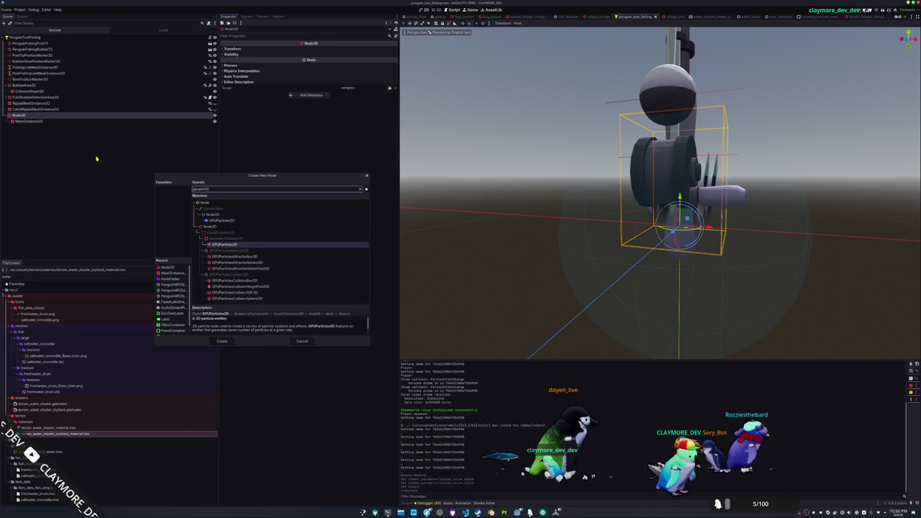
key("Return")
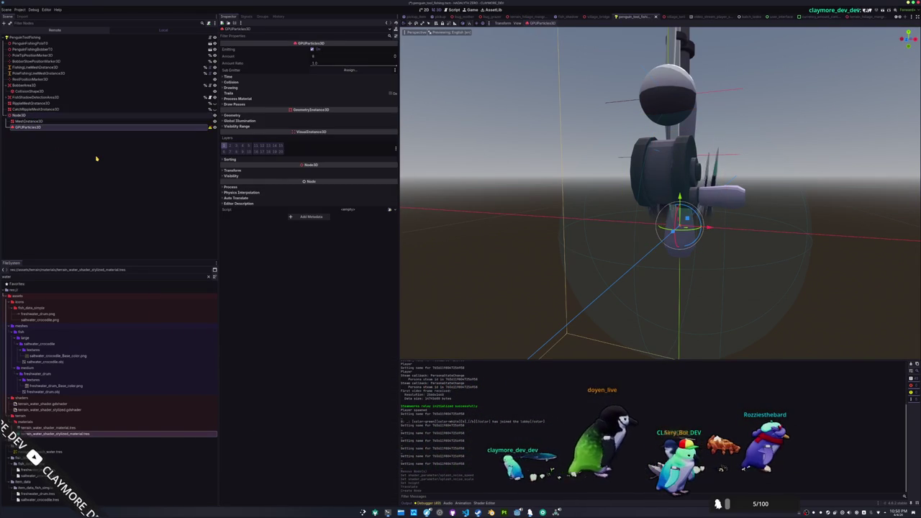
key("KP_1")
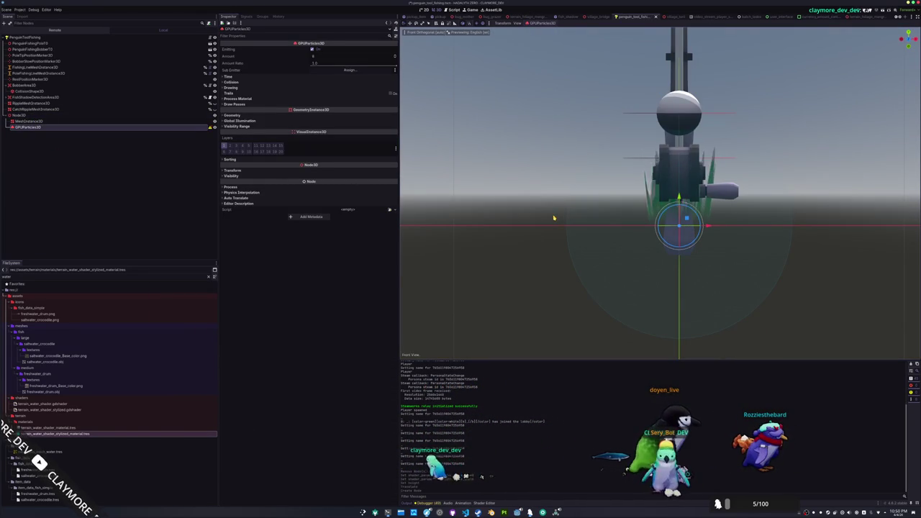
left_click(103, 121)
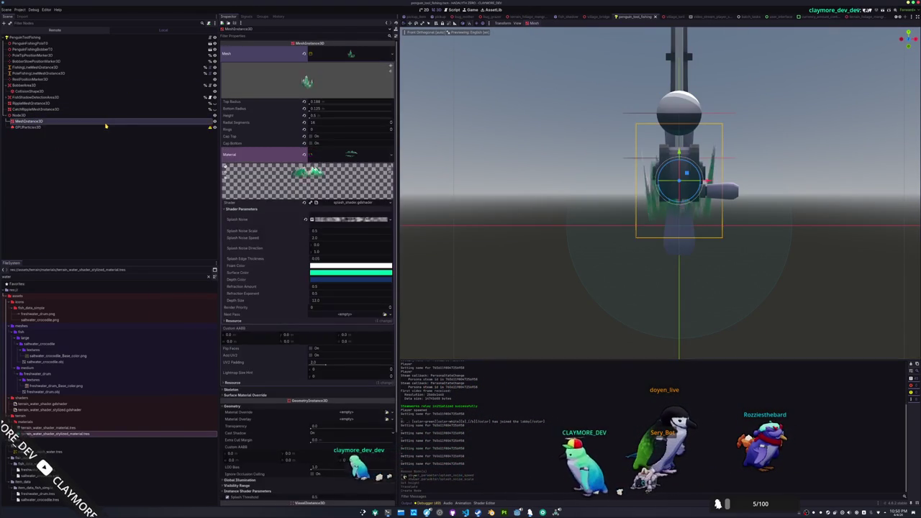
Step: Save the splash mesh as a .tres resource in a new 'particles' folder under fishing
left_click(390, 56)
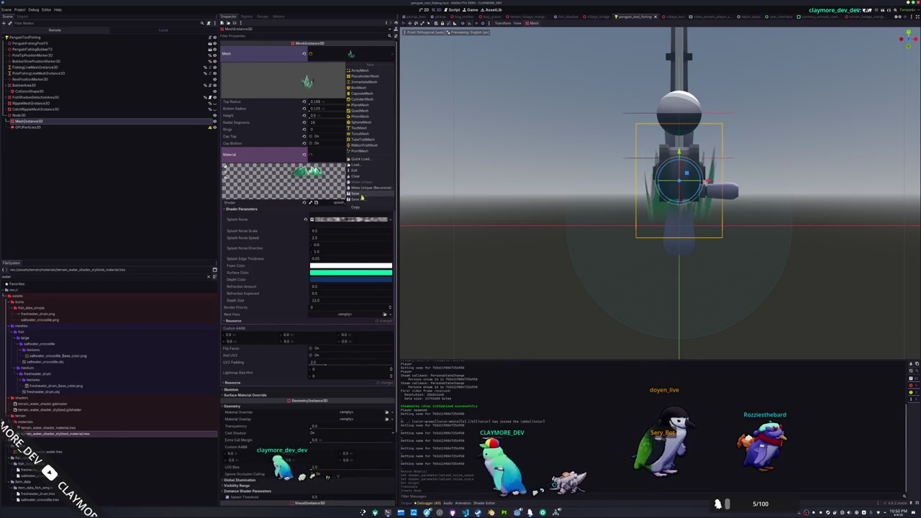
left_click(367, 184)
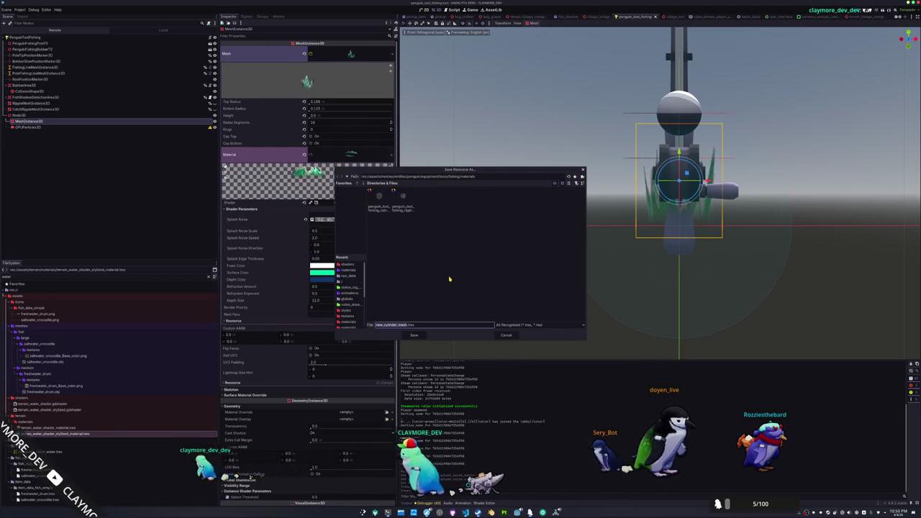
left_click(349, 176)
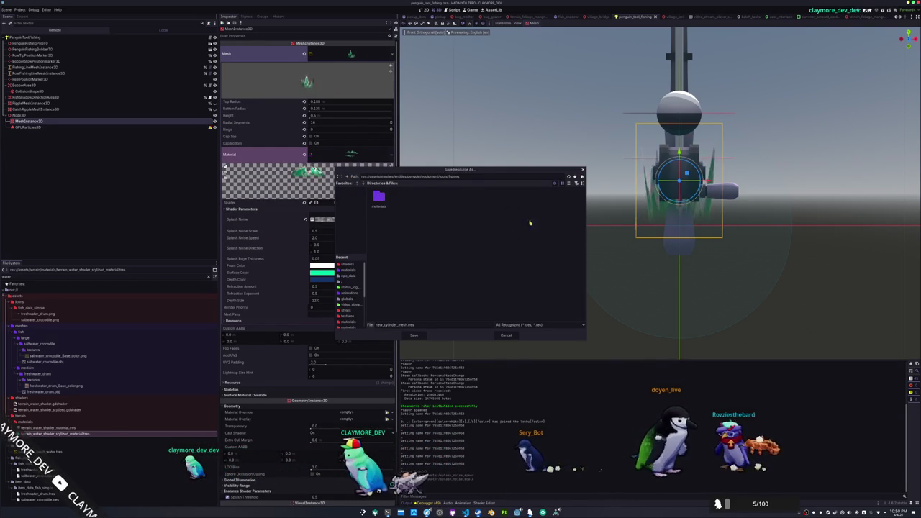
key("ctrl+n")
type("partic")
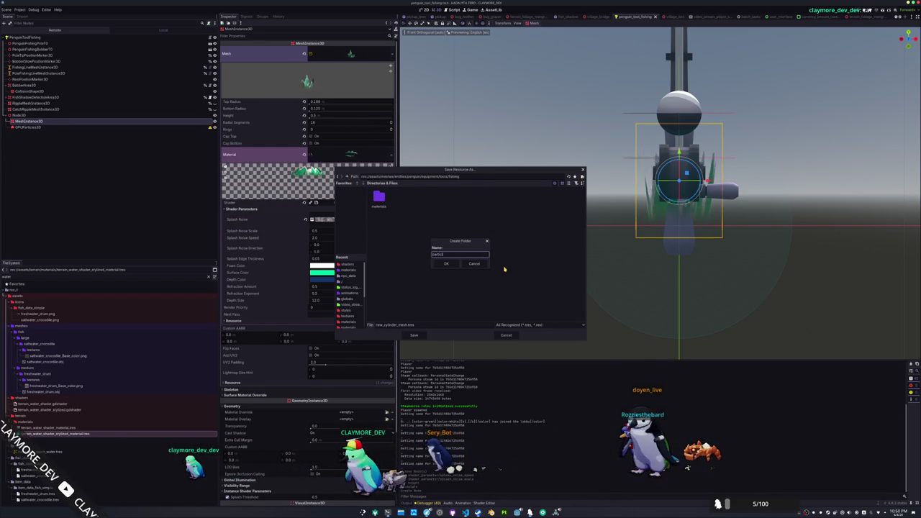
key("Return")
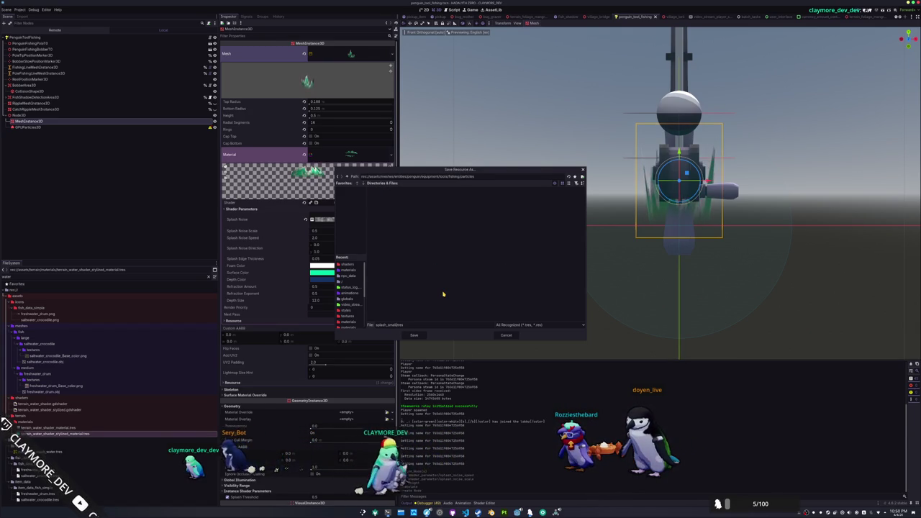
key("Return")
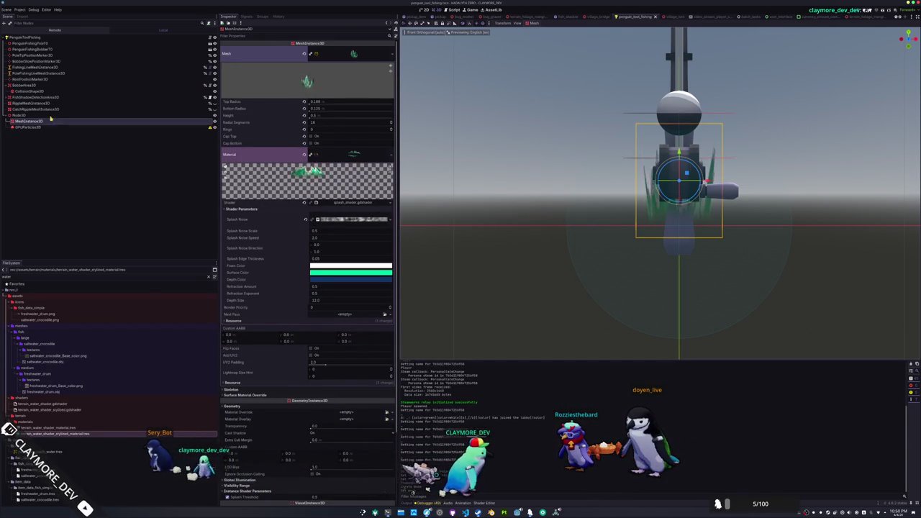
left_click(194, 127)
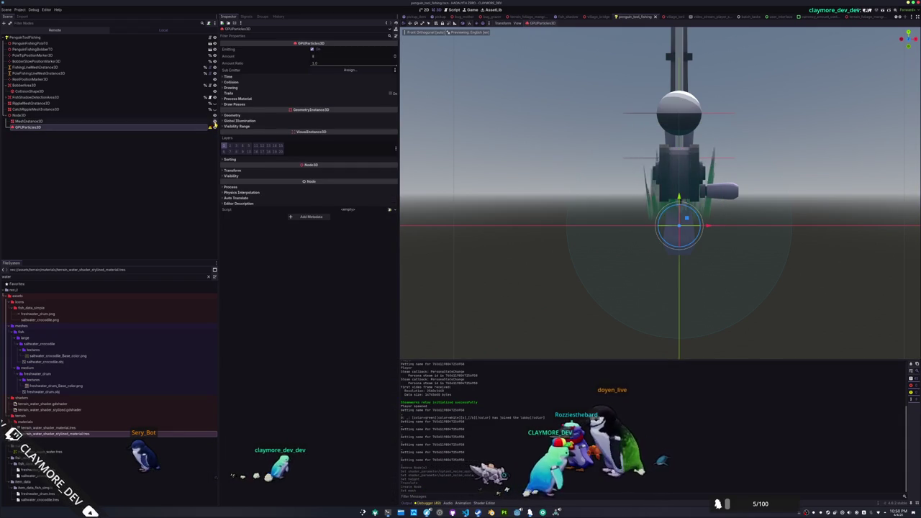
Step: Assign a mesh to the emitter's first draw pass
left_click(288, 115)
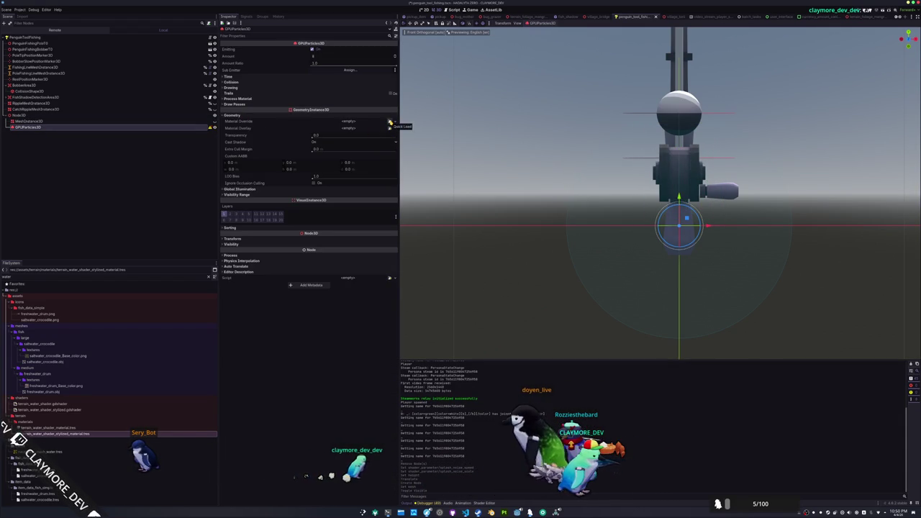
left_click(329, 104)
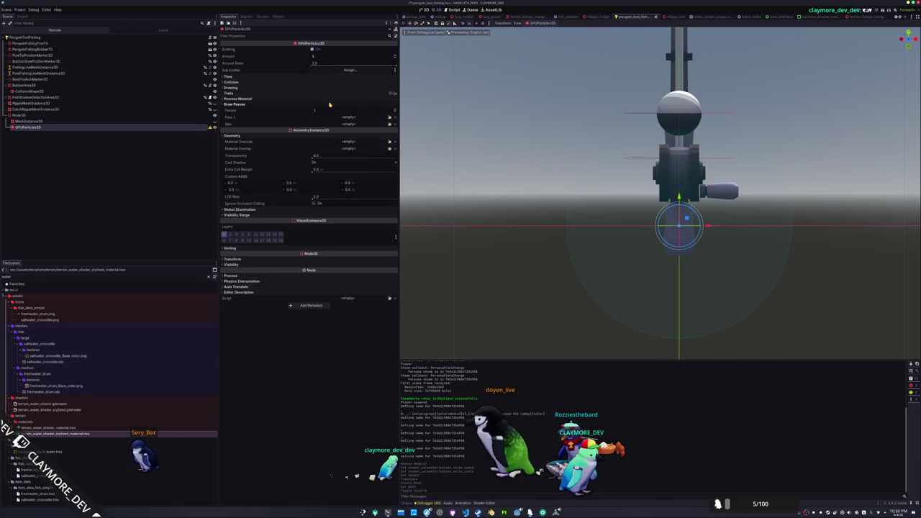
left_click(389, 117)
key("Return")
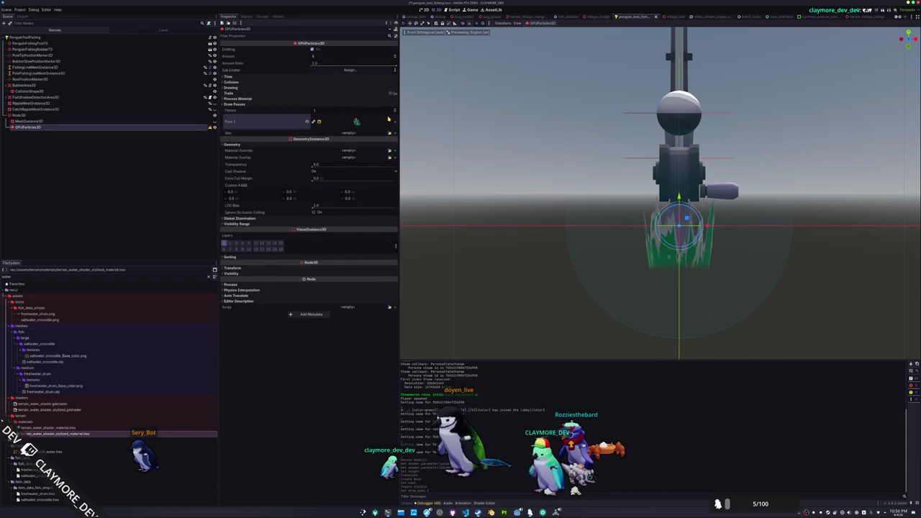
Step: Give the emitter a new ParticleProcessMaterial and expand its Particle Flags and Spawn sections
left_click(283, 100)
left_click(395, 106)
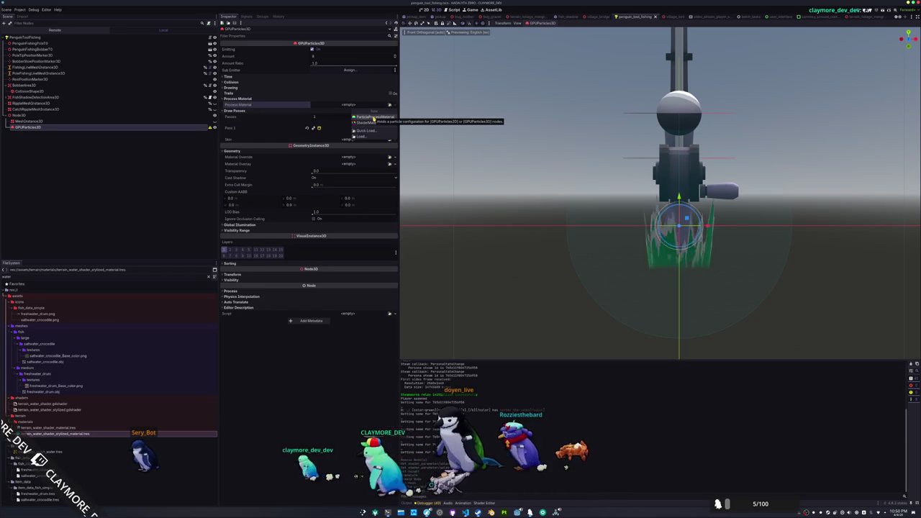
left_click(373, 117)
left_click_drag(518, 179, 577, 202)
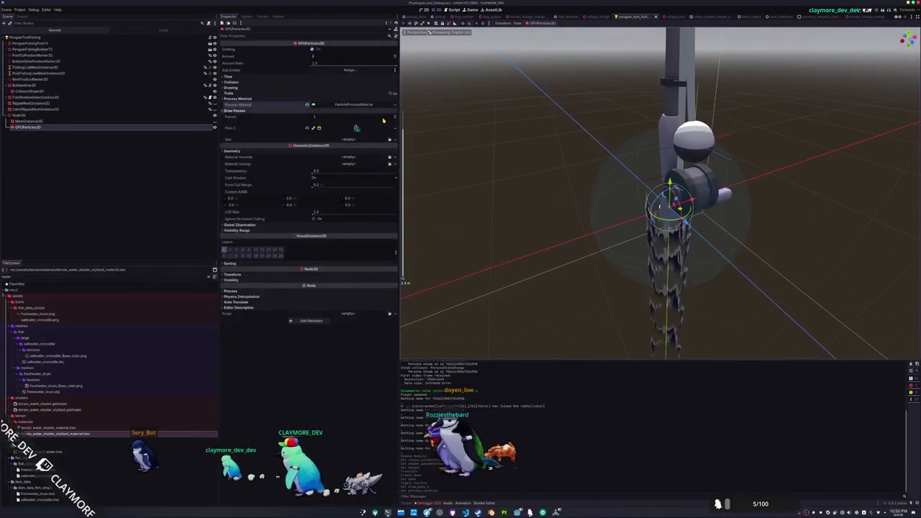
left_click(349, 104)
left_click(286, 119)
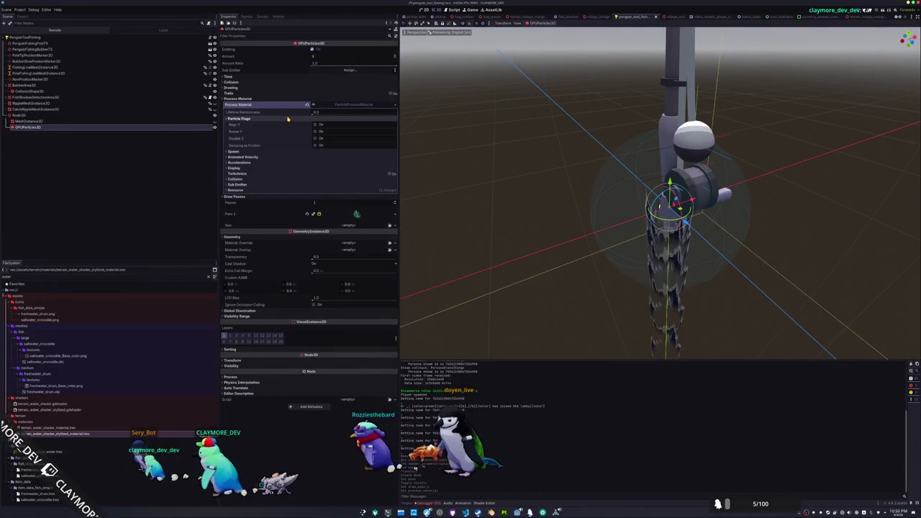
left_click(261, 152)
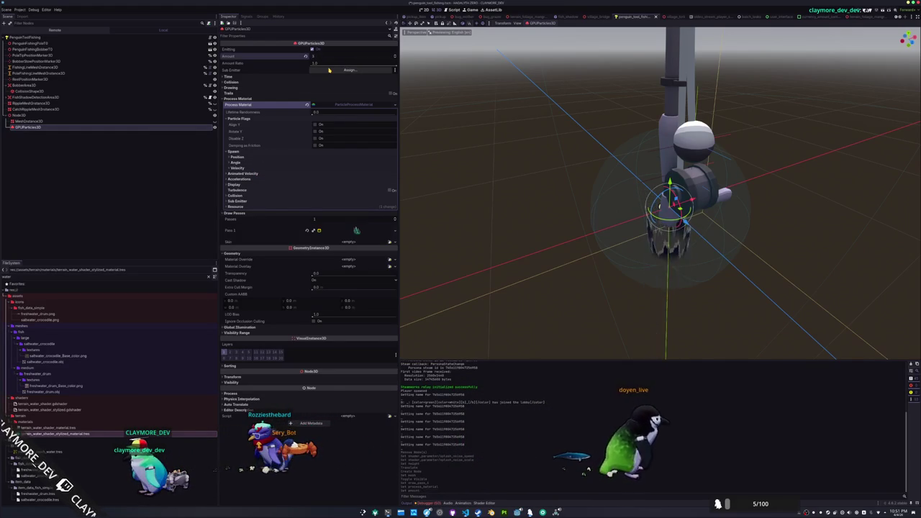
Step: Raise Explosiveness to 0.9 under Time and open the Spawn > Position emission shape list
left_click(274, 76)
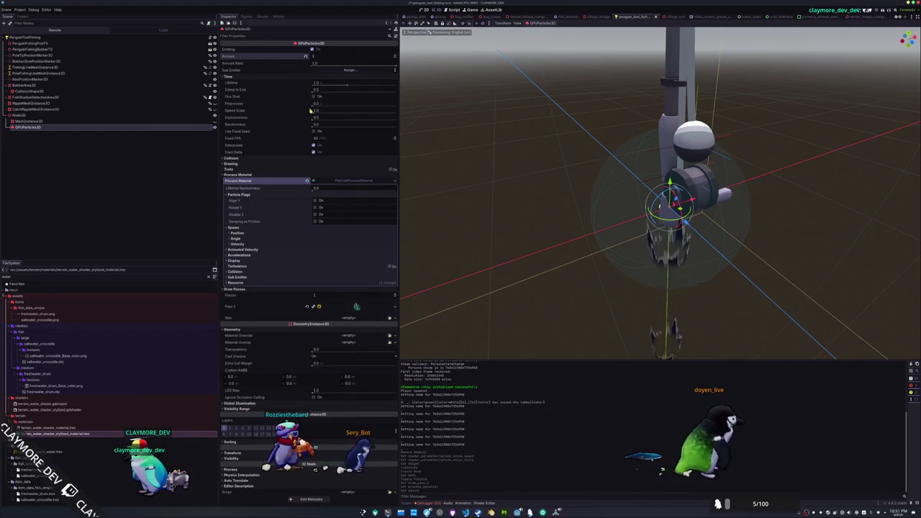
left_click_drag(312, 121, 345, 121)
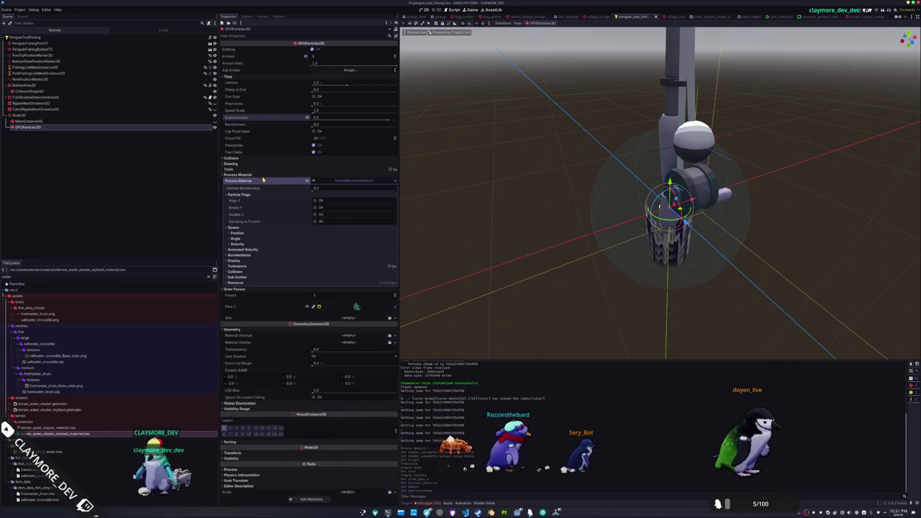
left_click(263, 233)
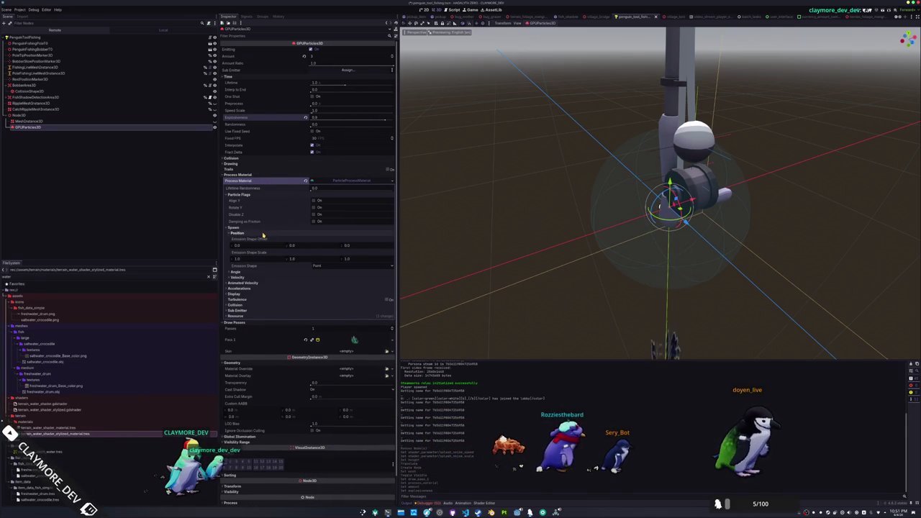
left_click(322, 266)
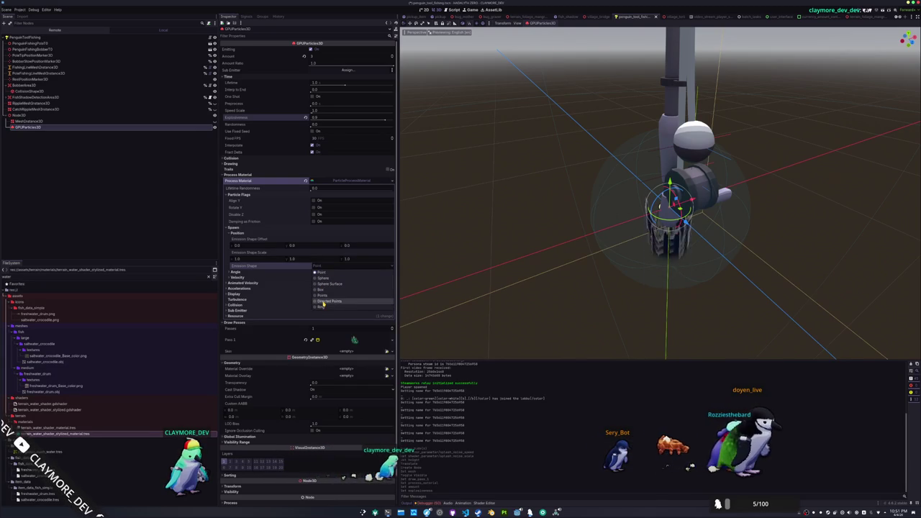
Step: Switch the emission shape to Ring and set the Ring Axis to (0, 1, 0)
left_click(320, 308)
scroll(491, 256, "down", 5)
scroll(491, 256, "down", 3)
scroll(491, 255, "up", 2)
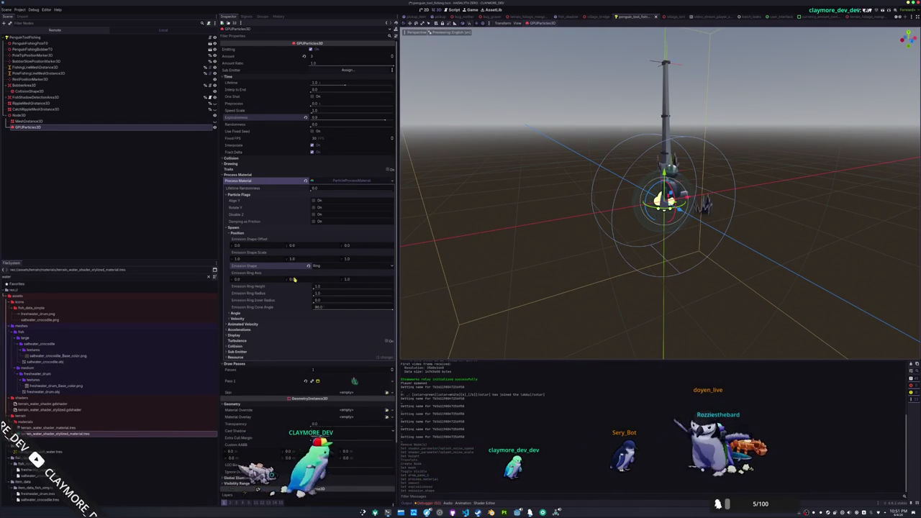
left_click(296, 280)
left_click_drag(299, 281, 314, 281)
type("1")
key("Tab")
type("0")
key("Return")
Step: Set Ring Height to 0.01 and Ring Radius to 0.1
left_click(318, 286)
type("3")
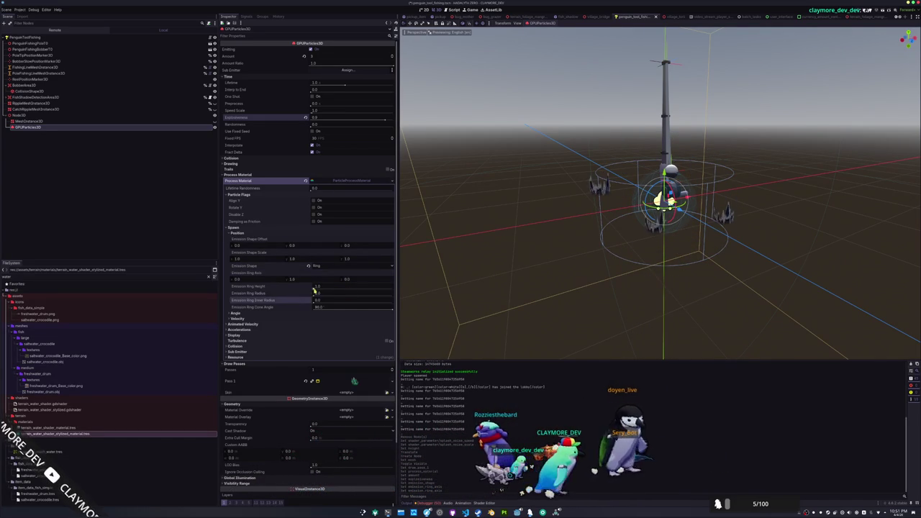
key("Return")
left_click(325, 287)
type("0.01")
key("Return")
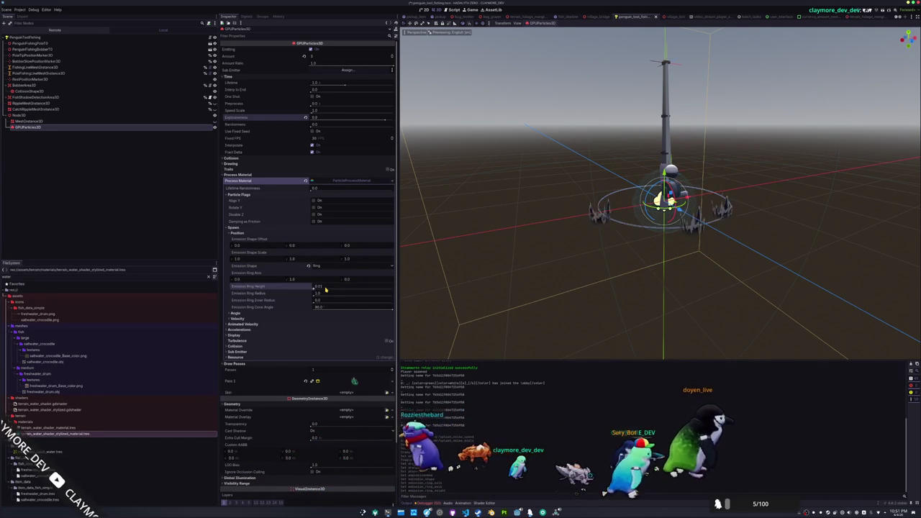
left_click(323, 293)
type("0.03")
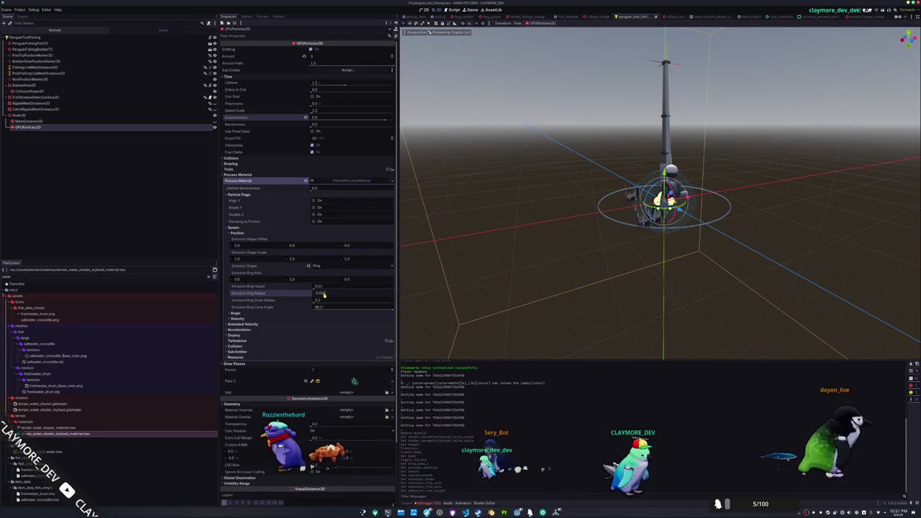
key("Return")
scroll(461, 259, "up", 2)
scroll(460, 259, "up", 2)
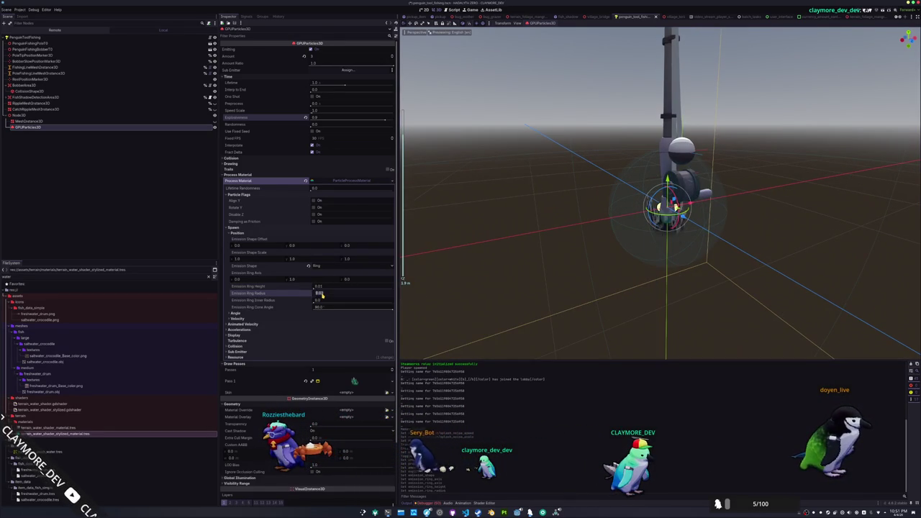
left_click(322, 294)
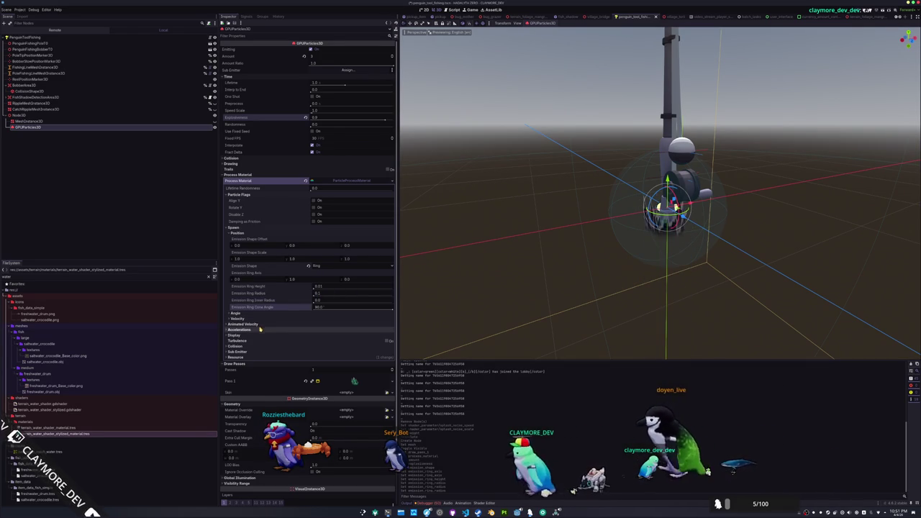
Step: Set the process material's Accelerations > Gravity to (0, 0, 0)
left_click(248, 324)
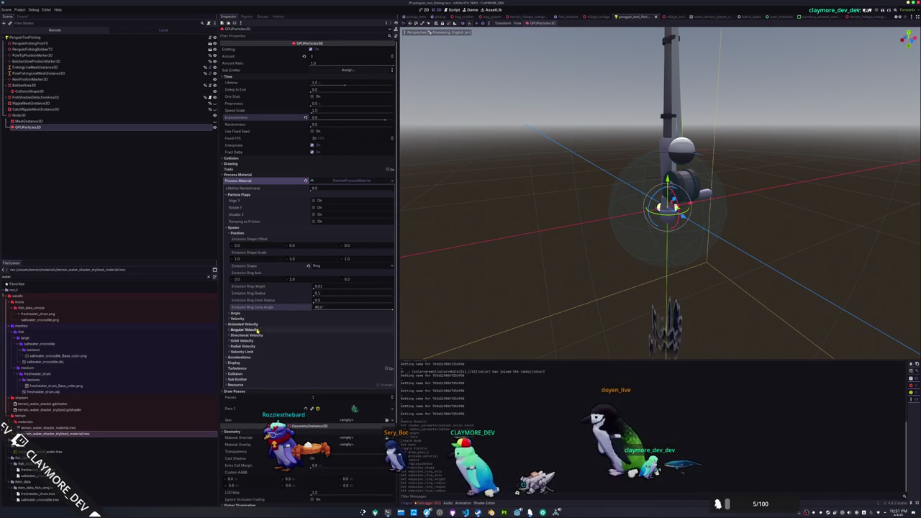
left_click(241, 363)
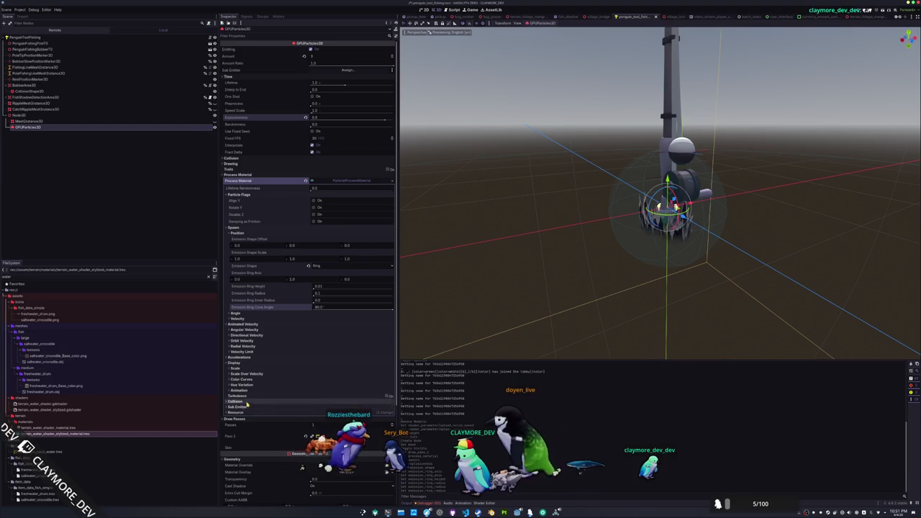
left_click(243, 357)
left_click(245, 364)
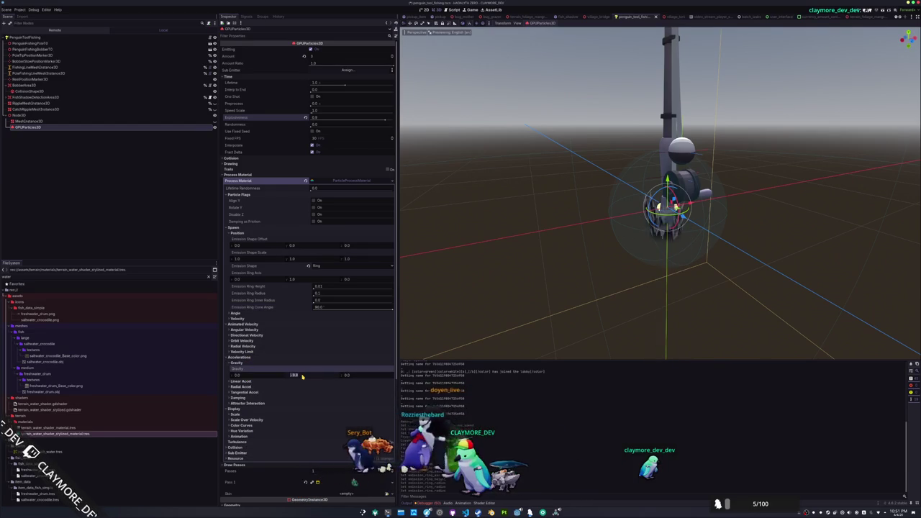
type("0")
key("Return")
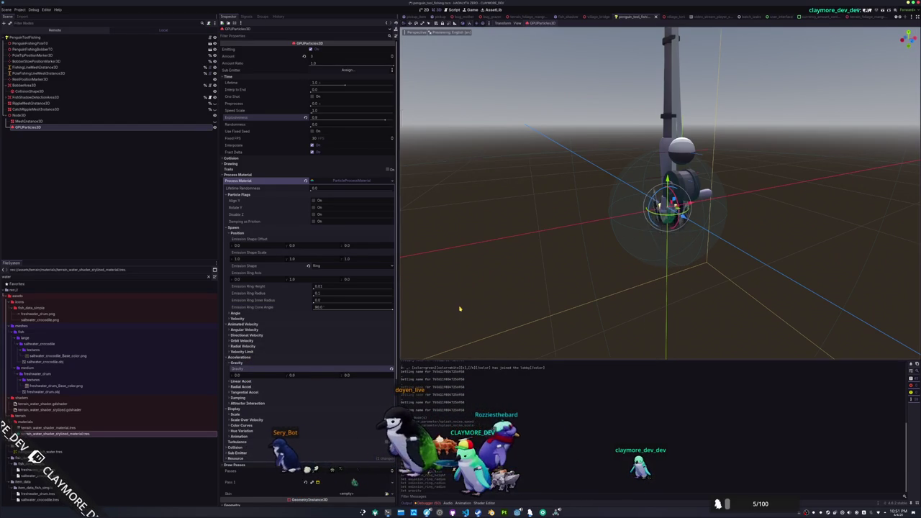
left_click_drag(461, 308, 460, 290)
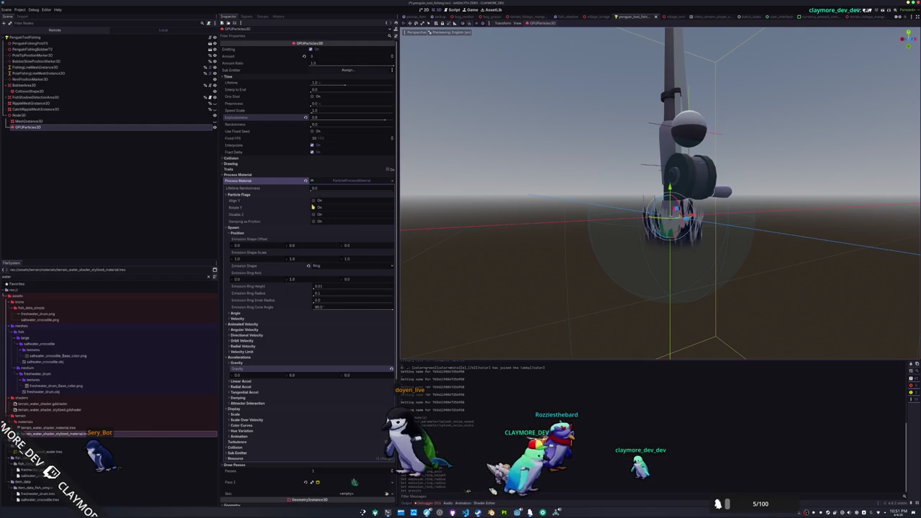
left_click(253, 314)
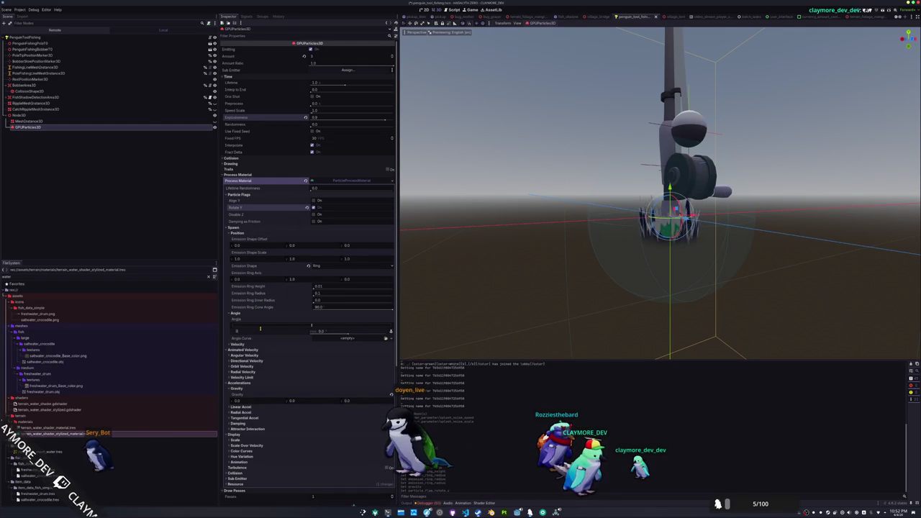
Step: Set the spawn Angle min to -720 and max to 720
left_click_drag(281, 336, 248, 335)
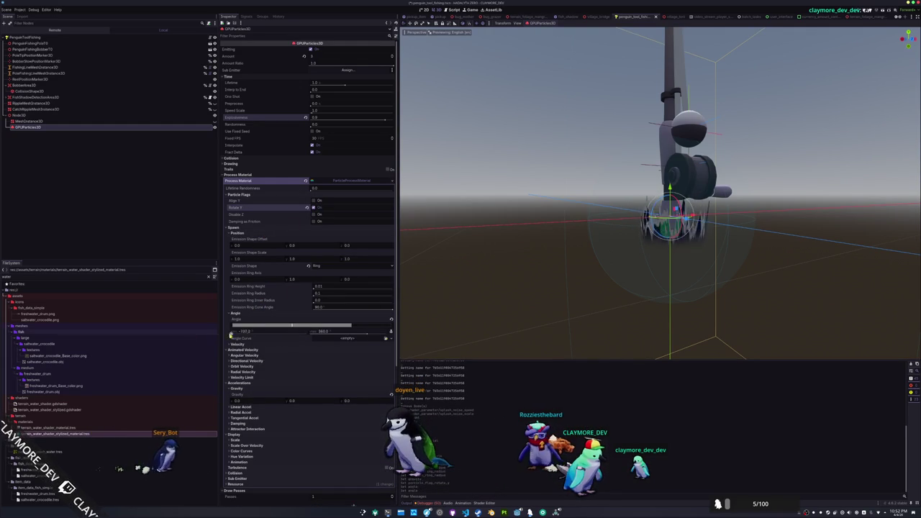
left_click_drag(366, 335, 448, 328)
mouse_move(485, 265)
left_mouse_down()
mouse_move(491, 278)
mouse_move(468, 263)
mouse_move(485, 290)
left_mouse_up()
scroll(261, 307, "down", 3)
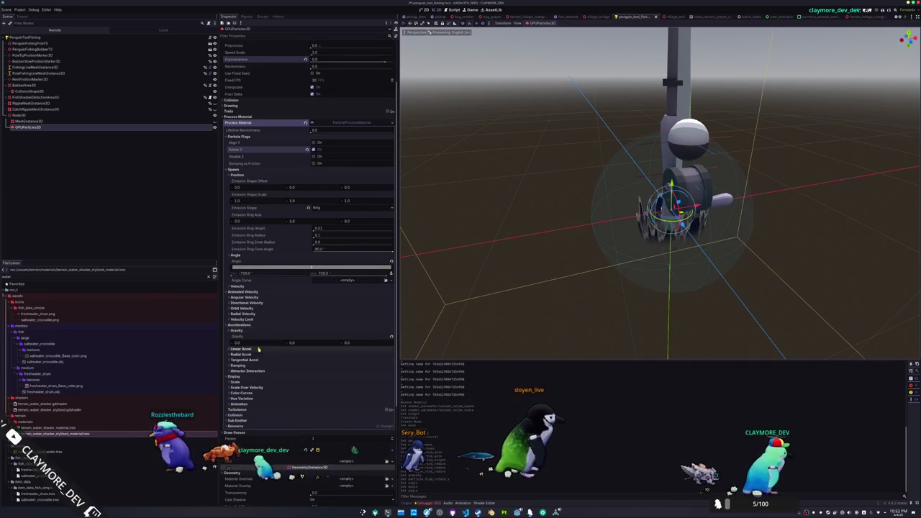
Step: Assign a new CurveTexture as the particles' Display > Scale Curve
left_click(263, 382)
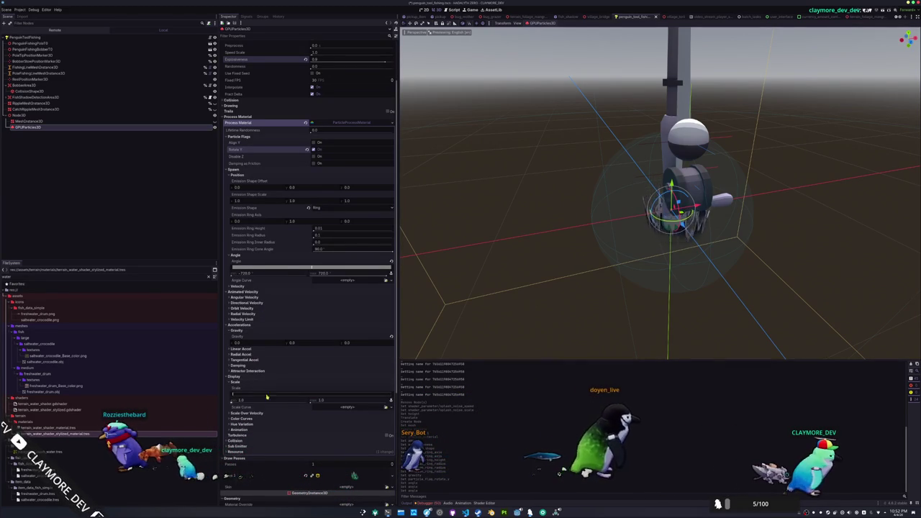
left_click(385, 407)
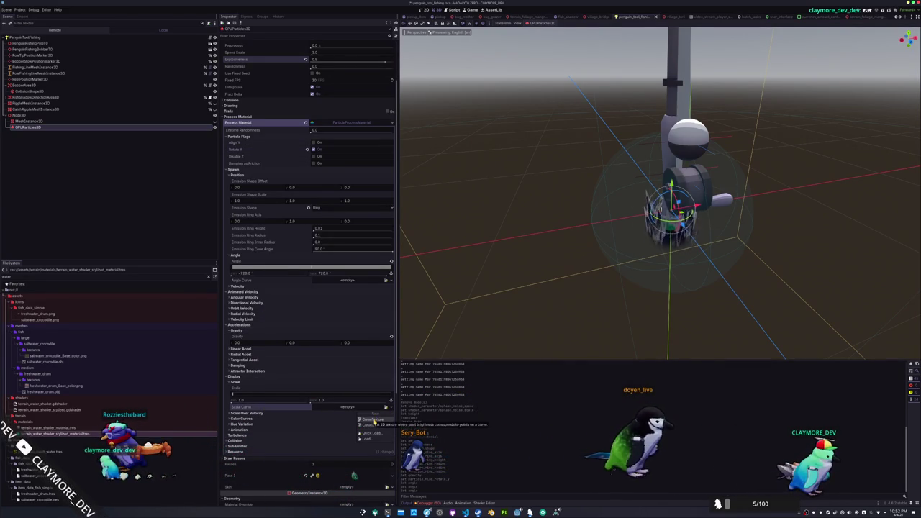
left_click(373, 420)
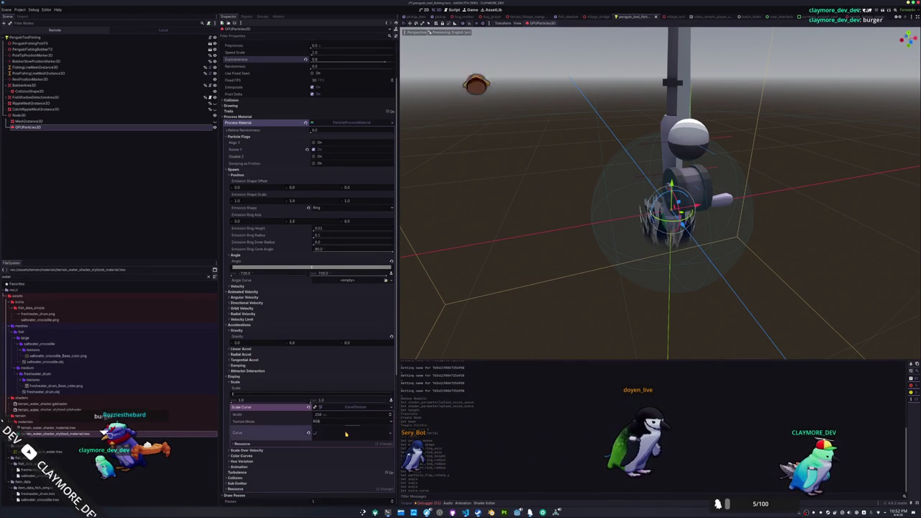
left_click(346, 433)
Step: Shape the scale curve 0→1→0 with an early peak, then select MeshInstance3D
scroll(254, 388, "down", 5)
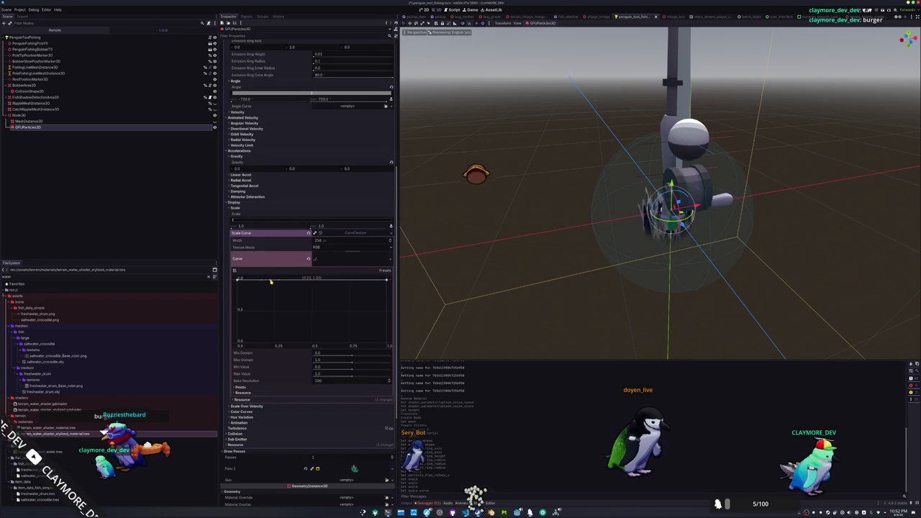
left_click_drag(238, 281, 240, 341)
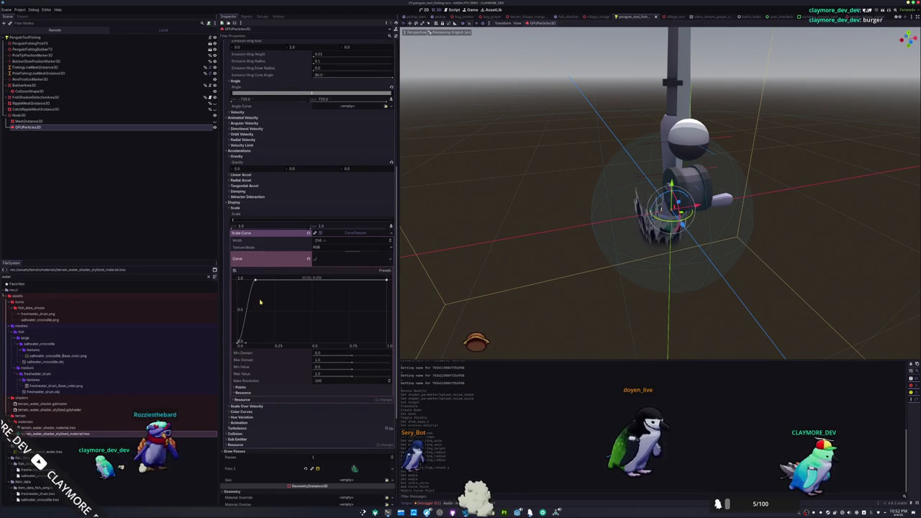
left_click_drag(255, 279, 271, 279)
left_click_drag(387, 279, 387, 343)
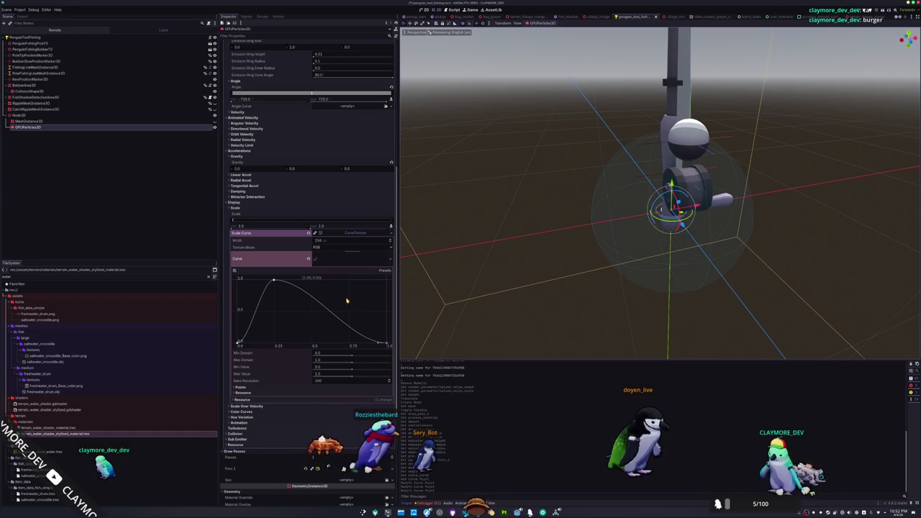
left_click_drag(274, 279, 249, 279)
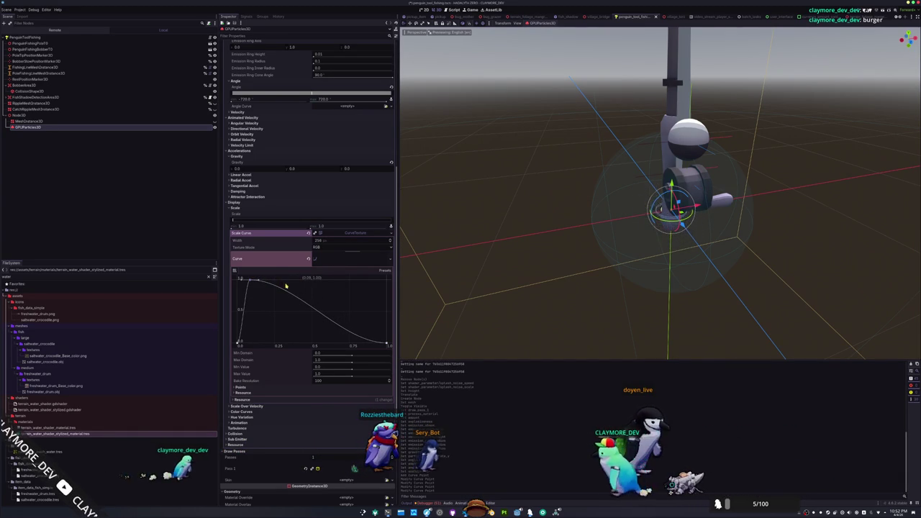
left_click_drag(387, 343, 311, 353)
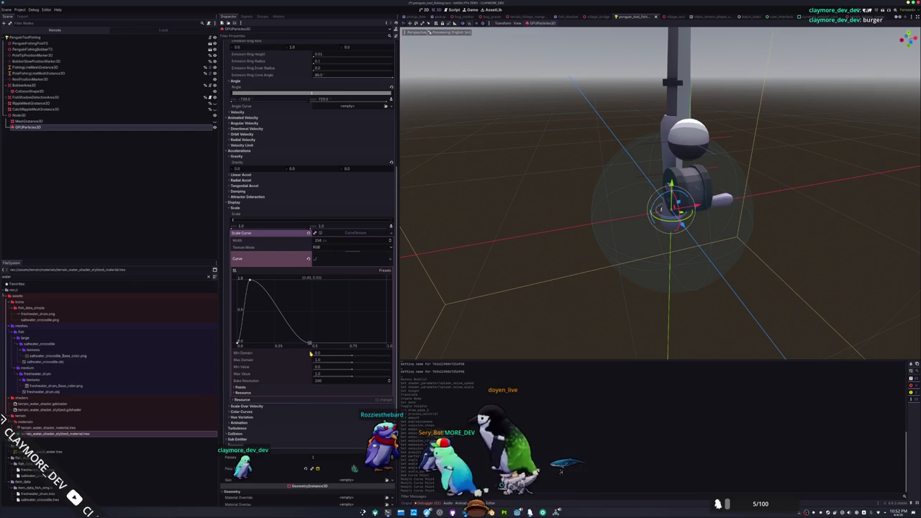
left_click_drag(495, 284, 491, 255)
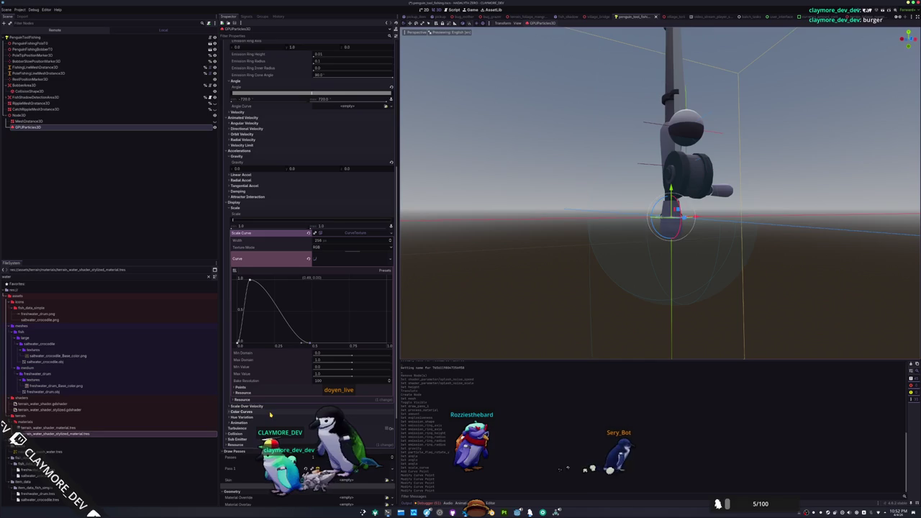
left_click(67, 122)
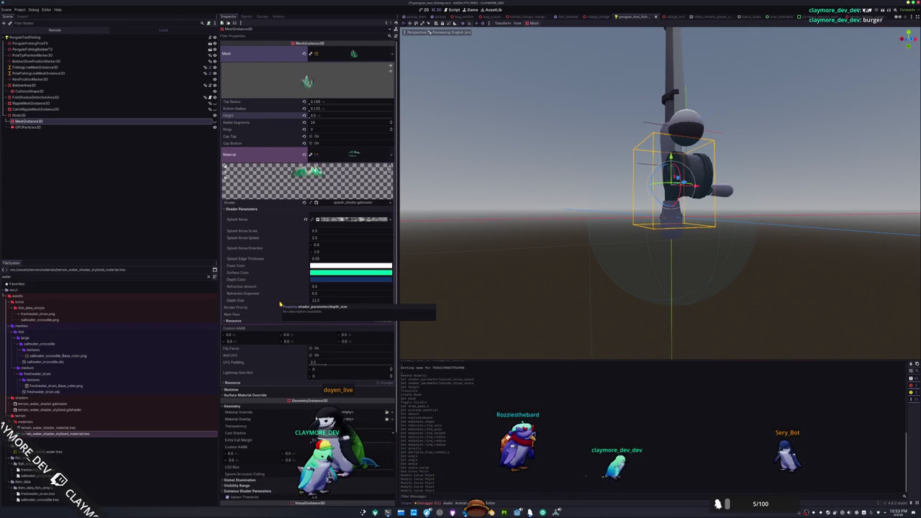
Step: Select the GPUParticles3D node to show its process material in the Inspector
scroll(281, 304, "down", 3)
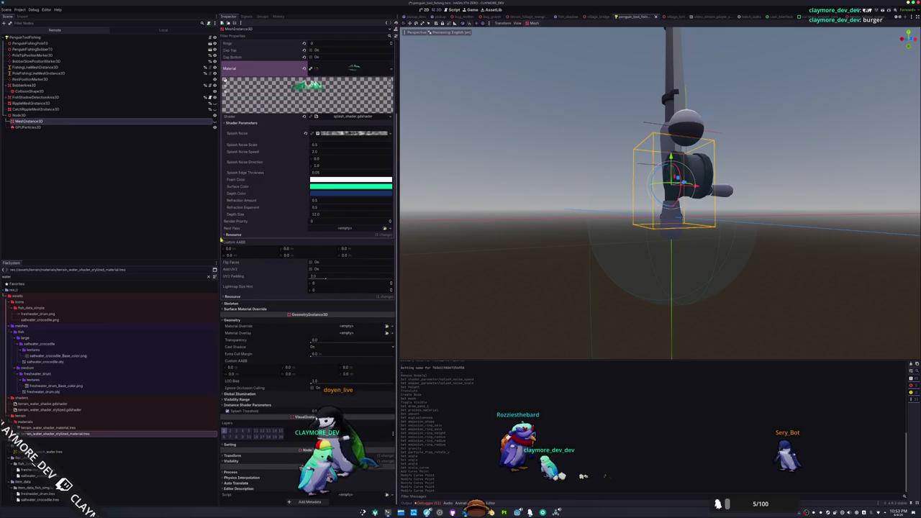
left_click(71, 127)
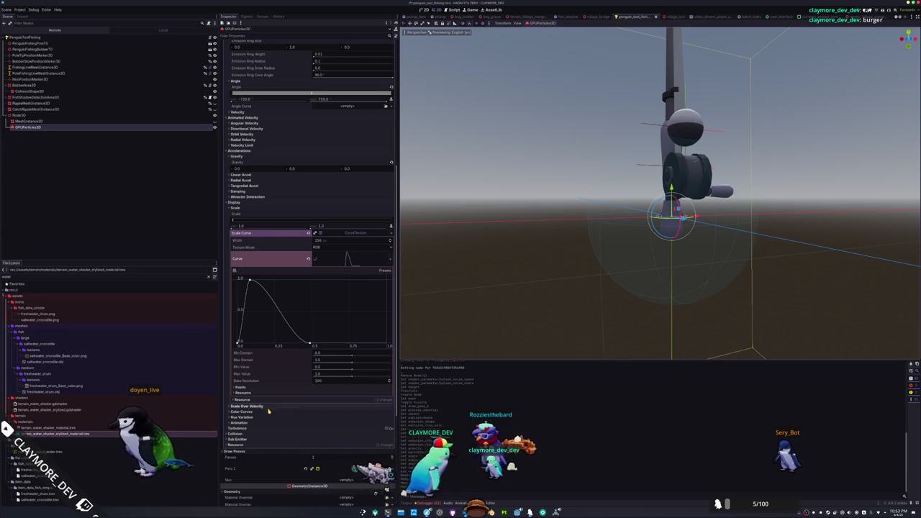
Step: Clear the Scale Curve and replace it with a new CurveXYZTexture
mouse_move(485, 234)
left_mouse_down()
mouse_move(493, 261)
mouse_move(477, 245)
left_mouse_up()
left_click(387, 259)
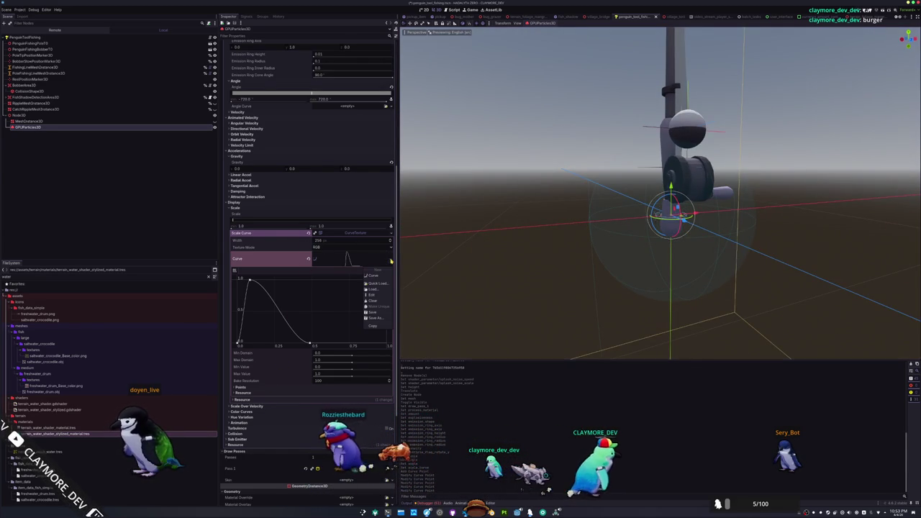
left_click(372, 300)
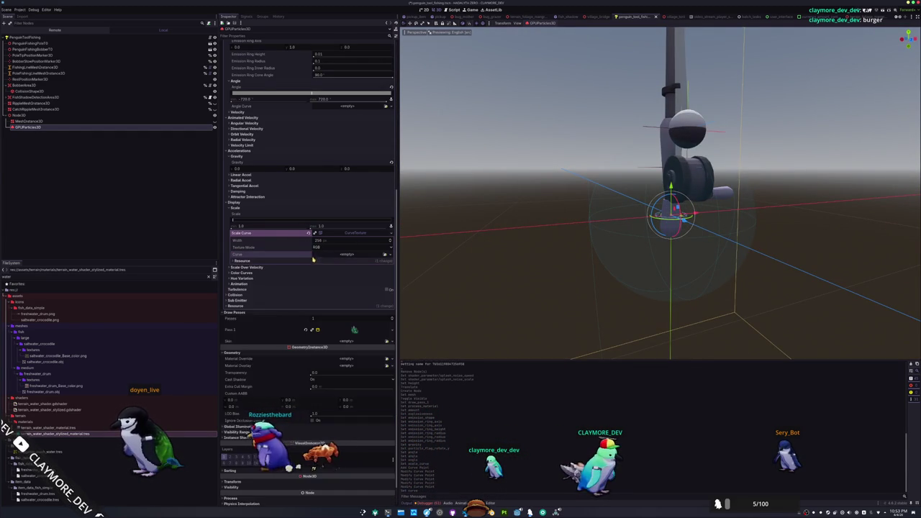
left_click(390, 233)
left_click(369, 251)
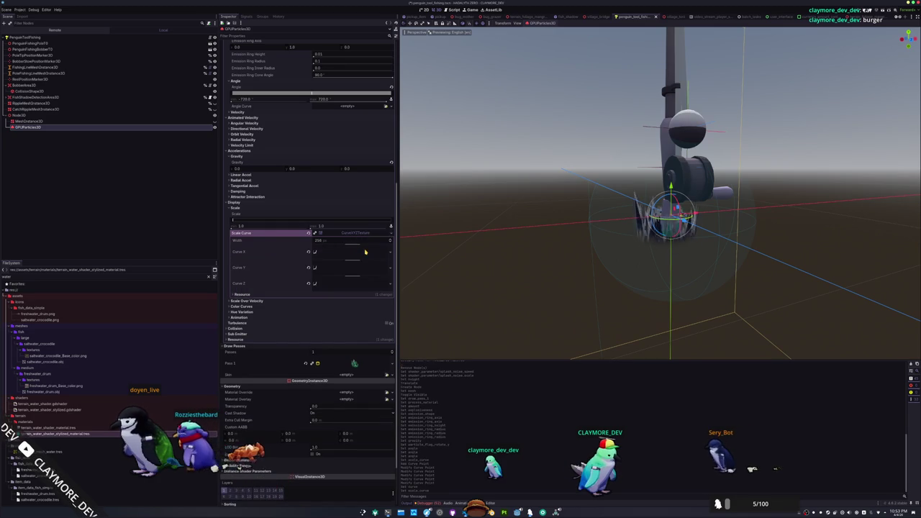
Step: Shape Curve Y with its end point at (1, 0) and peak at (0.17, 1)
left_click(330, 267)
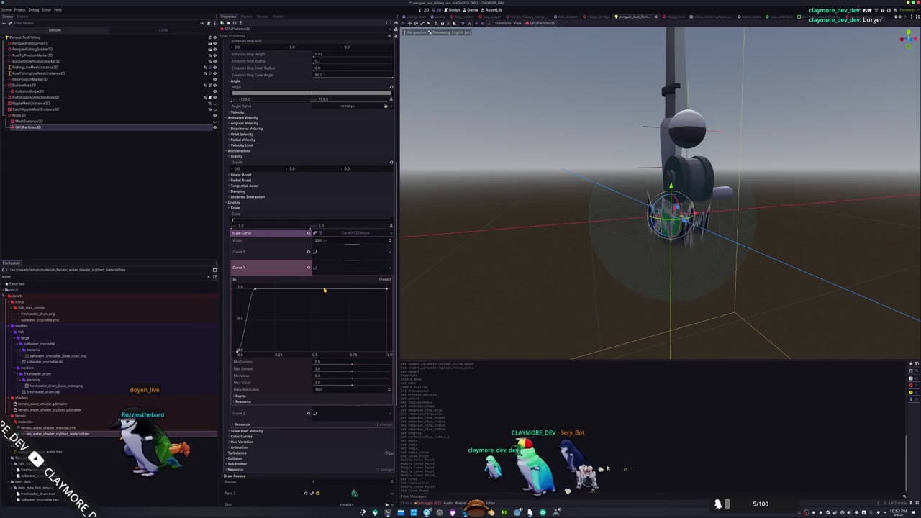
left_click_drag(384, 291, 387, 352)
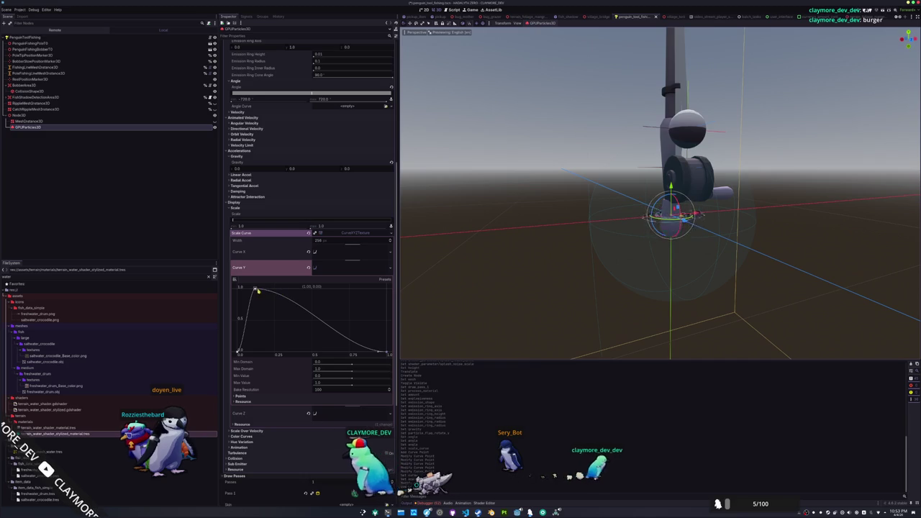
left_click_drag(254, 288, 267, 289)
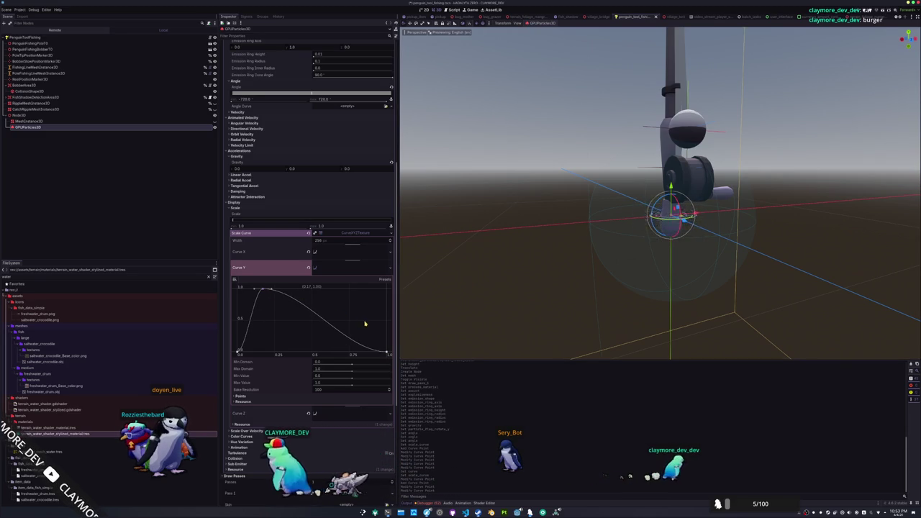
left_click_drag(446, 304, 450, 299)
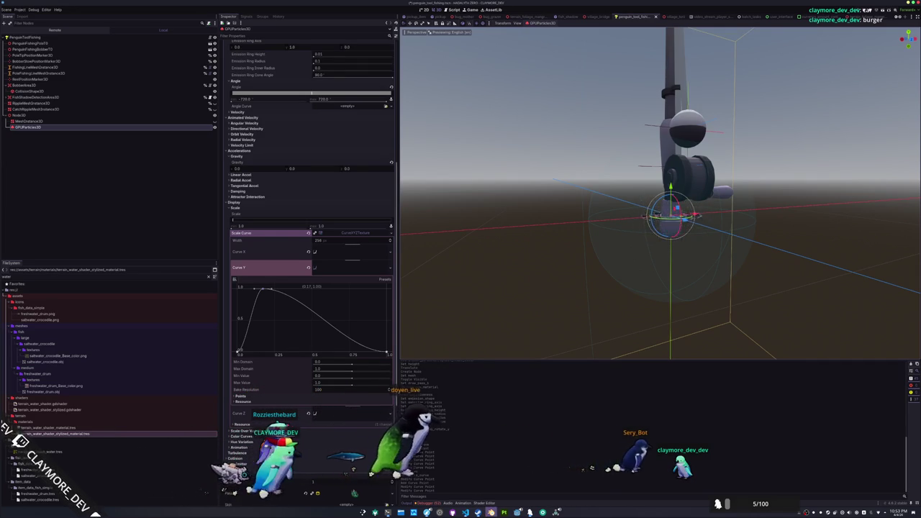
Step: Switch to Blender and open penguin_fishing_pole_splashes.blend
key("alt+Tab")
left_click(9, 8)
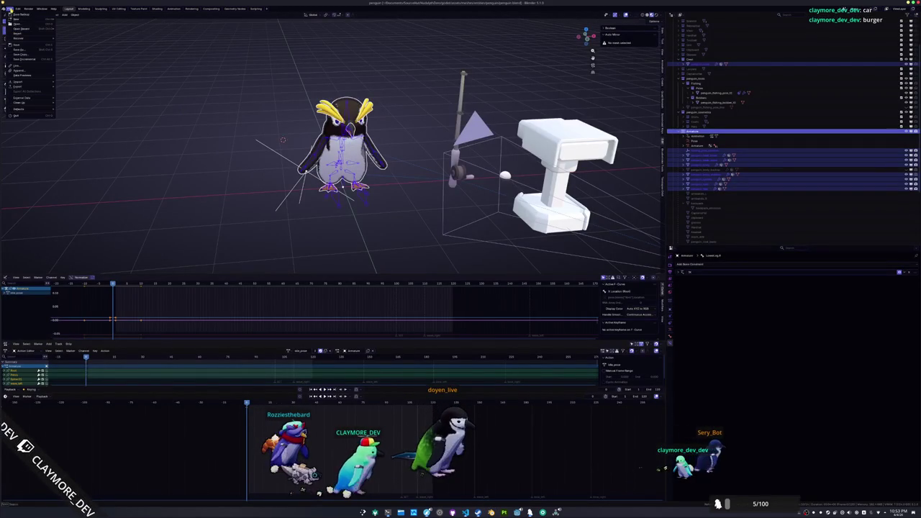
left_click(68, 19)
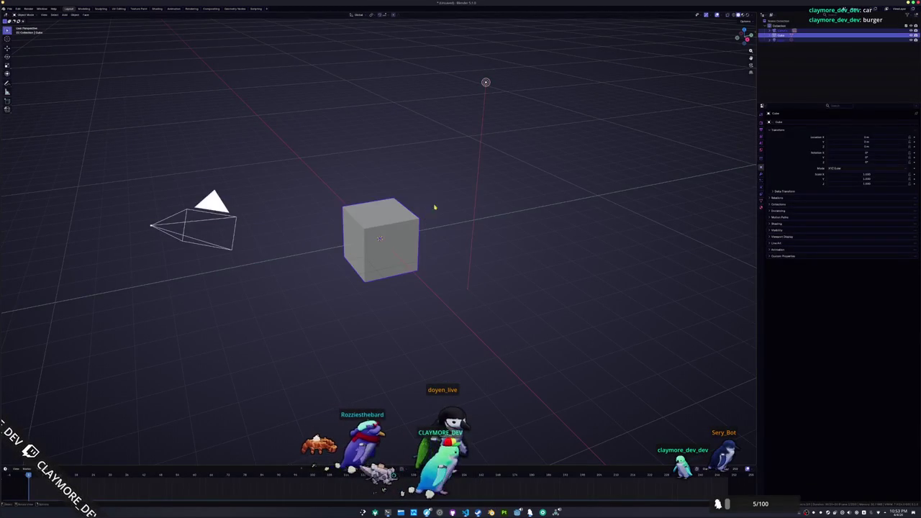
key("ctrl+s")
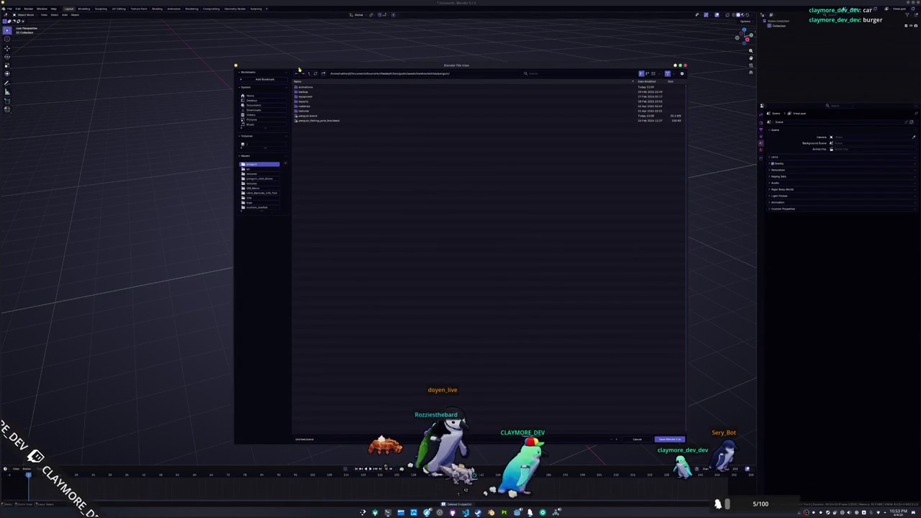
left_click_drag(309, 75, 396, 81)
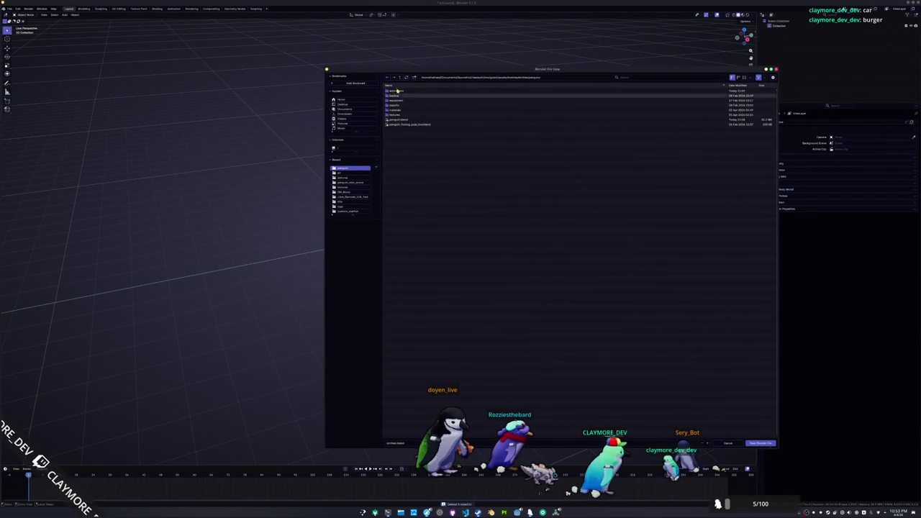
double_click(410, 124)
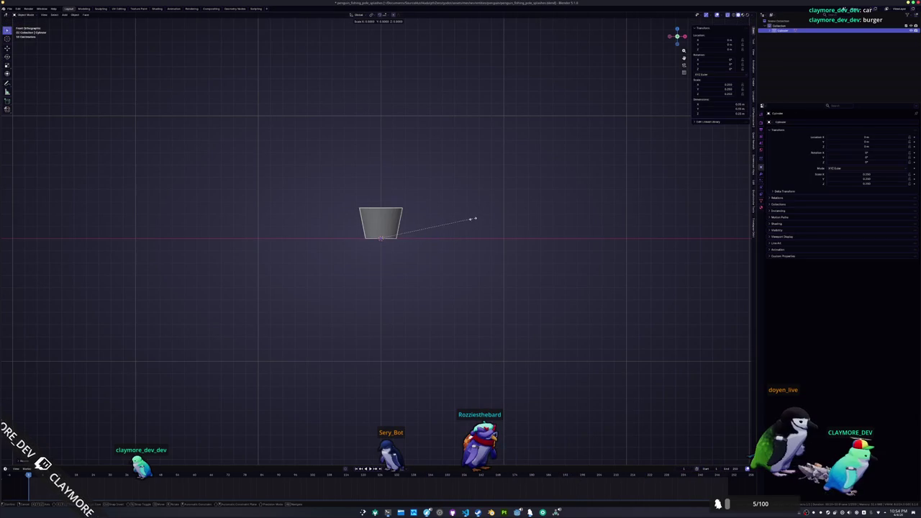
Step: In Edit Mode, raise the cylinder's top rim vertices along Z
right_click(483, 215)
key("Escape")
mouse_move(482, 220)
left_mouse_down()
mouse_move(464, 249)
mouse_move(469, 235)
left_mouse_up()
mouse_move(416, 203)
left_mouse_down()
mouse_move(266, 161)
mouse_move(267, 150)
mouse_move(82, 71)
left_mouse_up()
key("KP_1")
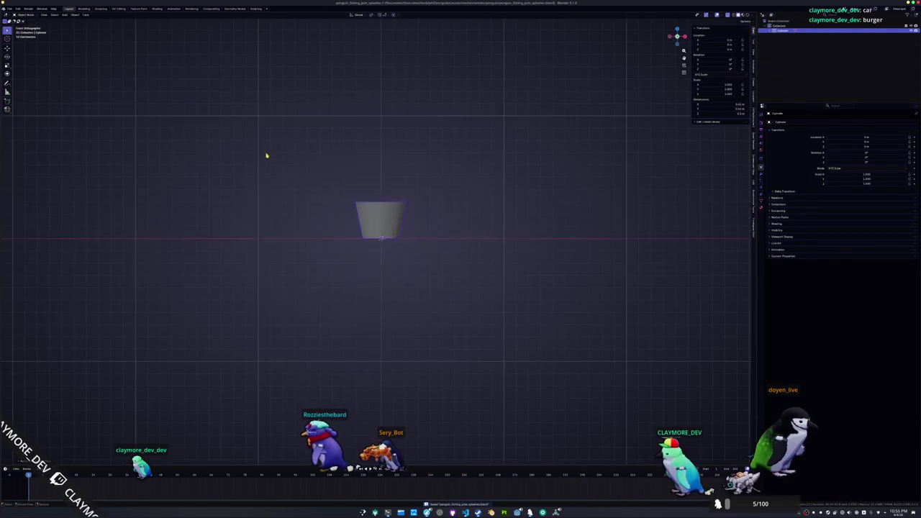
key("Tab")
left_click_drag(421, 217, 305, 177)
key("g")
key("z")
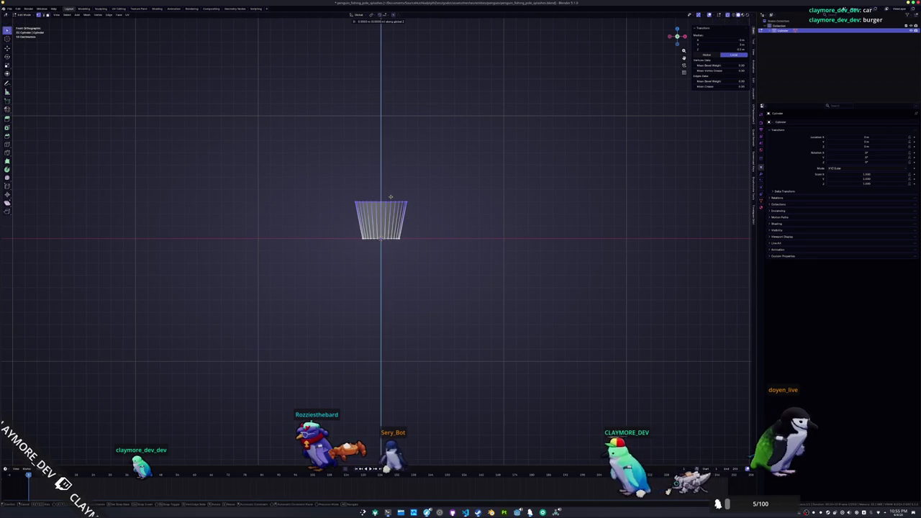
left_click(390, 188)
Step: Shade the cylinder smooth and rename the object splash_small
key("Tab")
right_click(401, 195)
left_click(405, 196)
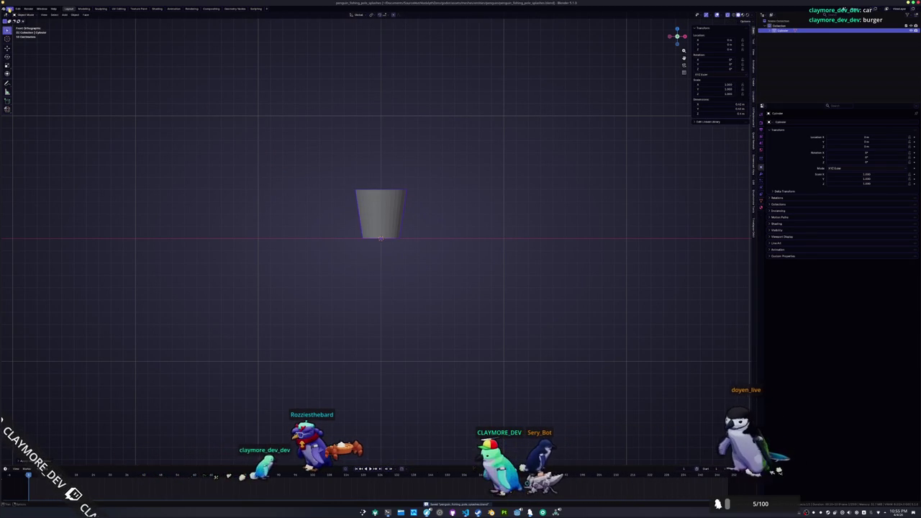
key("F2")
type("bucket_small")
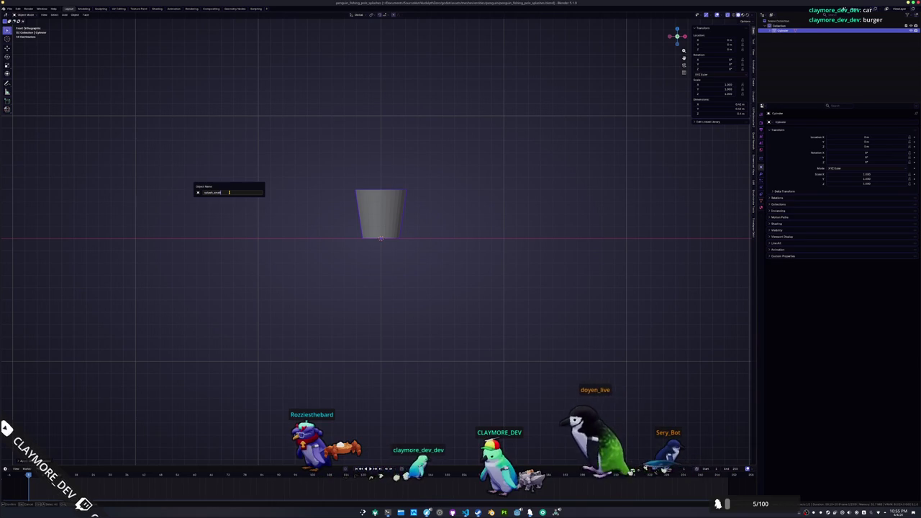
key("Return")
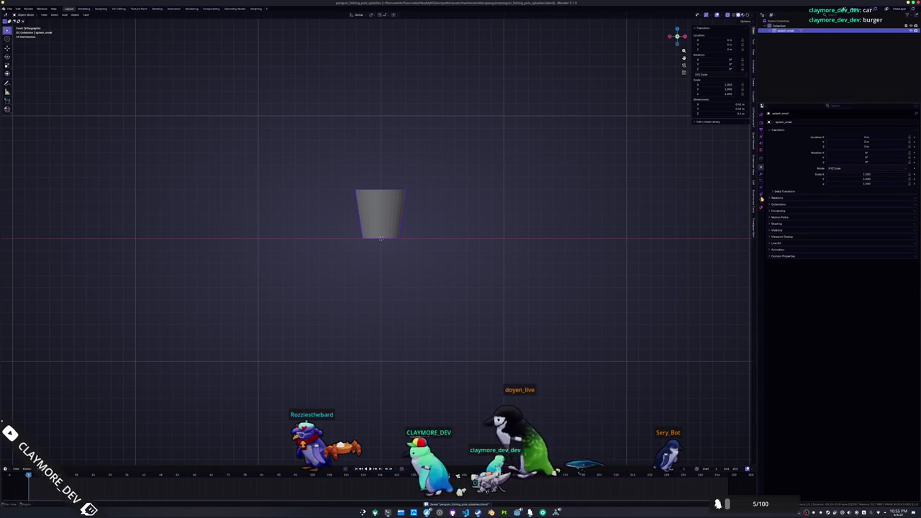
left_click(761, 201)
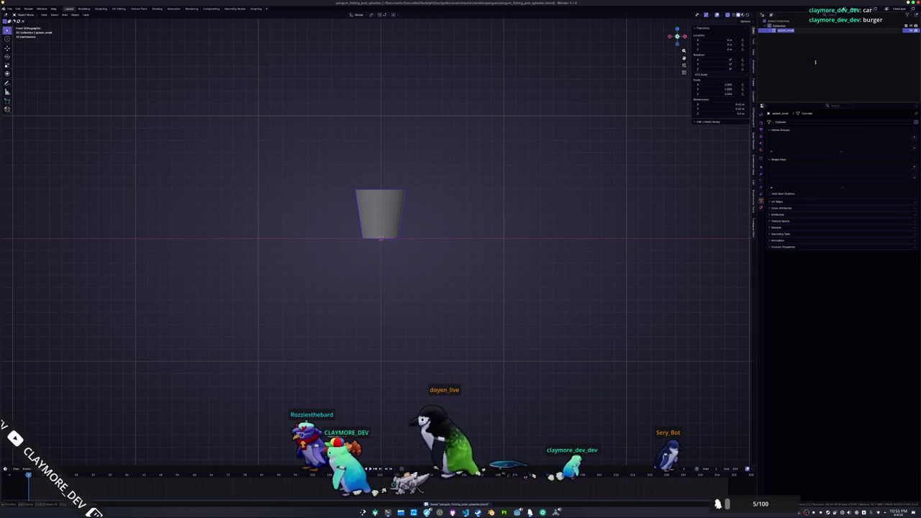
double_click(781, 123)
Step: Confirm the mesh data name and add a new splash_small material to the cup
key("Return")
left_click(761, 207)
left_click(847, 142)
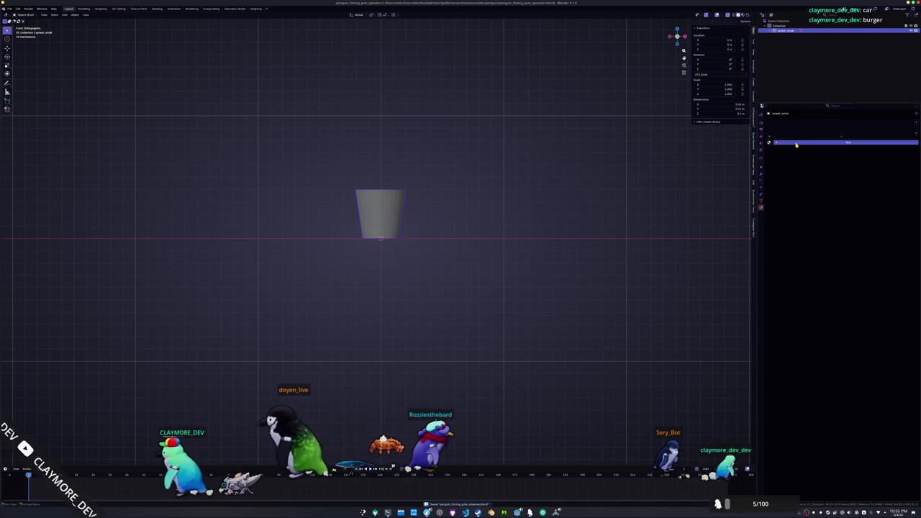
right_click(374, 196)
Step: Export the cup as a Wavefront OBJ named splash_small, then return to Godot Engine
left_click(9, 8)
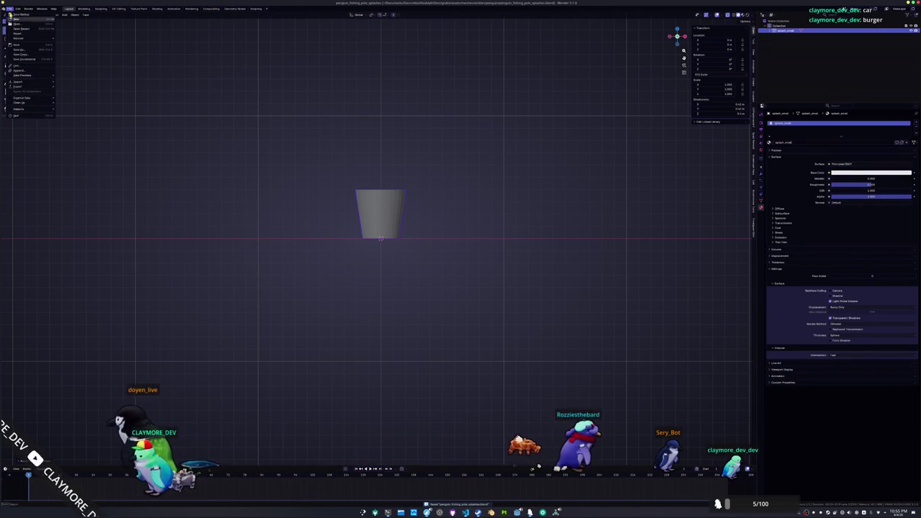
mouse_move(29, 87)
left_click(80, 106)
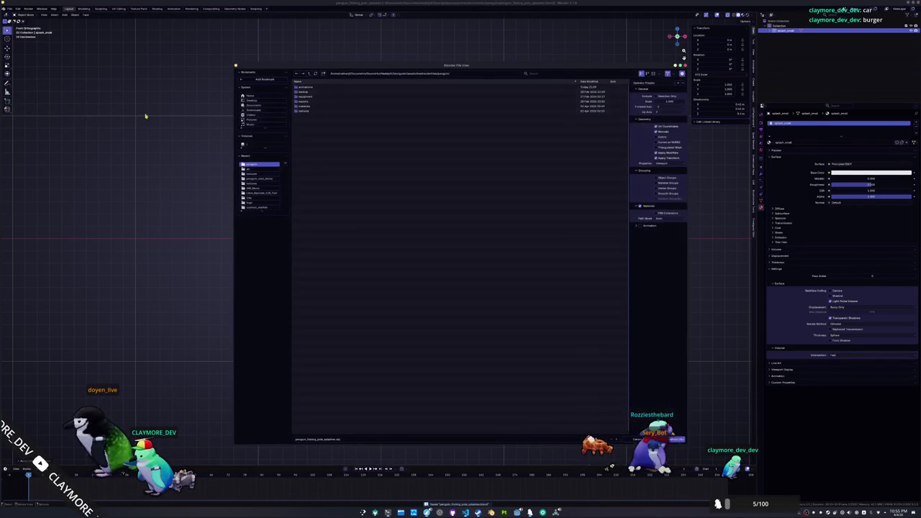
left_click(308, 102)
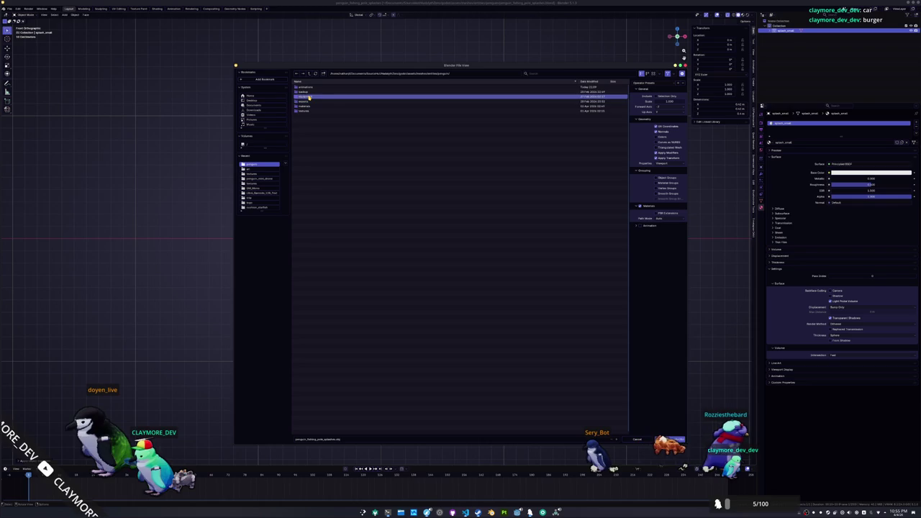
left_click(308, 108)
double_click(308, 107)
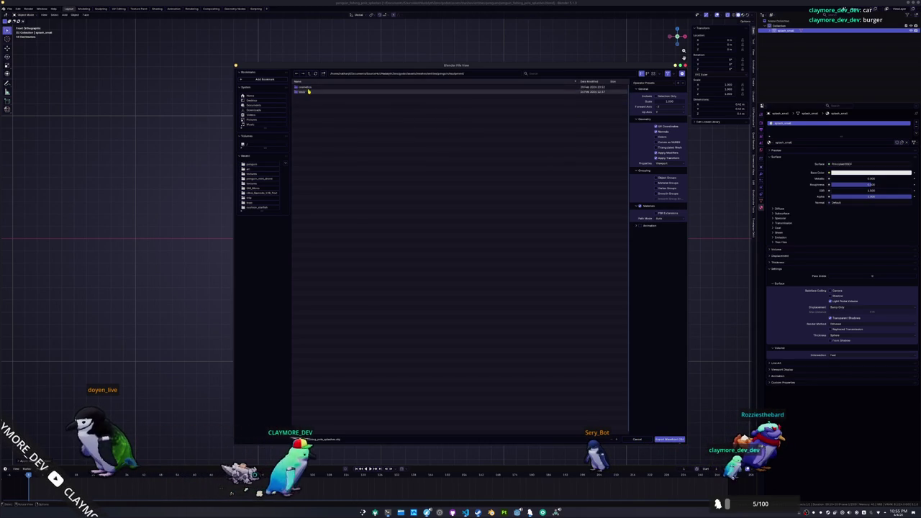
left_click(308, 93)
double_click(308, 92)
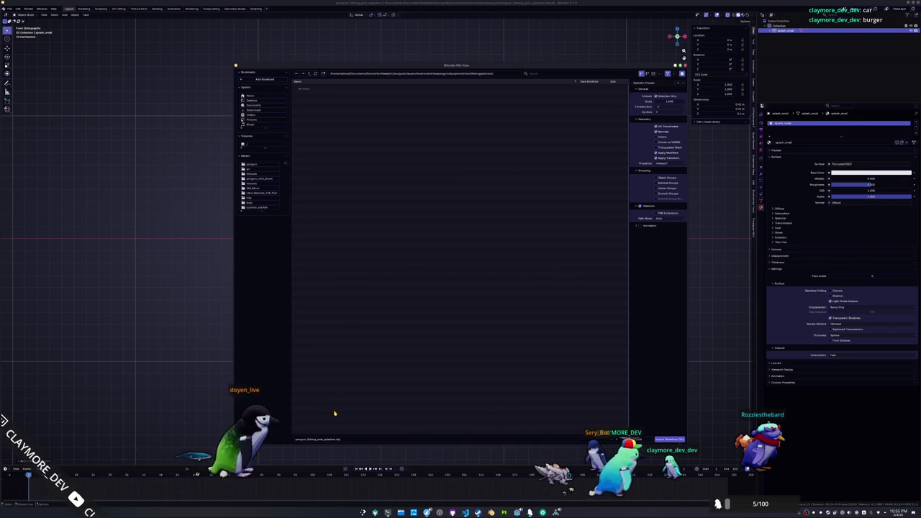
left_click(324, 438)
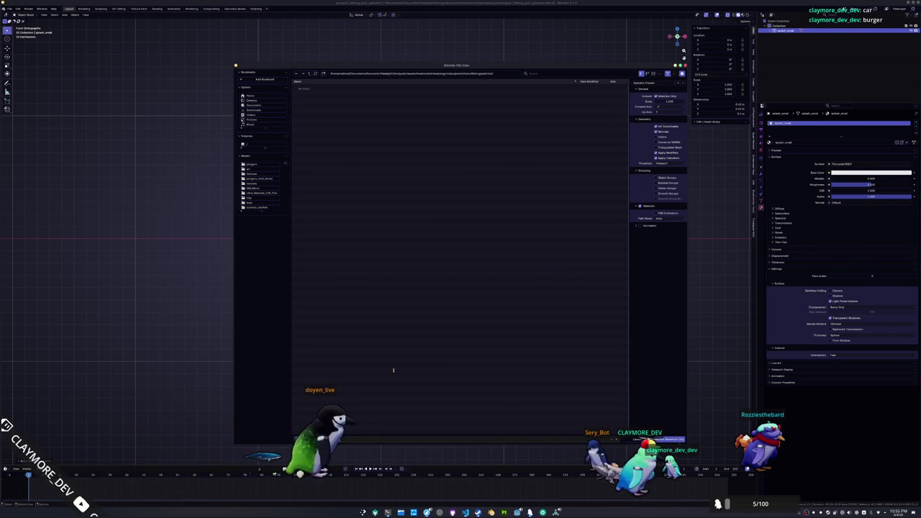
type("splash_small")
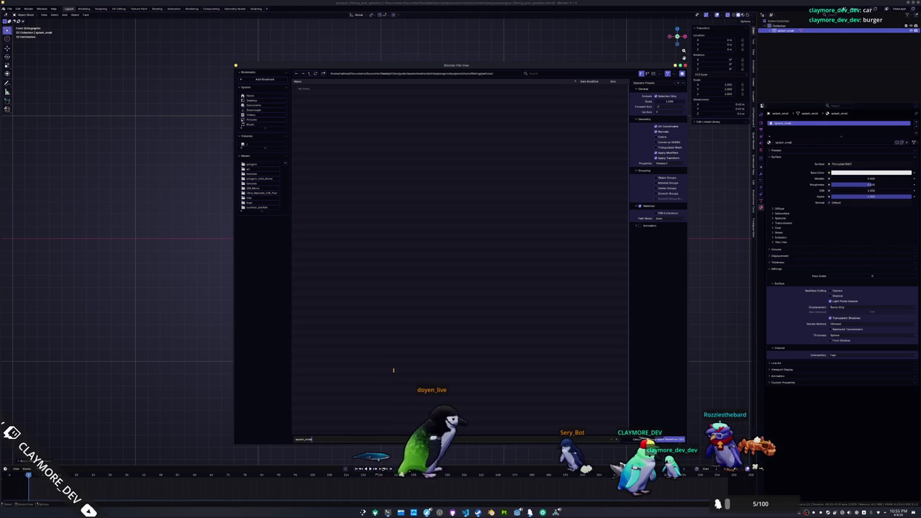
key("Return")
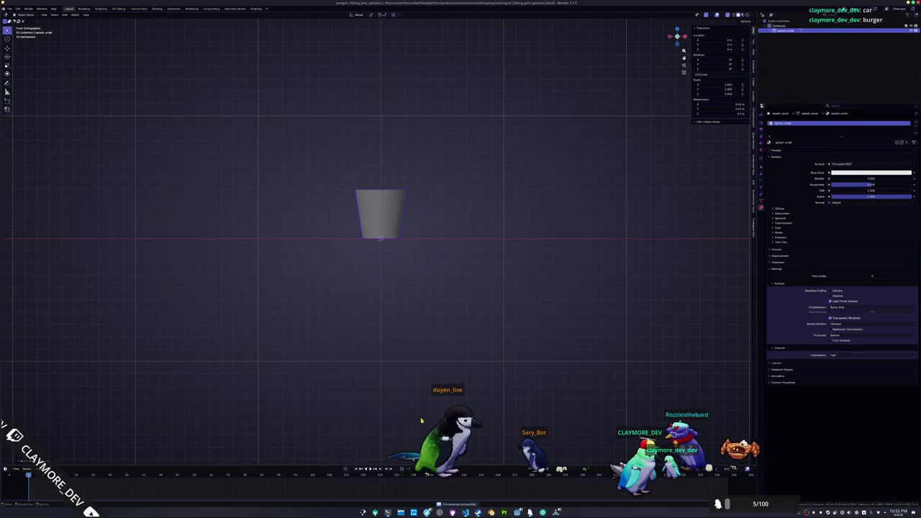
key("alt+Tab")
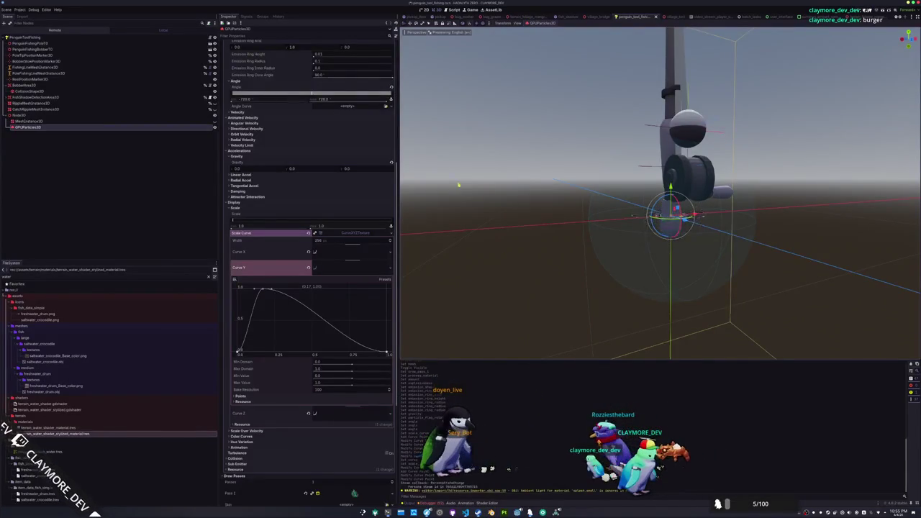
Step: Save the draw pass shader material as splash_small_shader_material.tres
scroll(297, 237, "down", 5)
left_click(347, 304)
scroll(275, 296, "down", 3)
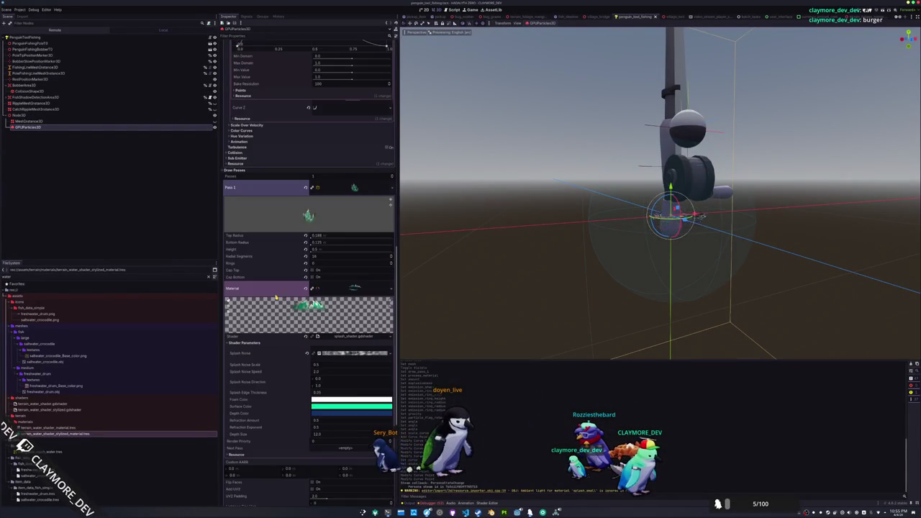
left_click(354, 287)
left_click(392, 289)
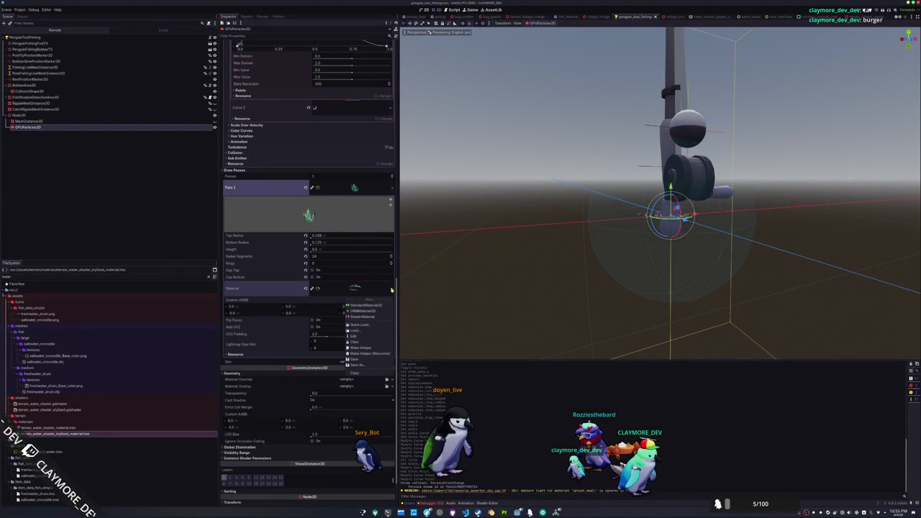
left_click(357, 364)
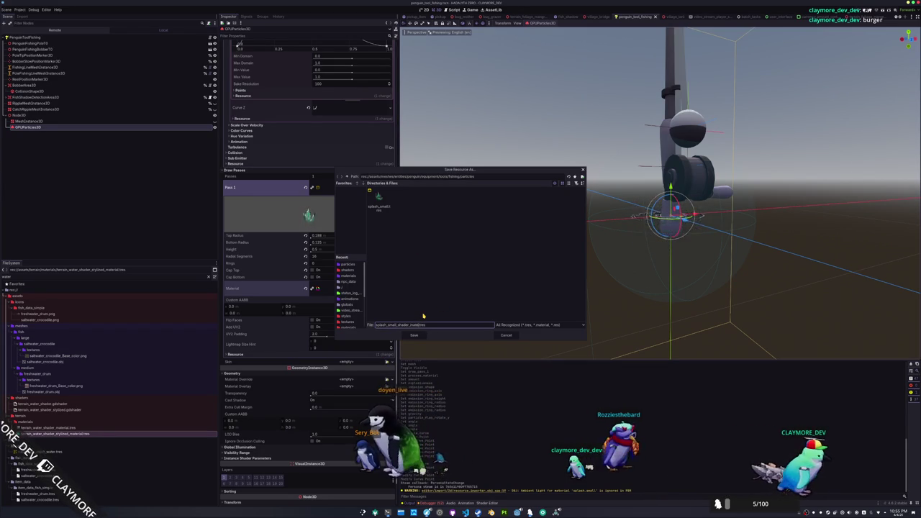
key("Return")
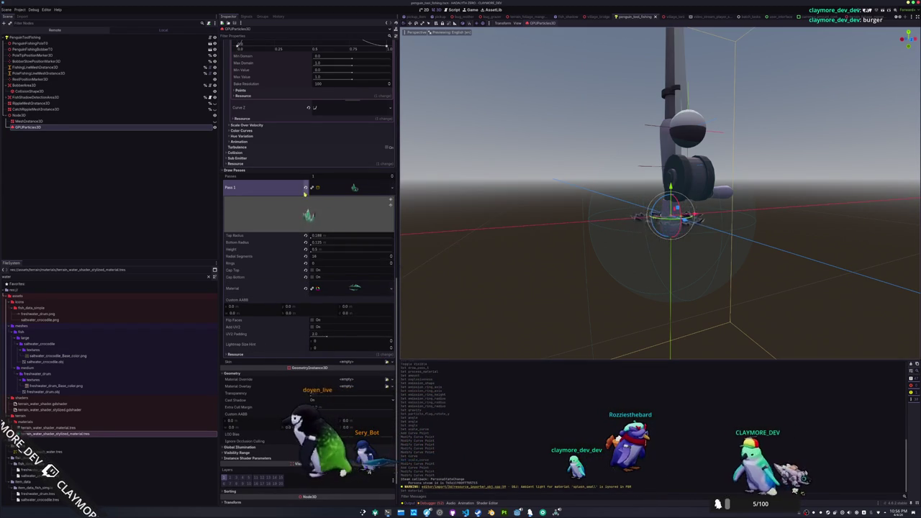
Step: Quick Load the splash_small mesh into Pass 1
left_click(382, 188)
left_click(366, 294)
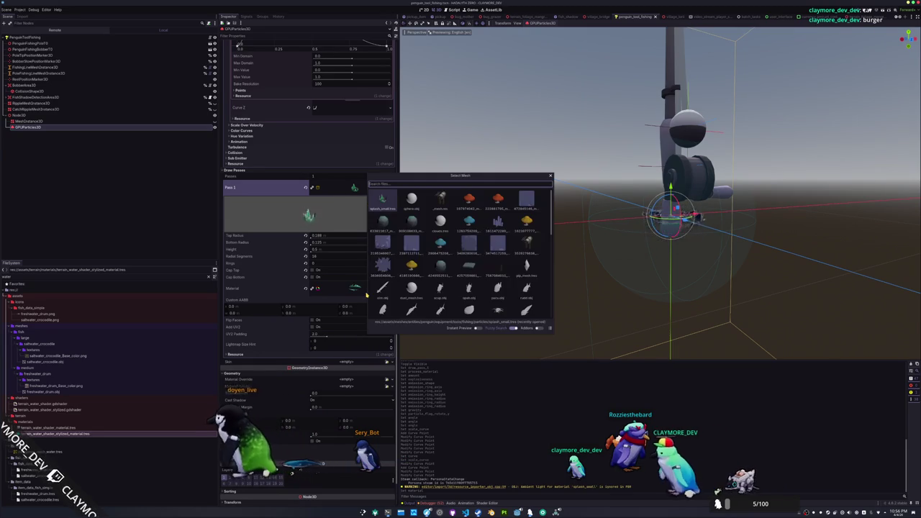
type("splash")
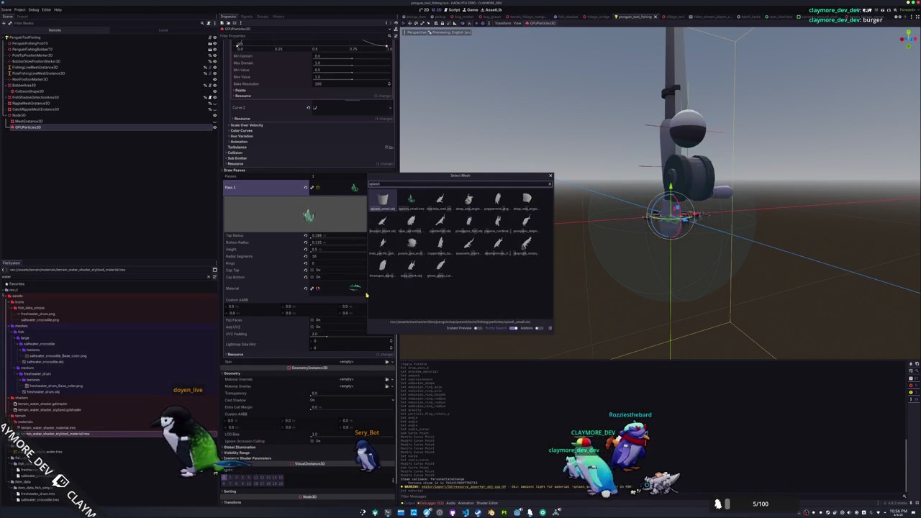
key("Return")
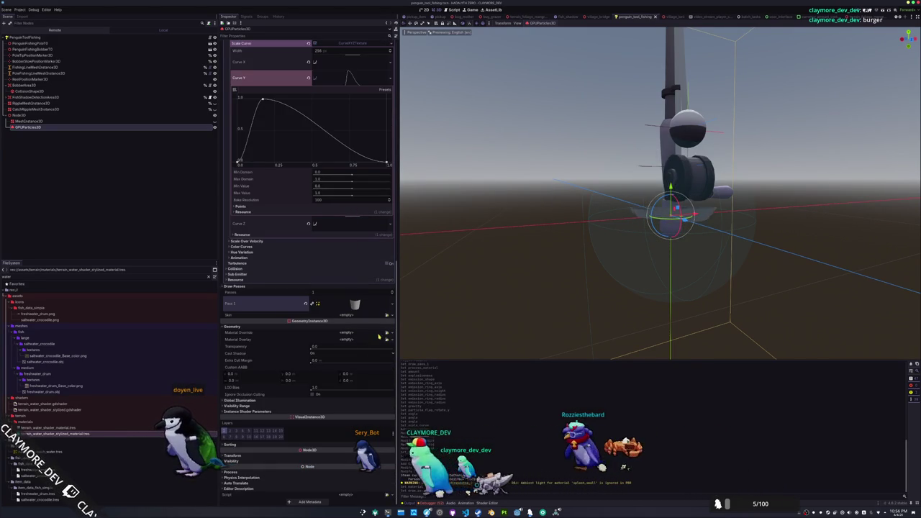
Step: Quick Load the saved splash_small material into Material Override and orbit the viewport to check it
left_click(387, 334)
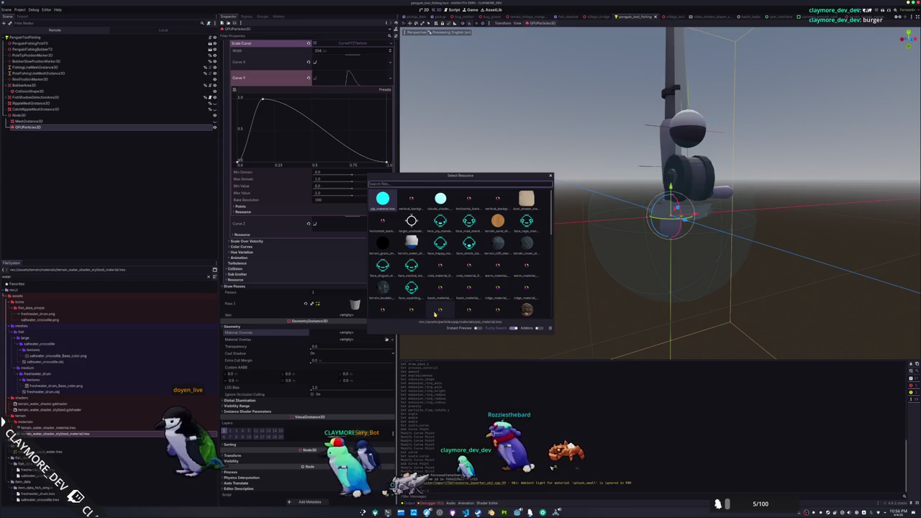
type("splash_sm")
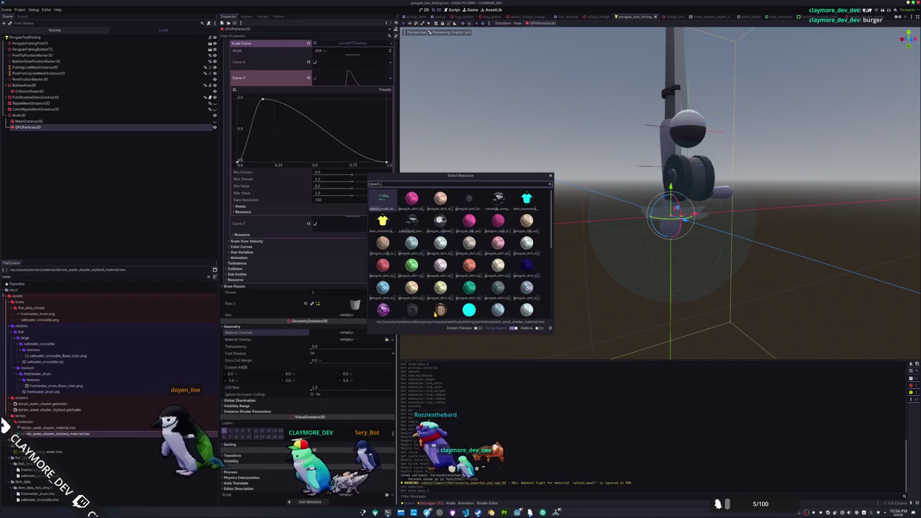
key("Return")
mouse_move(475, 297)
left_mouse_down()
mouse_move(539, 284)
mouse_move(554, 263)
mouse_move(529, 283)
mouse_move(537, 311)
left_mouse_up()
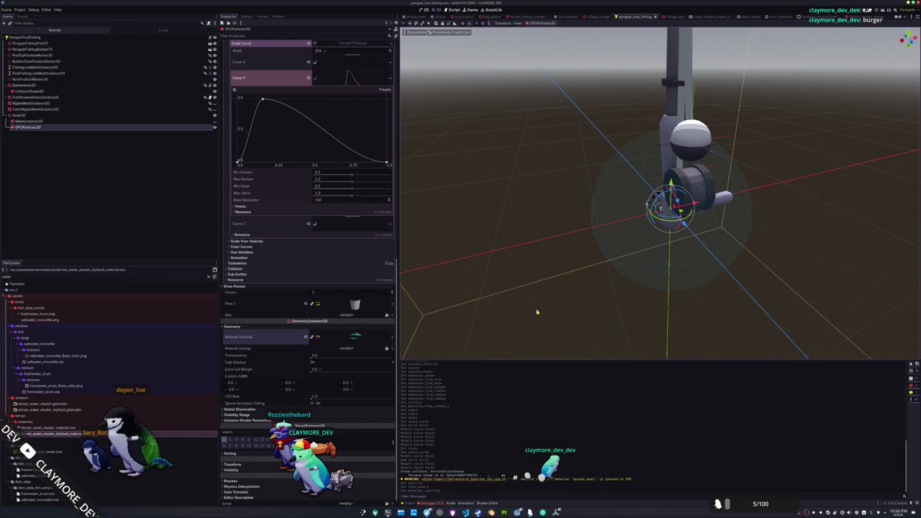
scroll(288, 162, "up", 10)
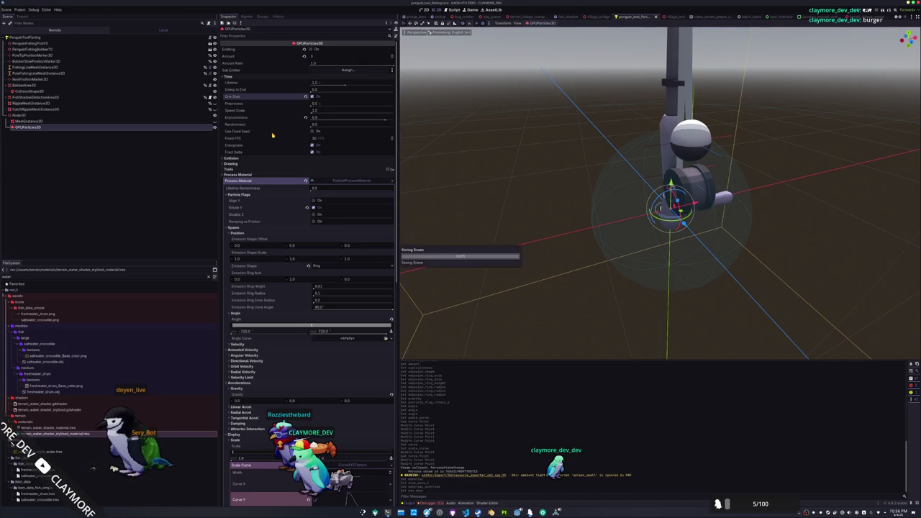
Step: Set Explosiveness to 0.7, toggle Emitting to preview the burst, and save with Ctrl+S
left_click(312, 50)
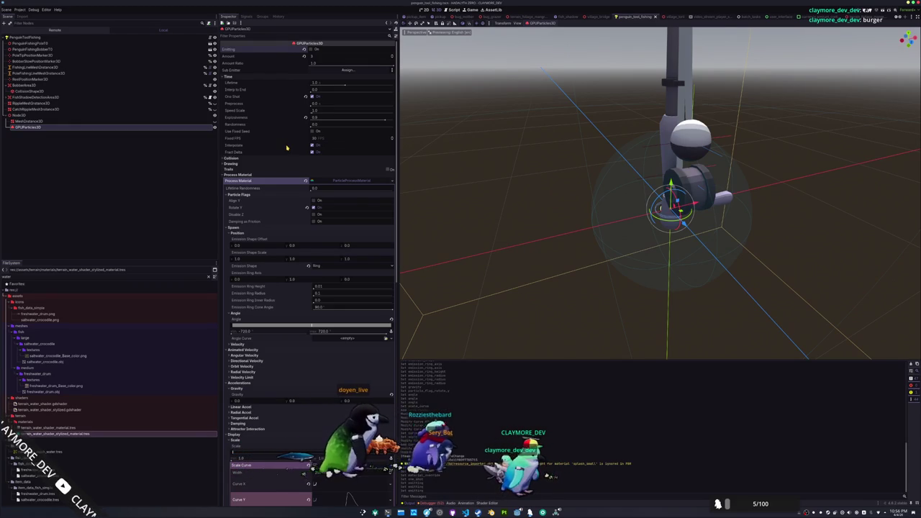
left_click(384, 119)
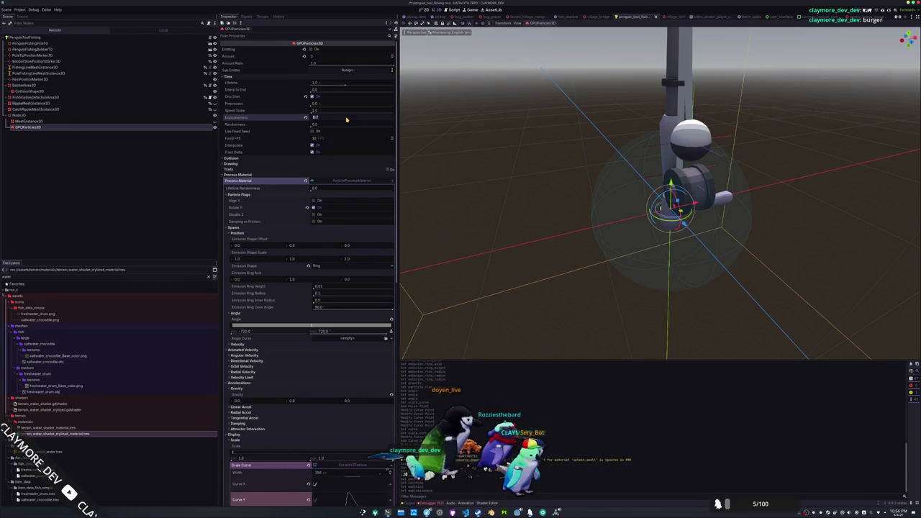
left_click(311, 49)
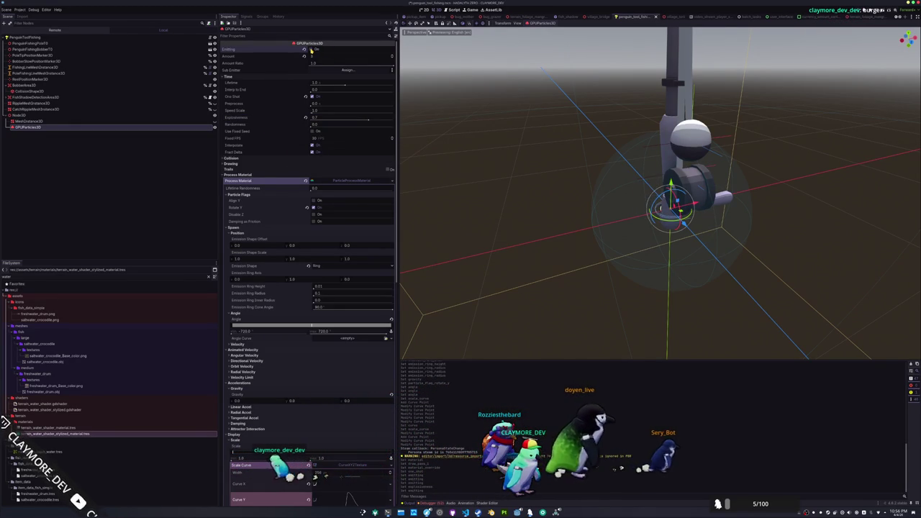
key("ctrl+s")
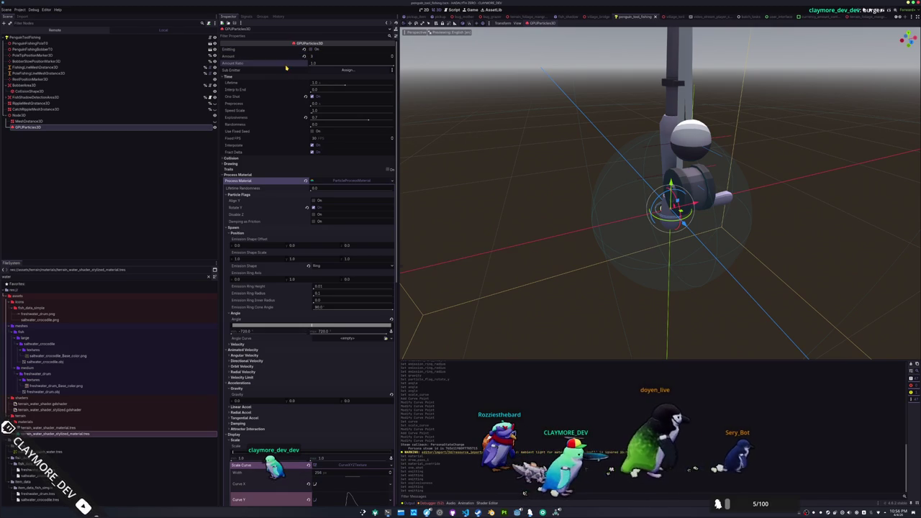
key("ctrl+s")
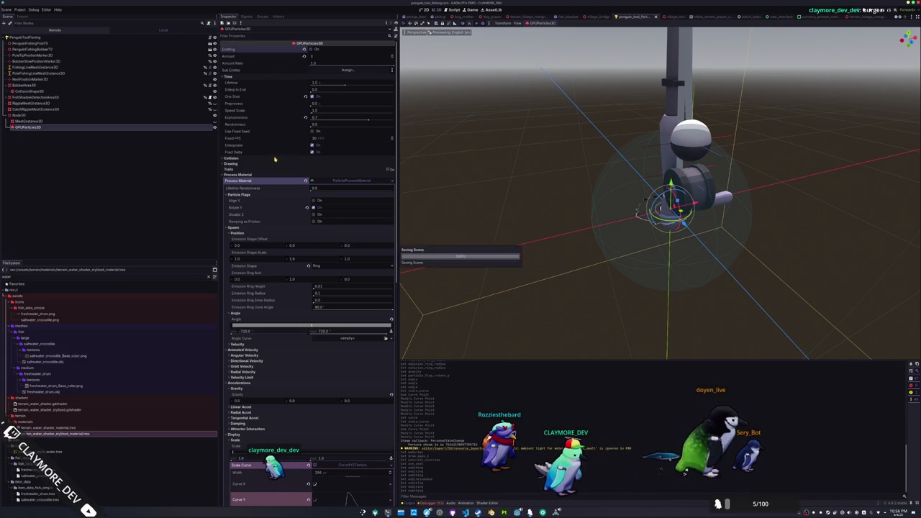
left_click(27, 121)
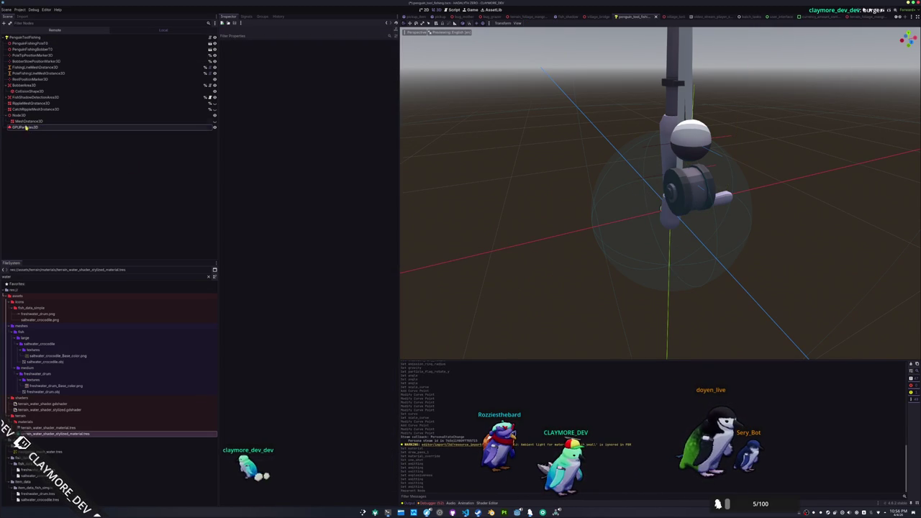
Step: Rename GPUParticles3D to SplashSmallGPUParticles3D, then open the root PenguinToolFishing node's script externally
left_click(26, 127)
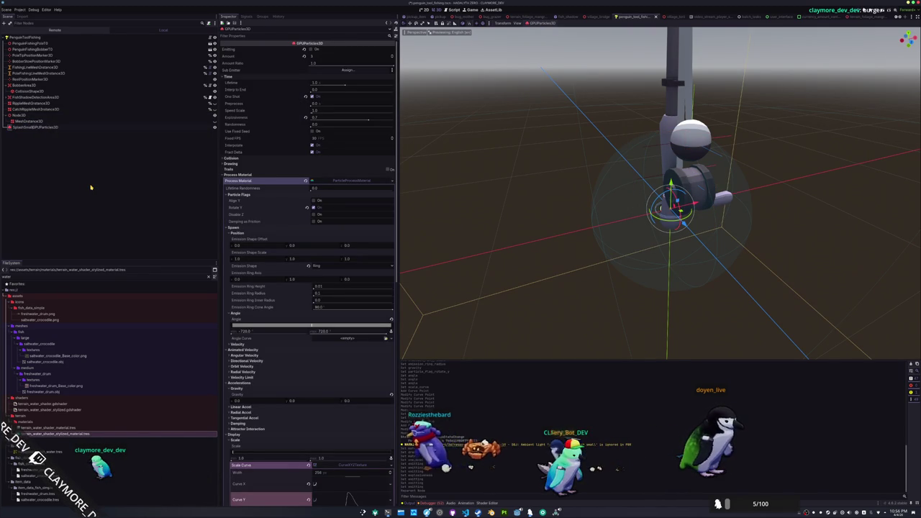
right_click(147, 128)
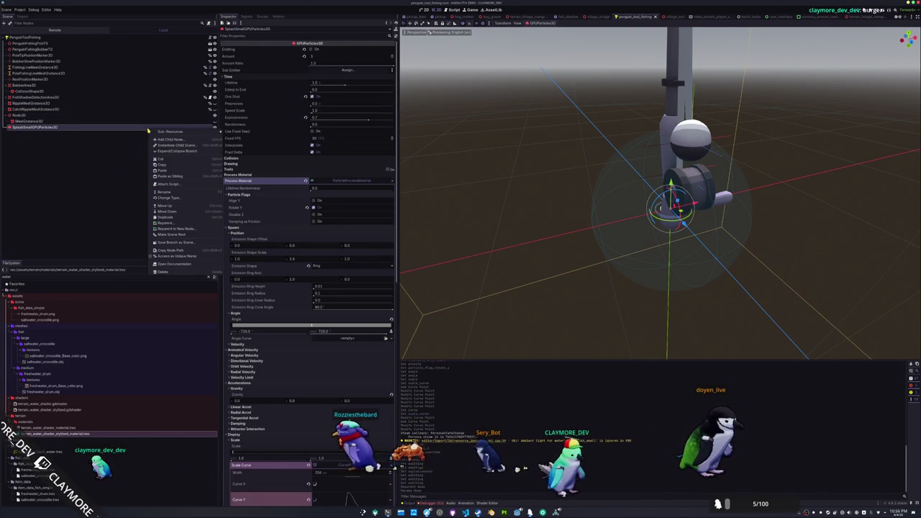
key("Escape")
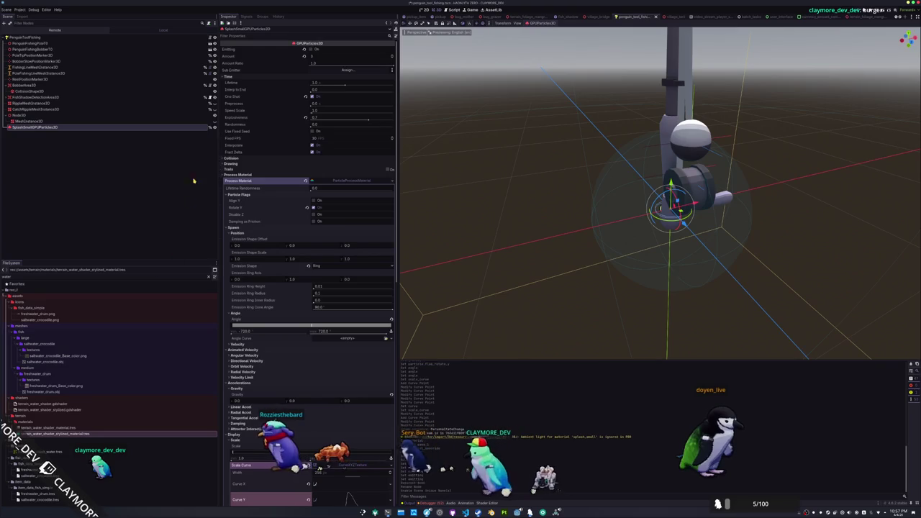
left_click(43, 37)
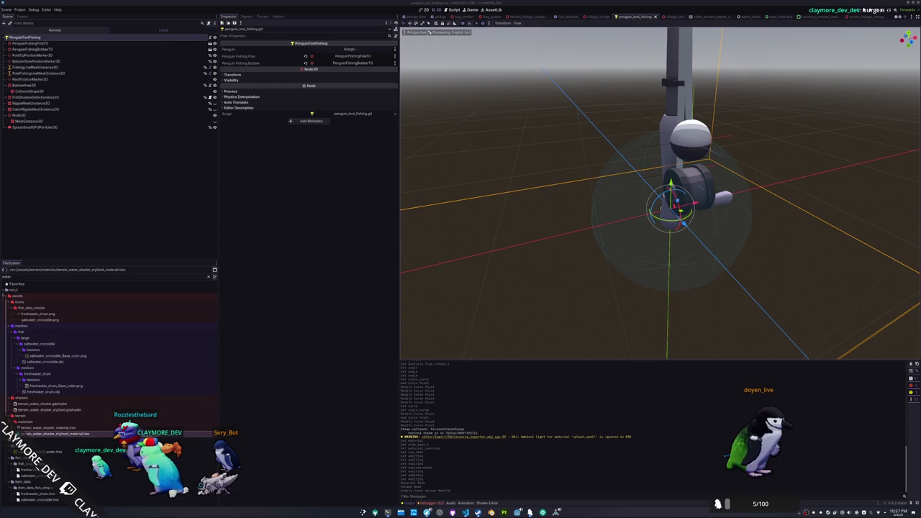
left_click(312, 113)
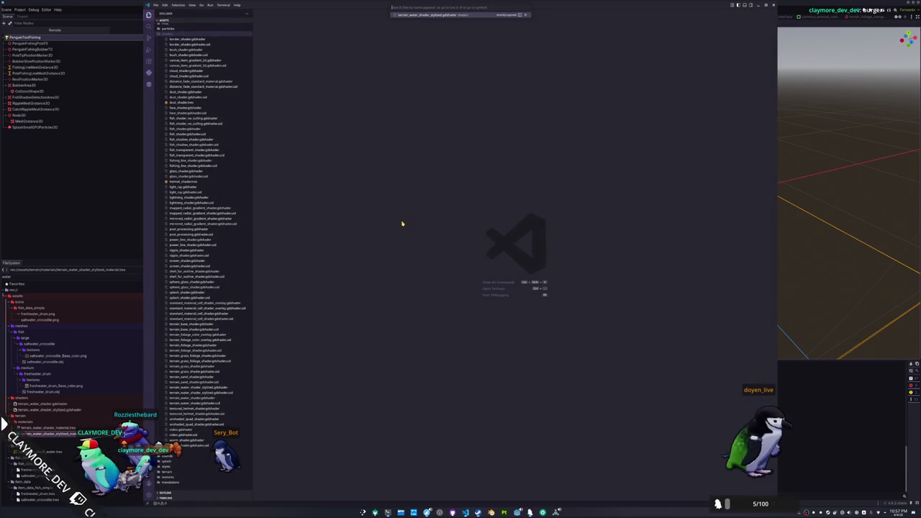
Step: Search VS Code's files for the penguin fishing tool script
type("penguin_fishing_pole")
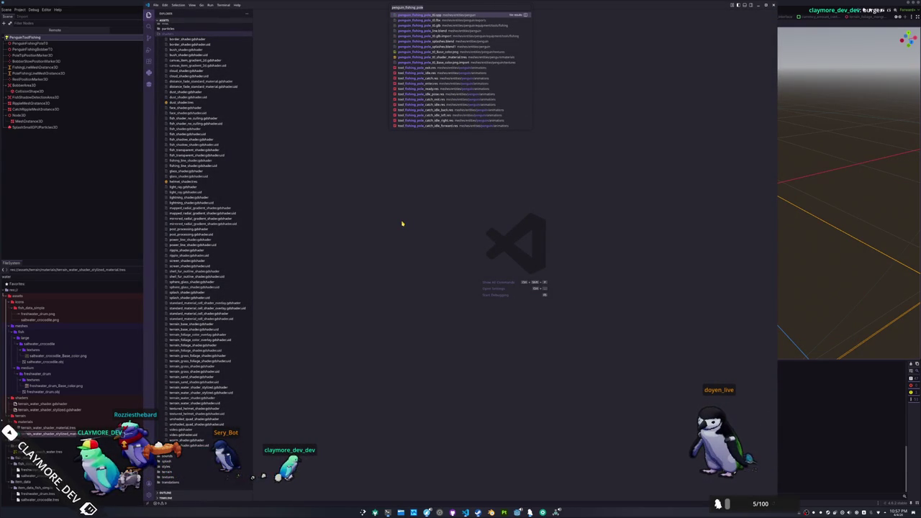
key("BackSpace")
key("BackSpace")
key("BackSpace")
type("tool_fi")
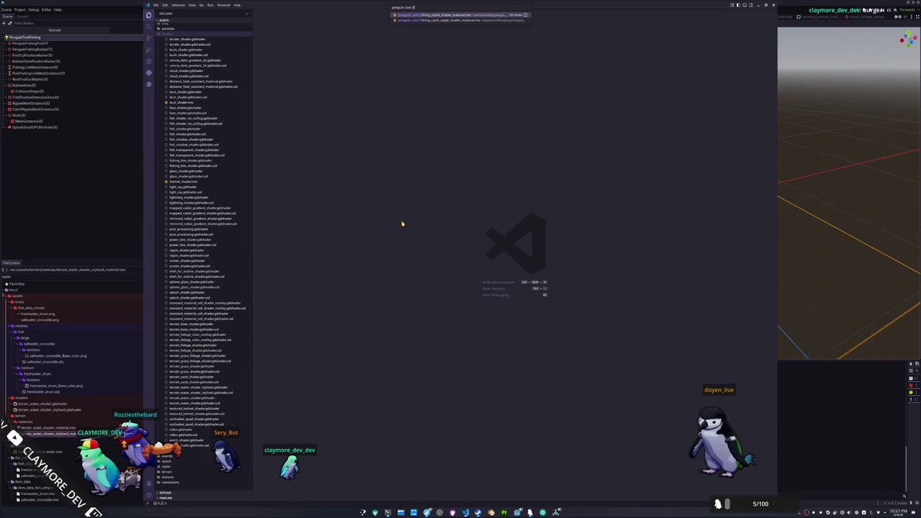
type("fishing_tool")
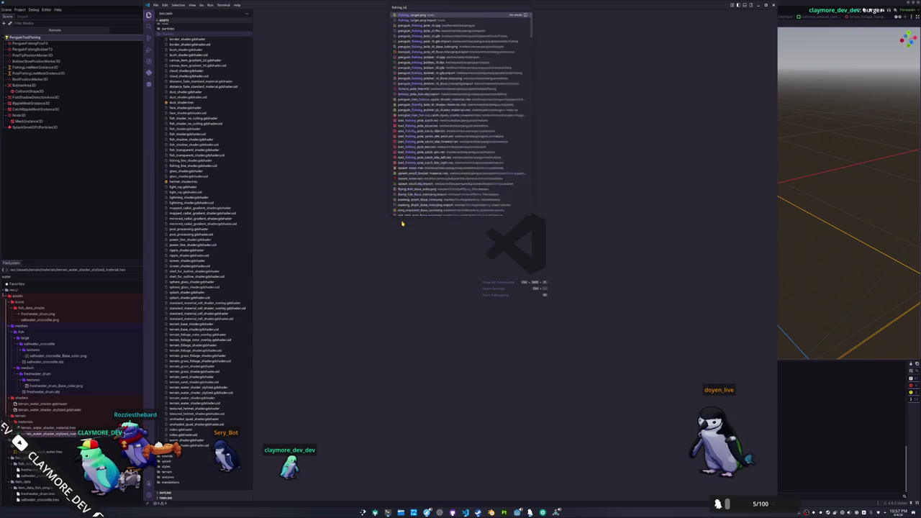
type("_pen")
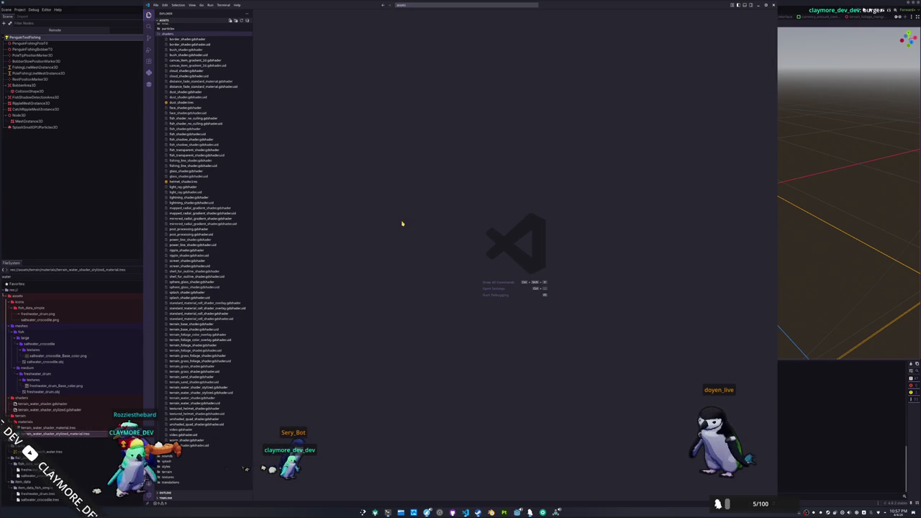
Step: Open the Godot project folder in VS Code and maximize the window
key("ctrl+k")
key("ctrl+o")
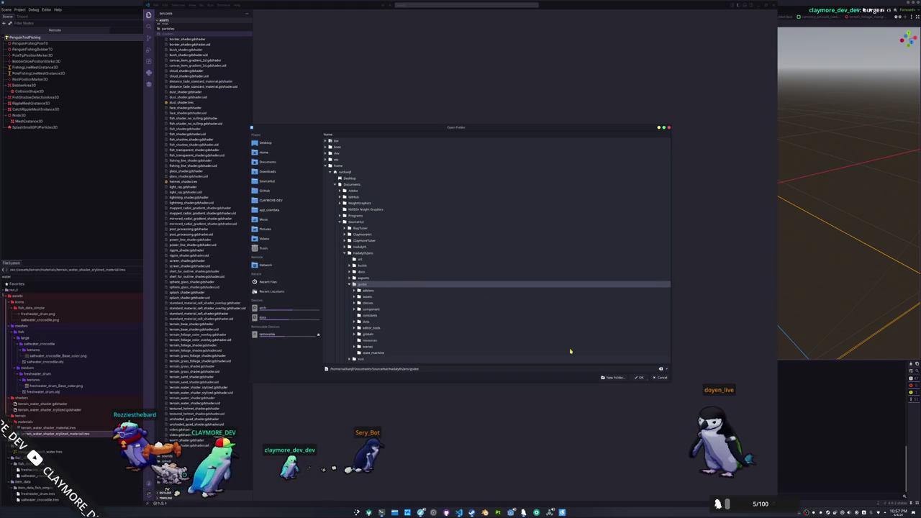
left_click(638, 378)
mouse_move(791, 60)
left_mouse_down()
mouse_move(550, 60)
mouse_move(580, 41)
left_mouse_up()
key("super+Up")
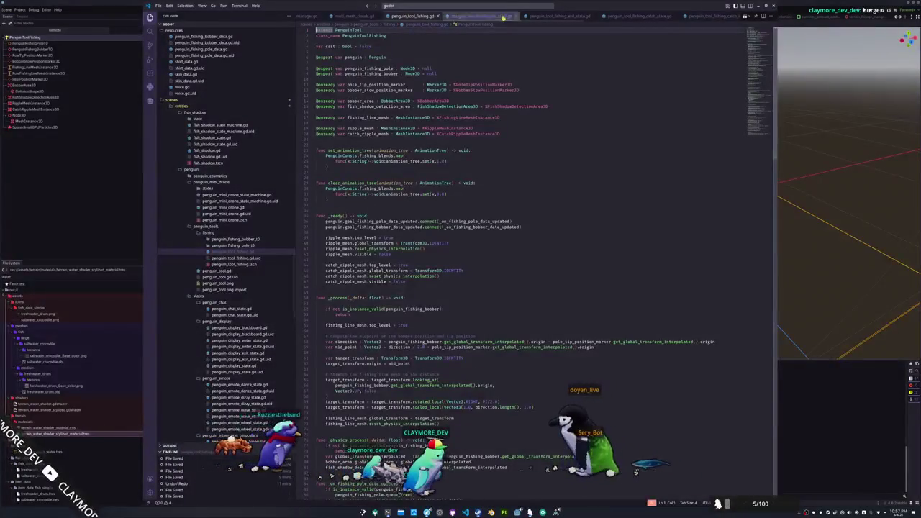
left_click(386, 144)
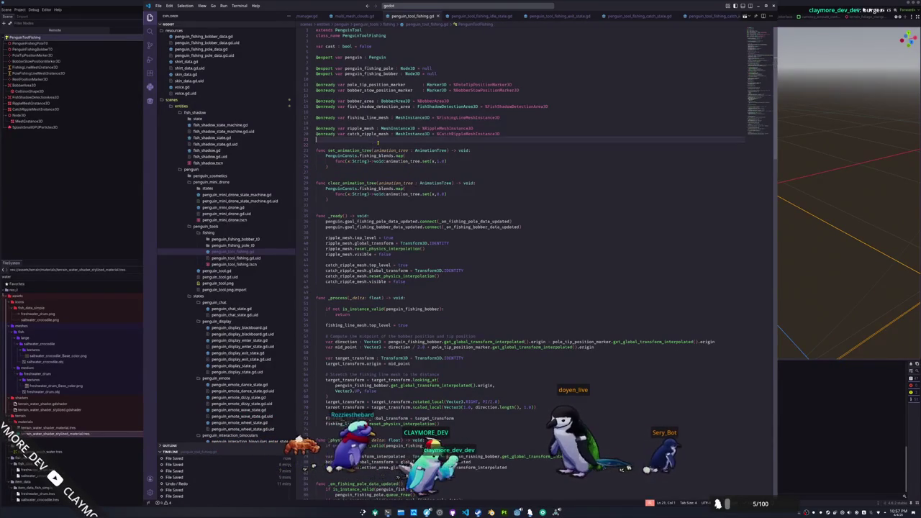
key("Return")
type("@onready var sp")
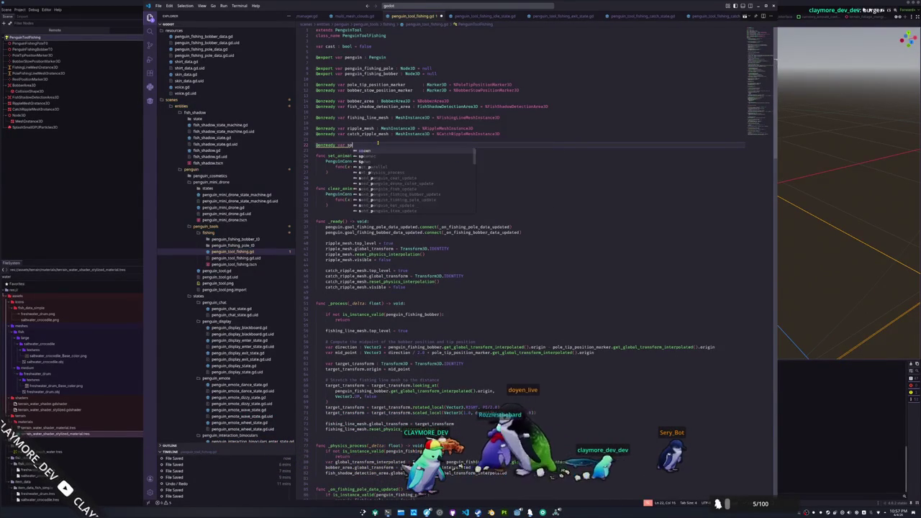
type("articles :GPU")
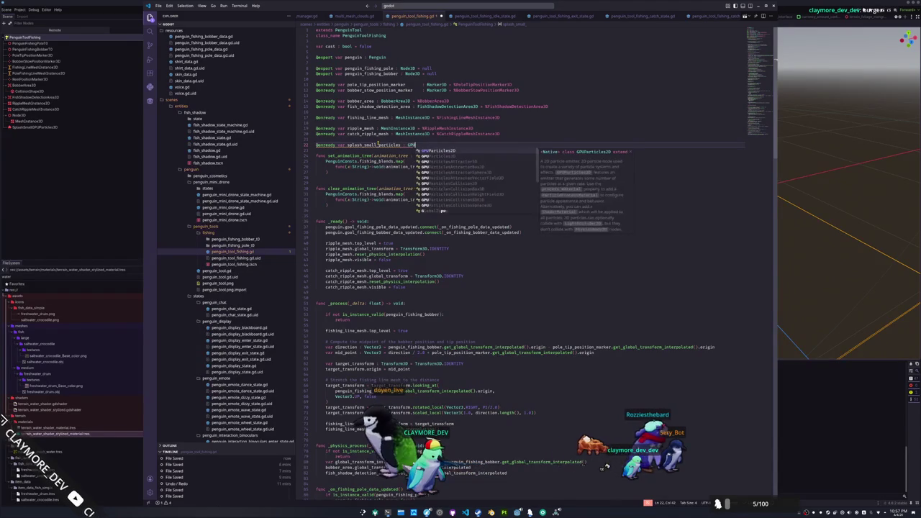
type("3")
key("Return")
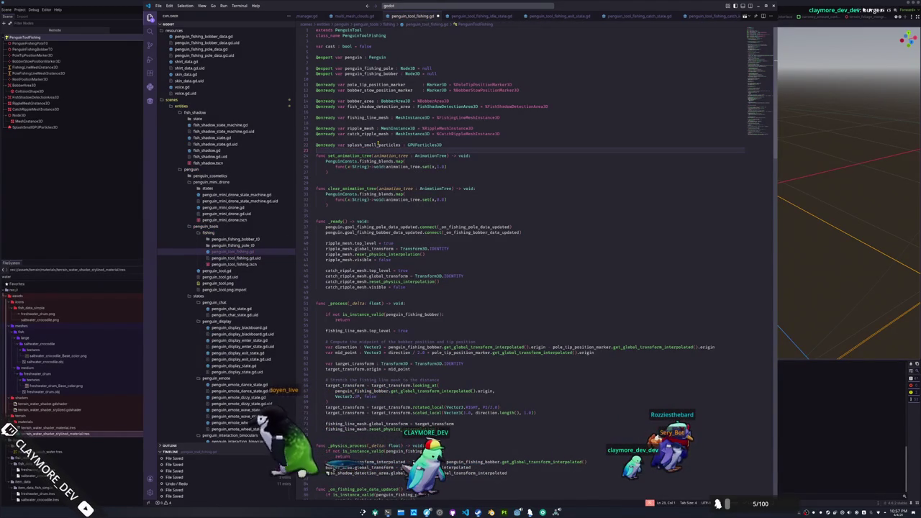
scroll(377, 144, "down", 1)
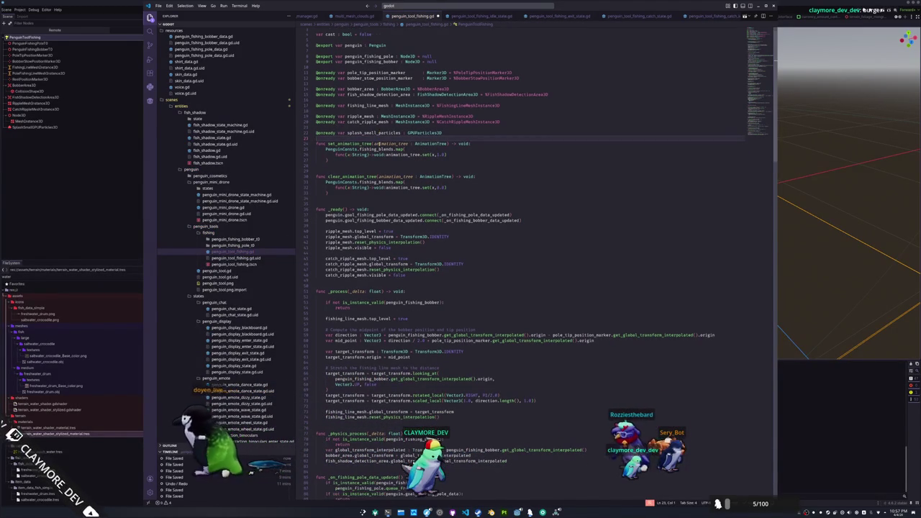
double_click(380, 133)
Step: Above set_ripple, add the signature func spawn_splash_small(p_global_position : Vector3) -> void:
scroll(381, 133, "down", 5)
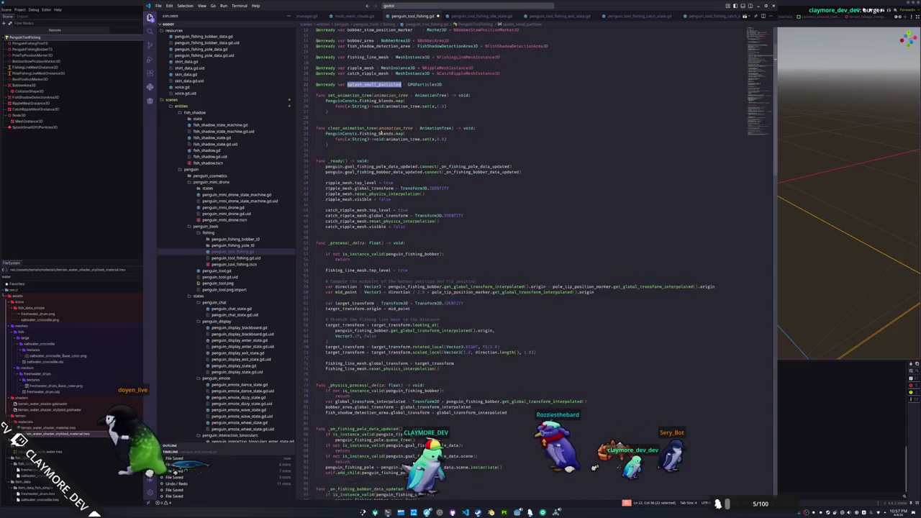
scroll(382, 132, "down", 15)
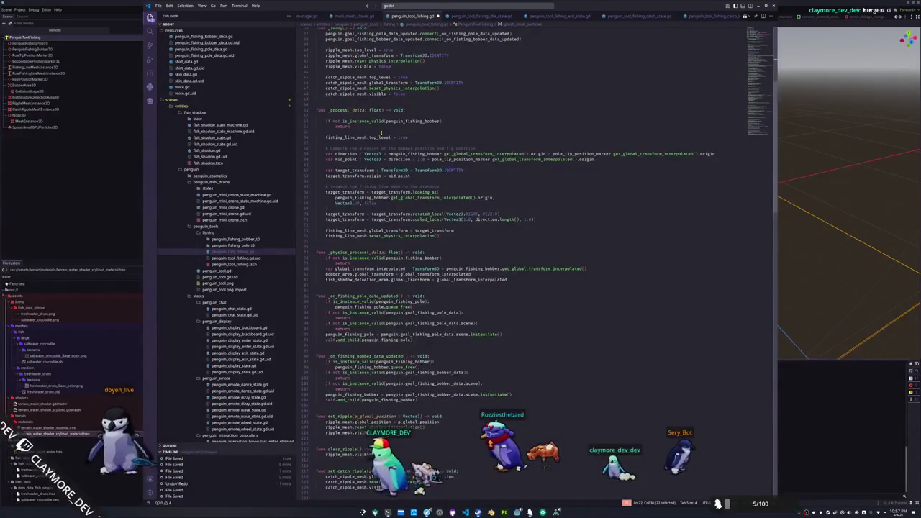
scroll(372, 133, "down", 9)
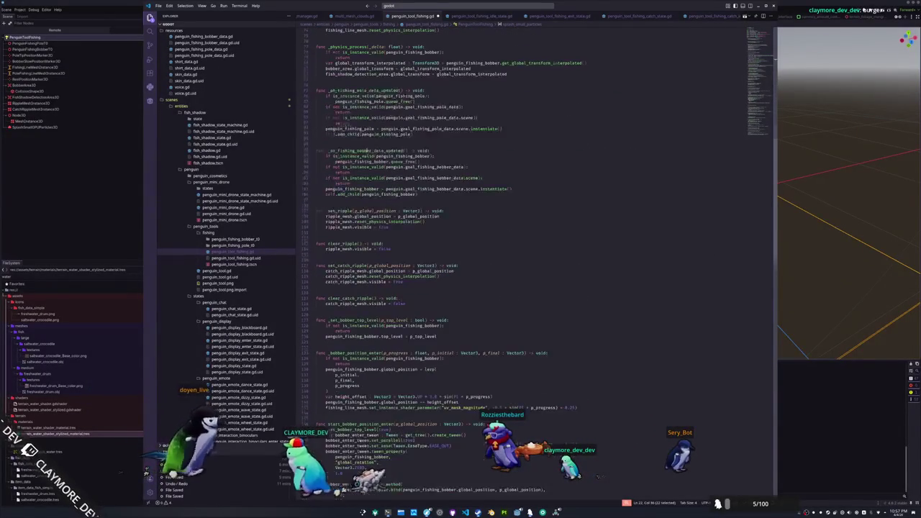
left_click(338, 233)
left_click(339, 205)
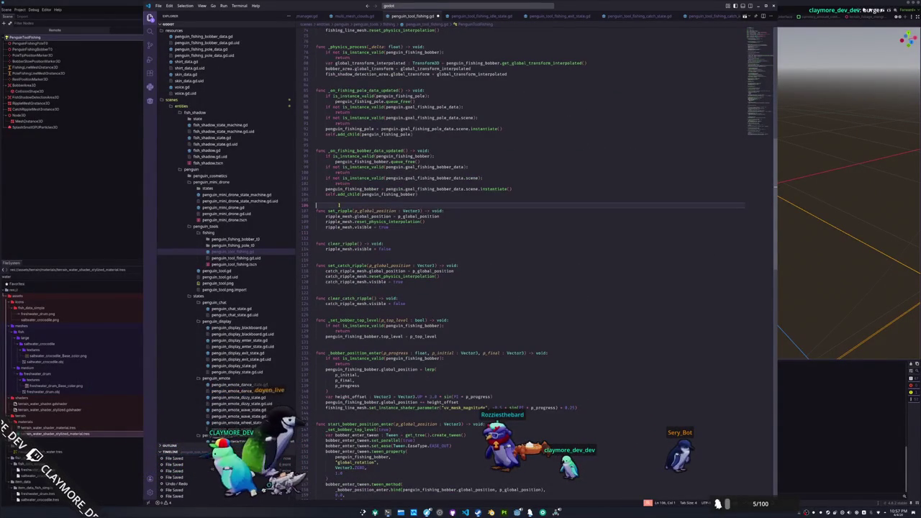
key("Return")
type("fu")
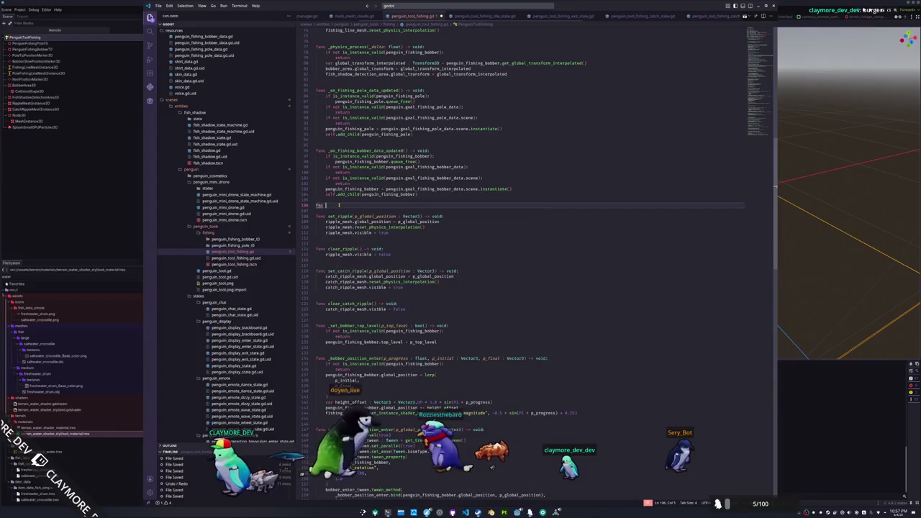
type("nc spaw")
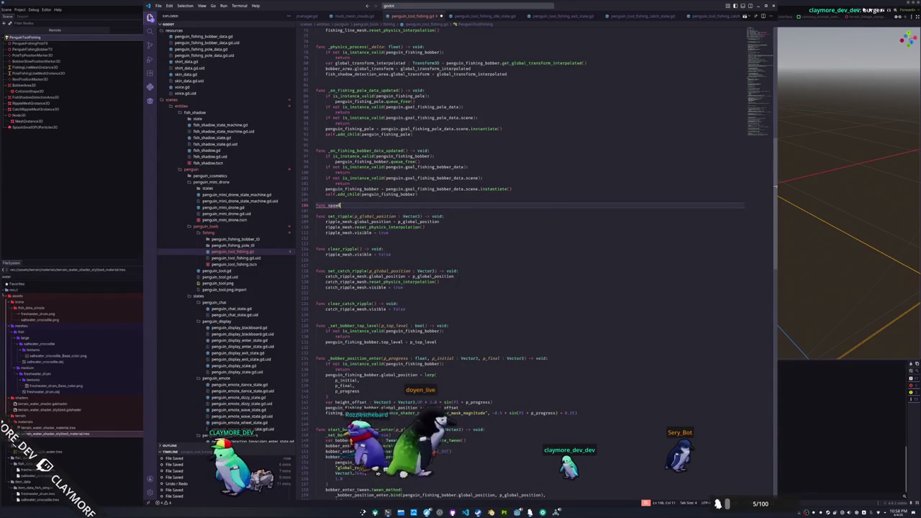
type("n_splash_small")
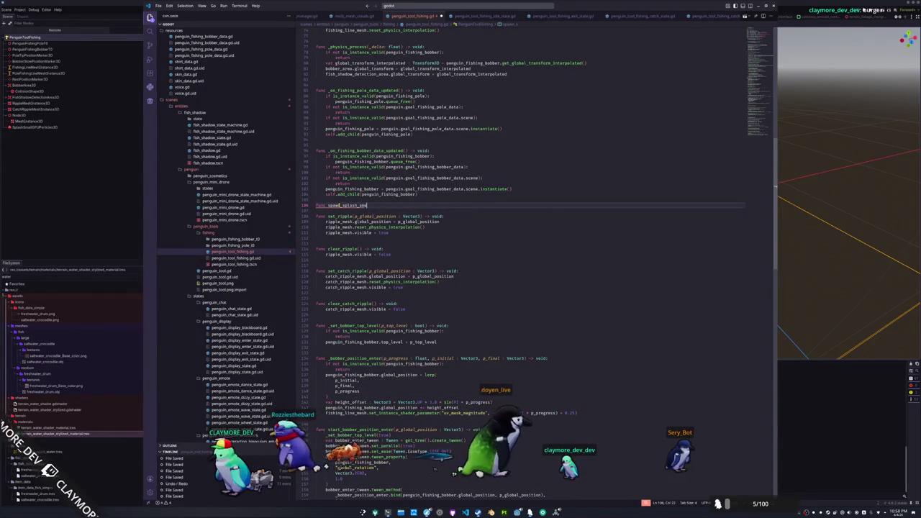
type("(p_global_position) -> vo")
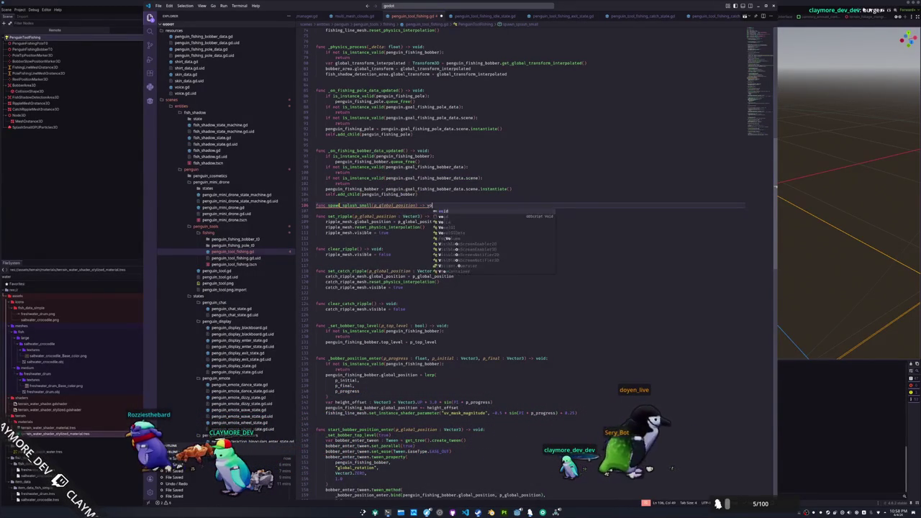
type("id:")
key("Return")
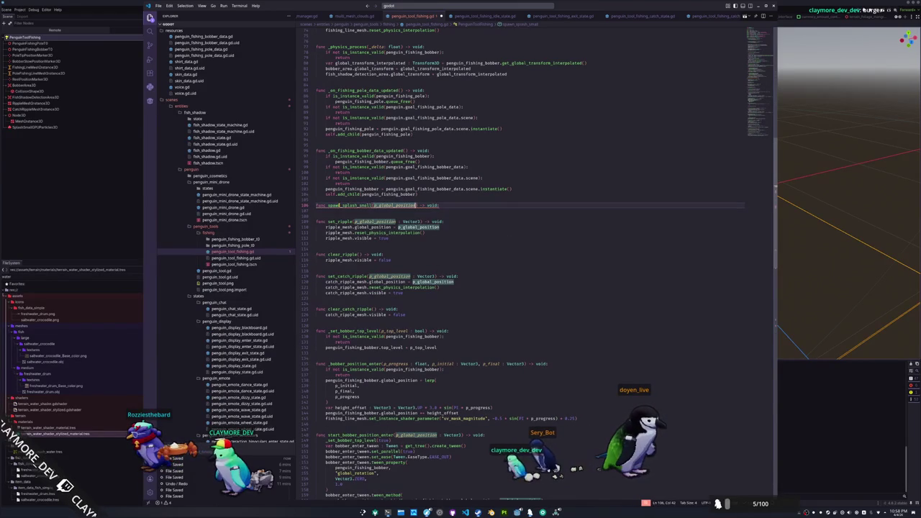
type(": Vector3")
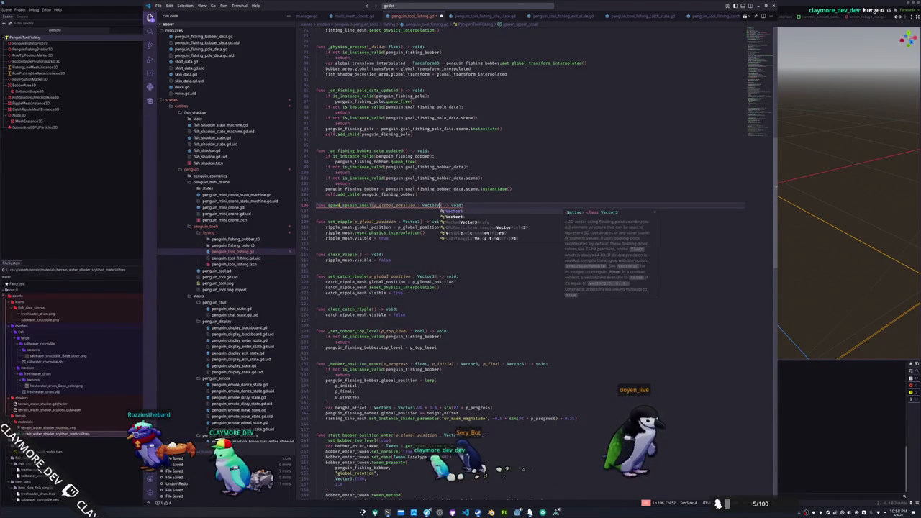
key("End")
key("Return")
key("Return")
Step: In its body, create var particles : GPUParticles3D = splash_small_particles.duplicate()
type("var")
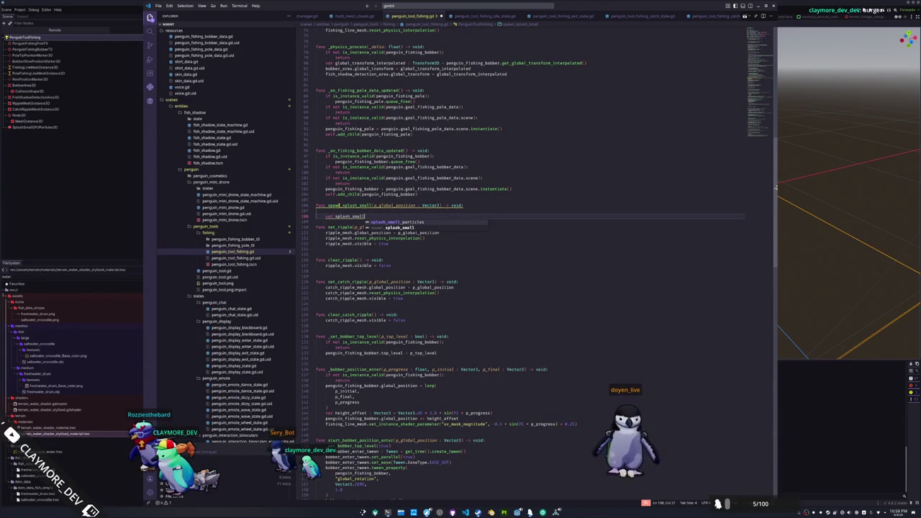
type("particles")
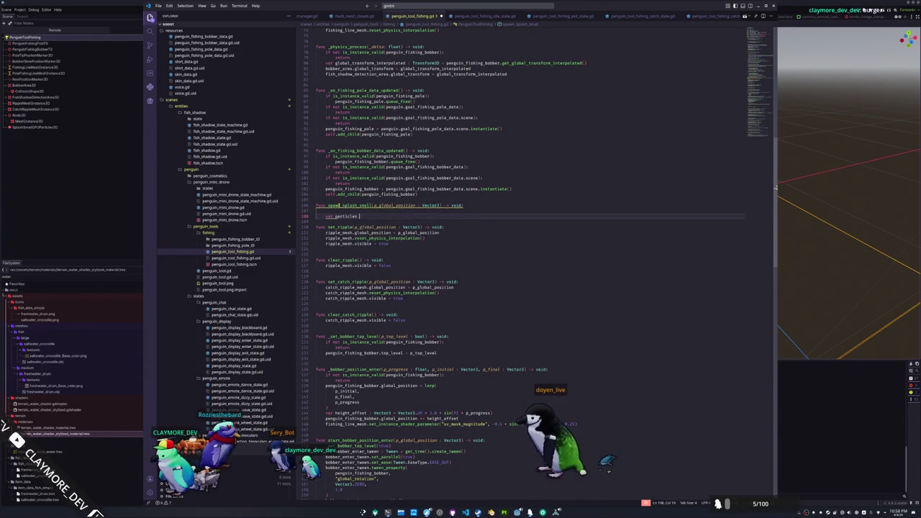
type(" : GPUP")
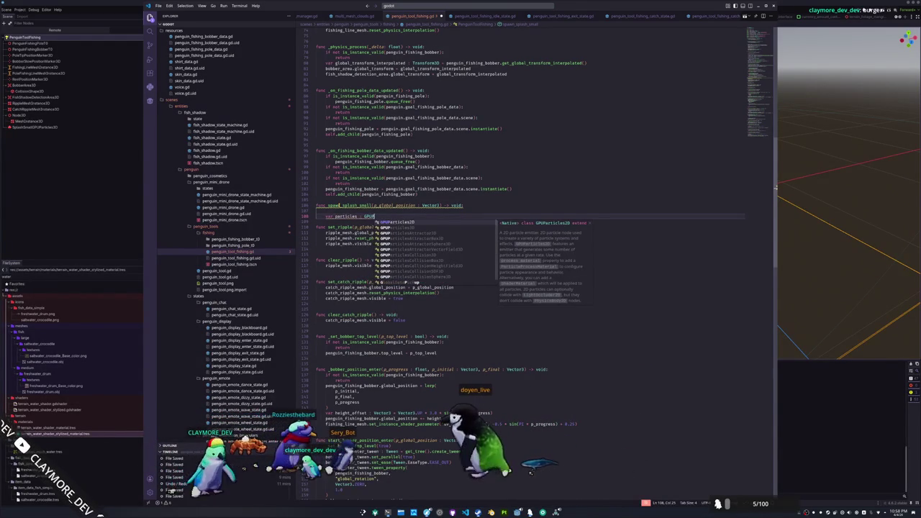
type("articles3D = spl")
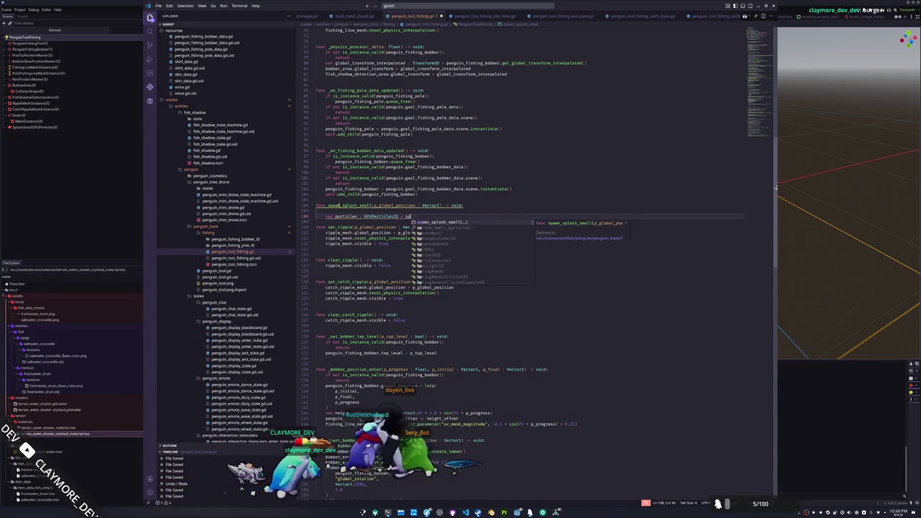
key("Return")
type(".dup")
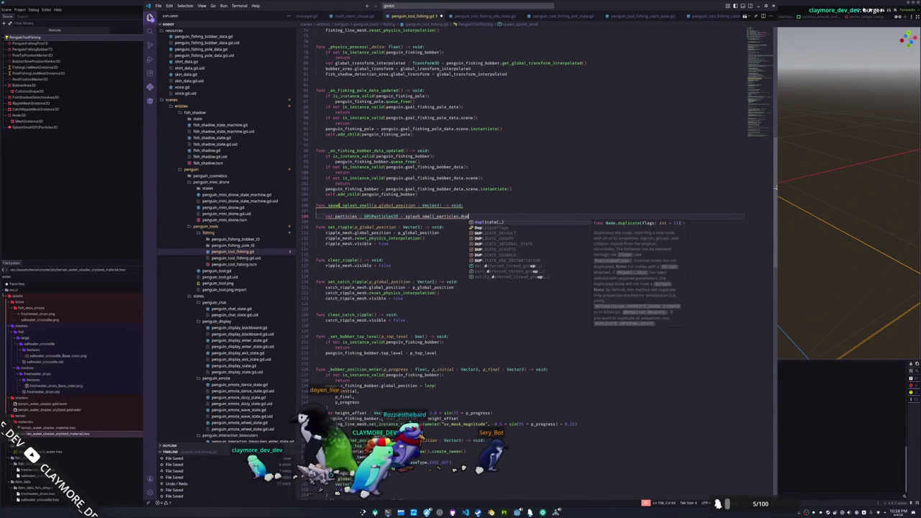
key("Return")
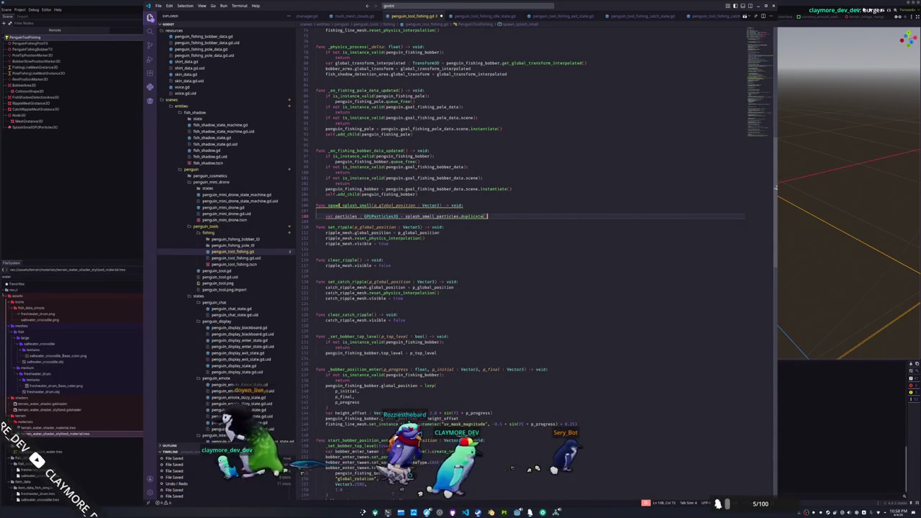
Step: Reparent particles to get_tree().root and set particles.global_position = p_global_position
key("End")
key("Return")
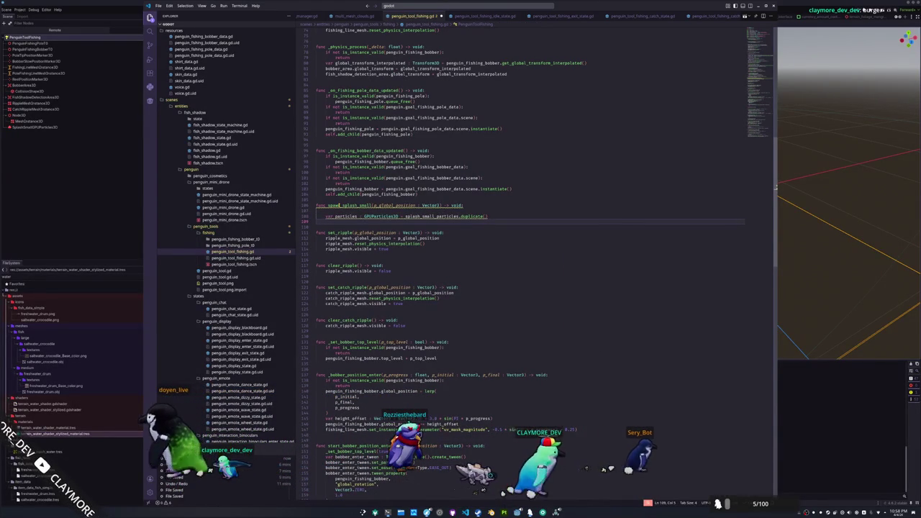
type("get_tree().root")
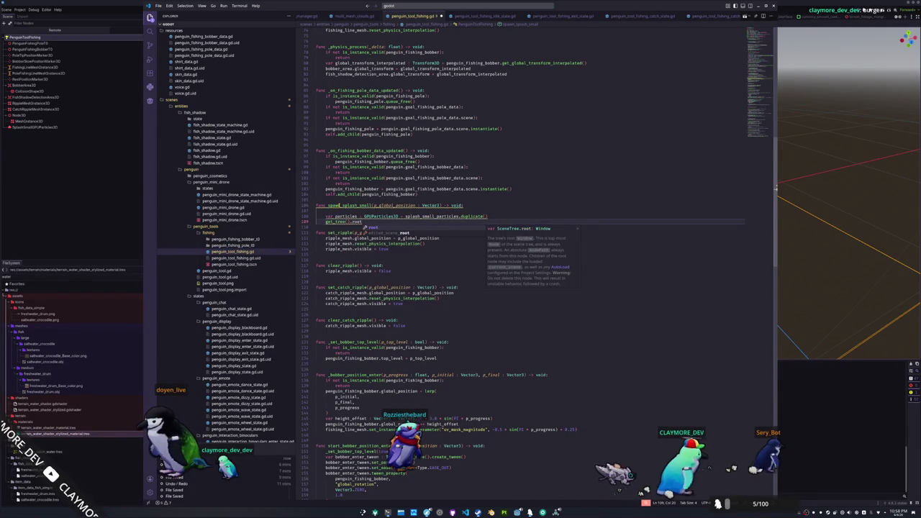
key("Return")
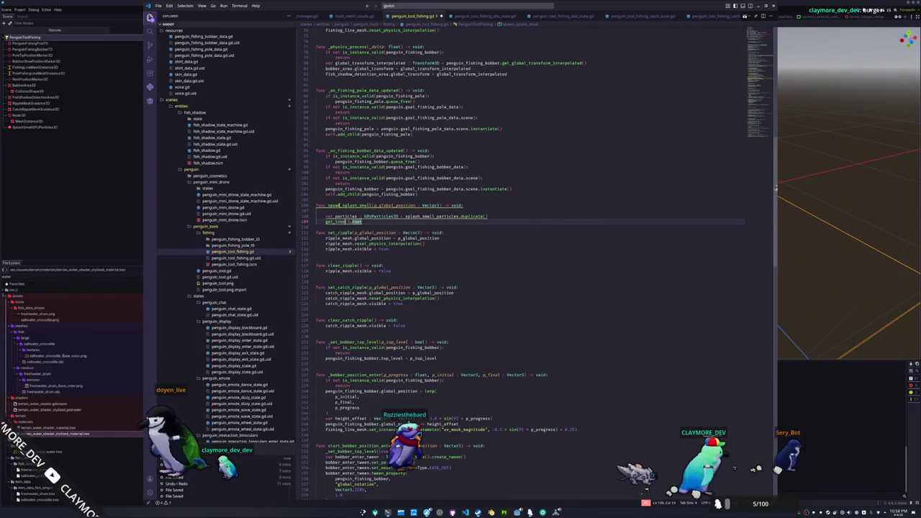
type("partic")
type("les.reparent(")
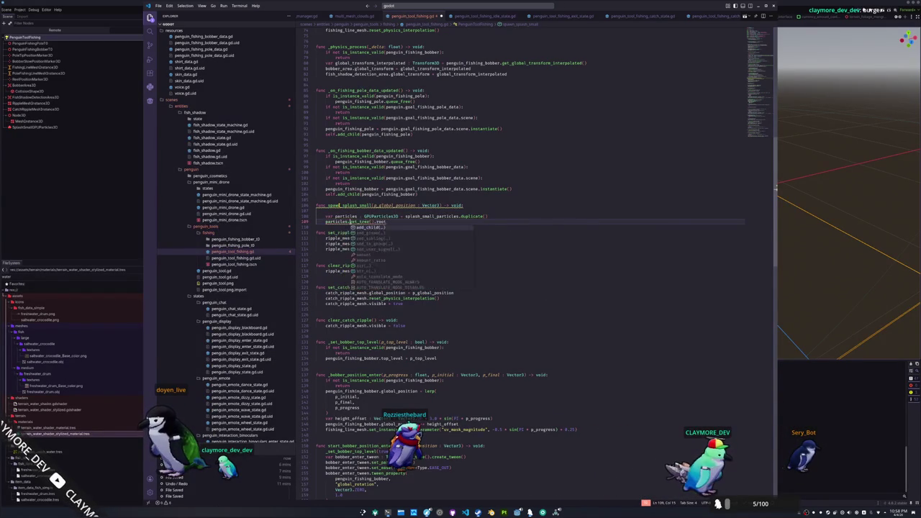
key("End")
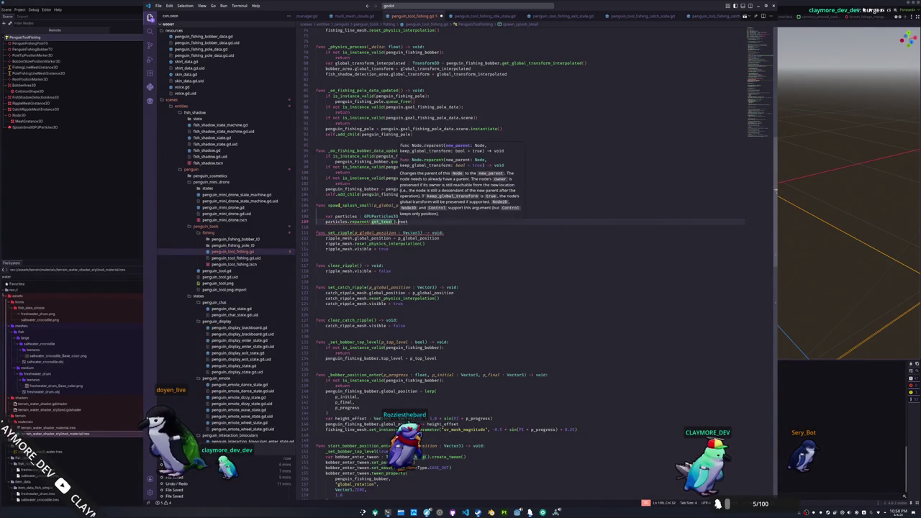
type(")")
key("Return")
type("particles.global_position = ")
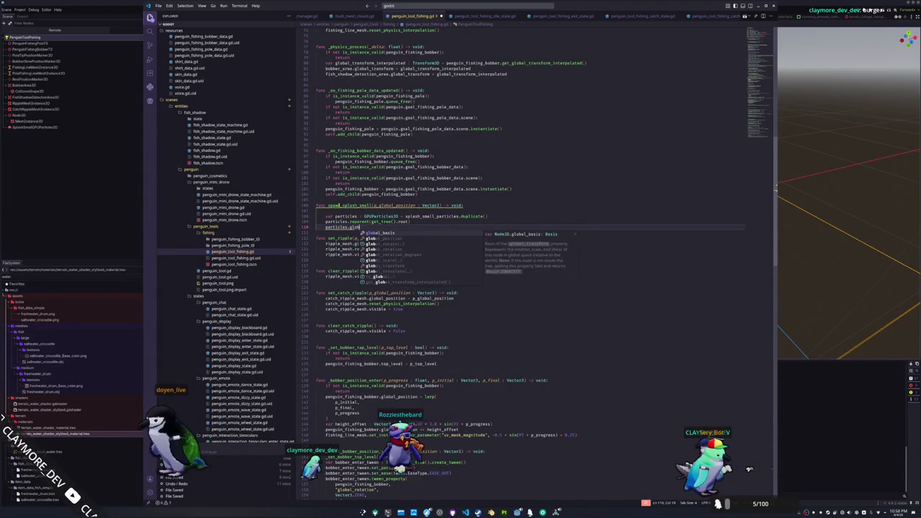
type("p_global_position")
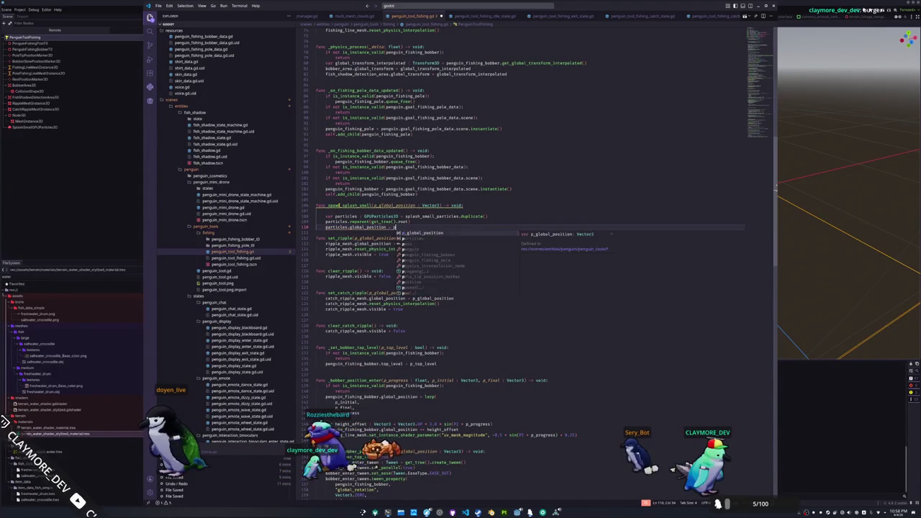
Step: After the reparent, set global_transform to Transform3D.IDENTITY and call reset_physics_interpolation()
left_click(411, 222)
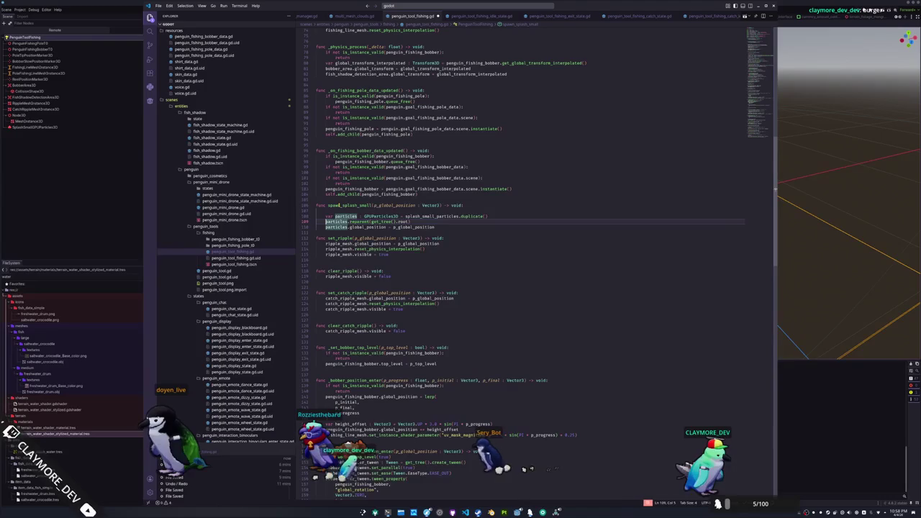
key("Return")
type("partic")
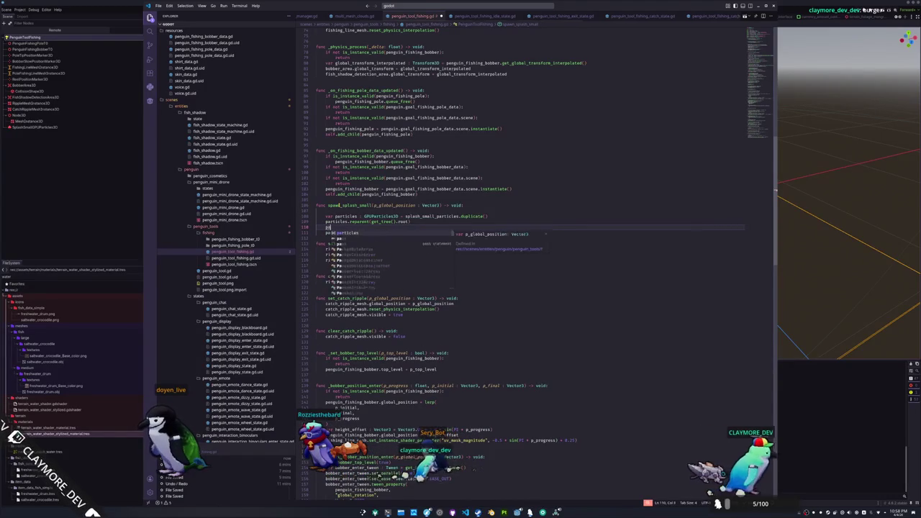
type("les.global_transfo")
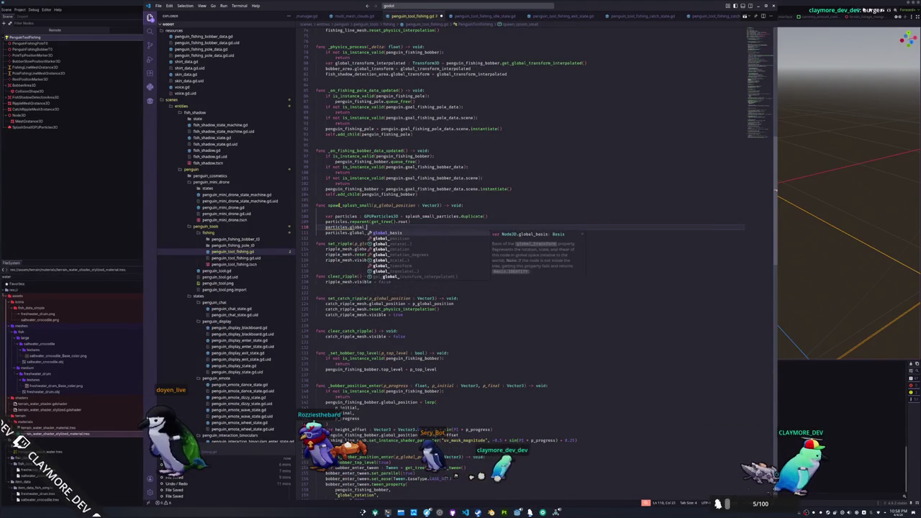
type("rm = Tran")
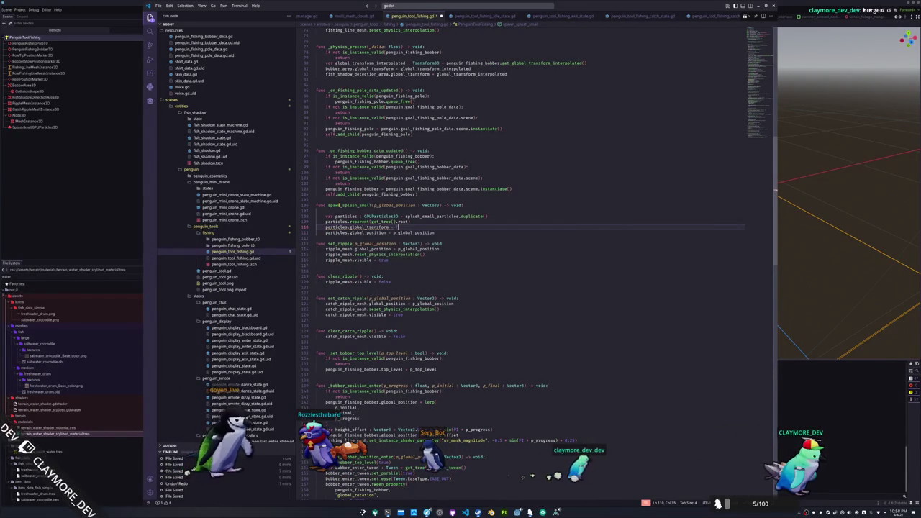
type("sform3D.")
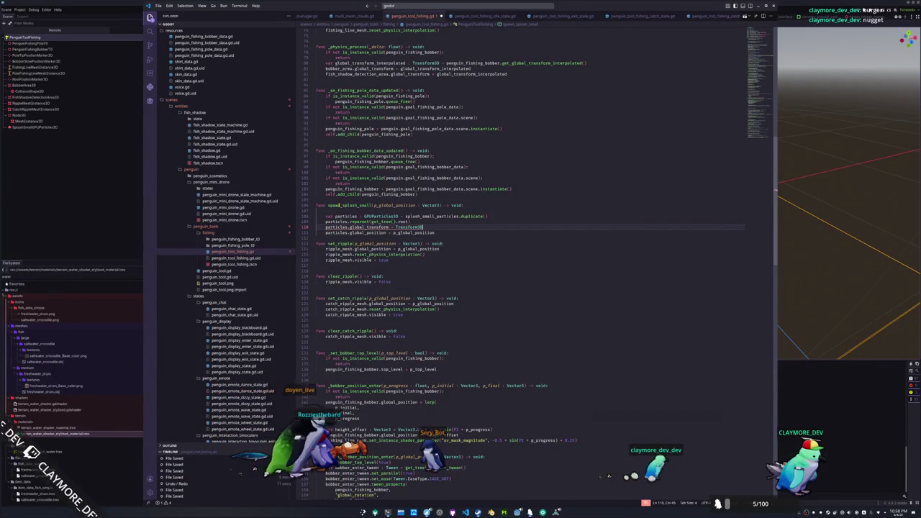
type("IDENTITY")
key("Down")
key("Down")
key("Return")
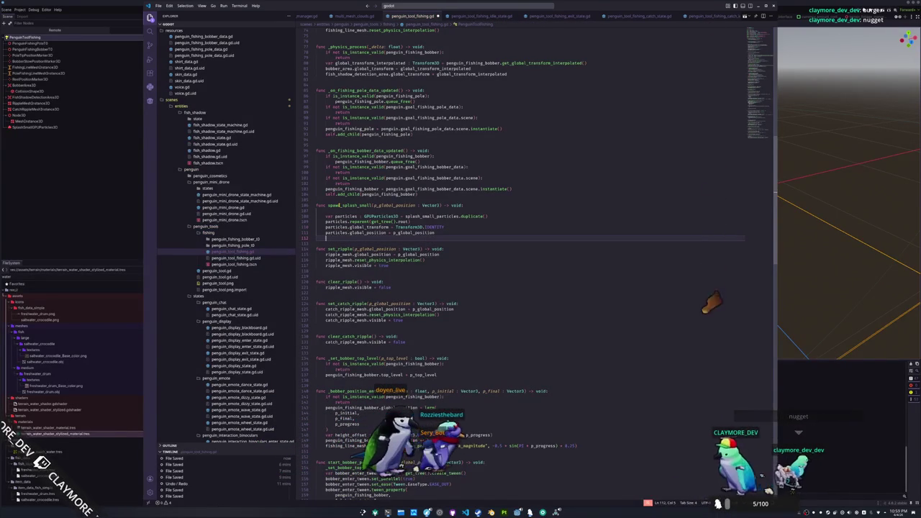
type("particles.reset_physics_interpolation()")
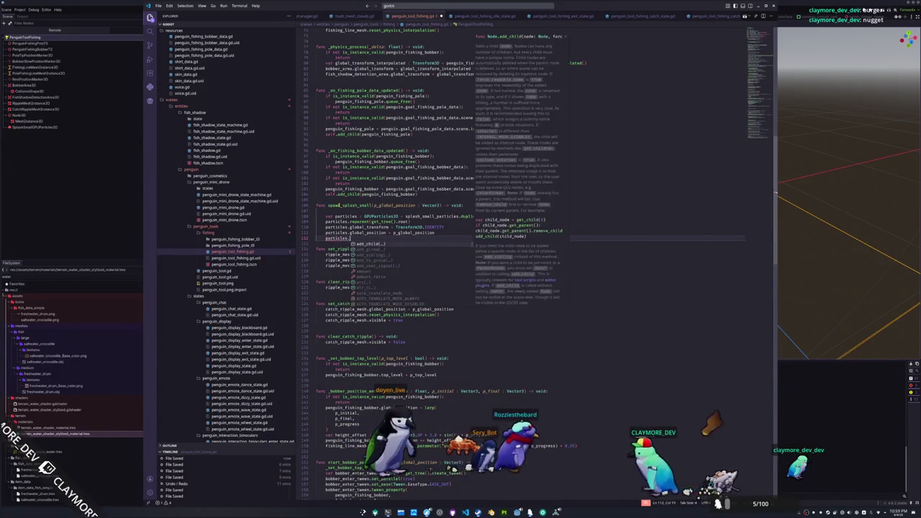
key("Return")
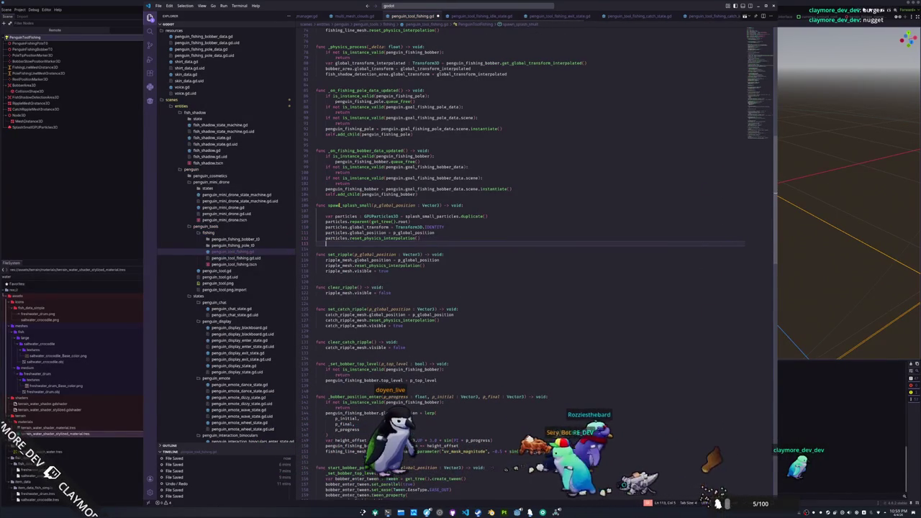
Step: Connect particles.finished to queue_free, add particles.restart(), and remove the function's leading blank line
type("particles.")
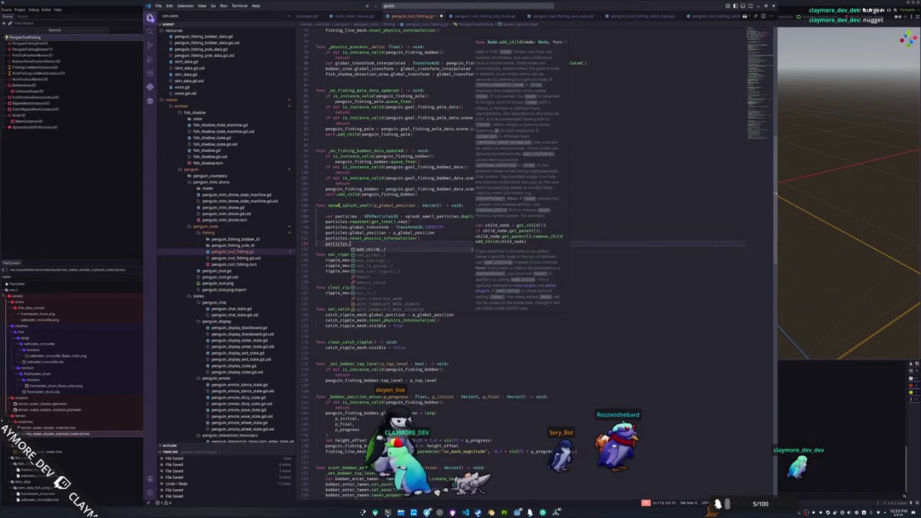
type("finished.connect")
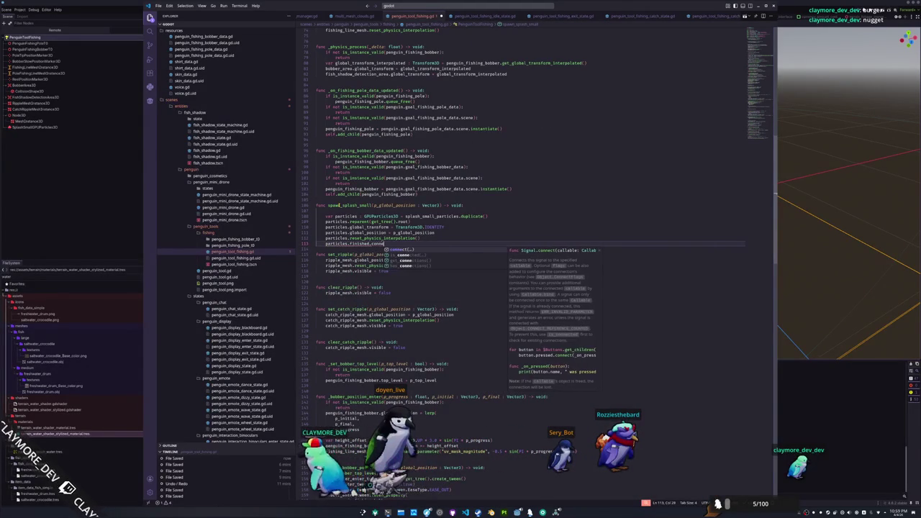
type("(")
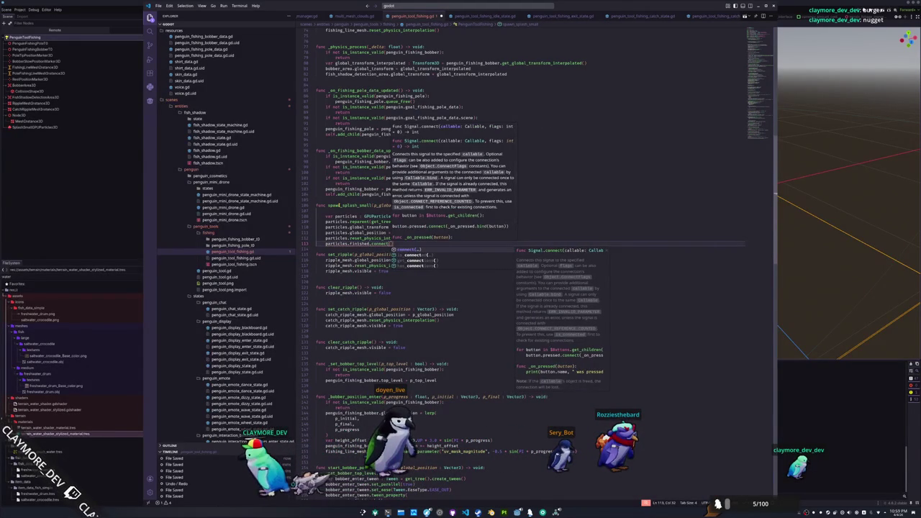
type("particles.queue_fr")
key("Return")
key("End")
key("Return")
type("partic")
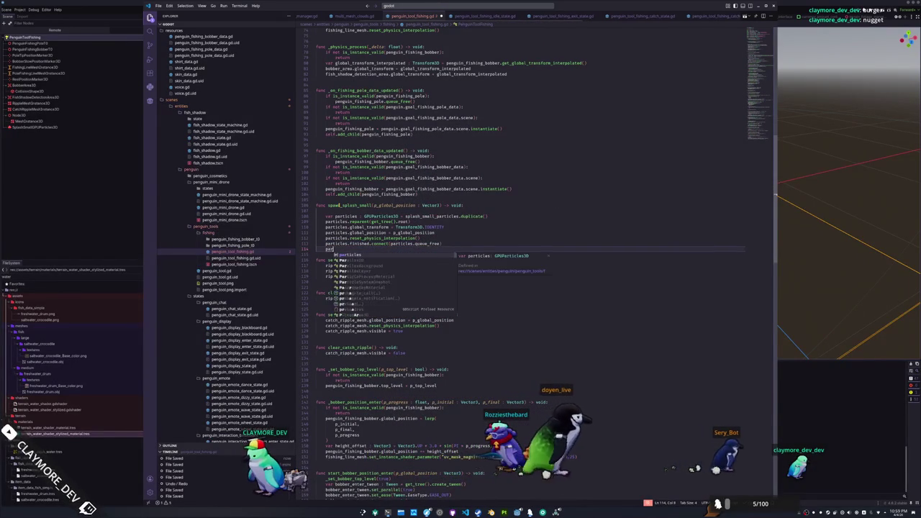
type("les.restart(")
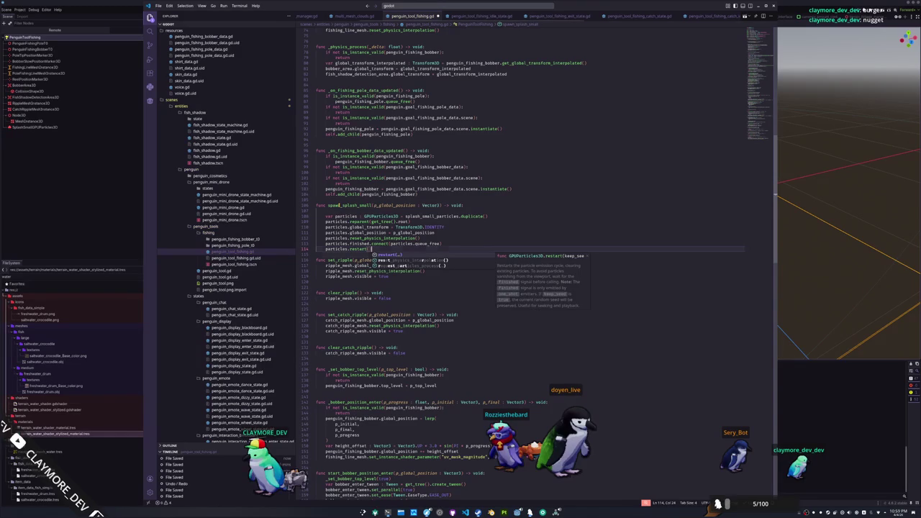
key("End")
key("Return")
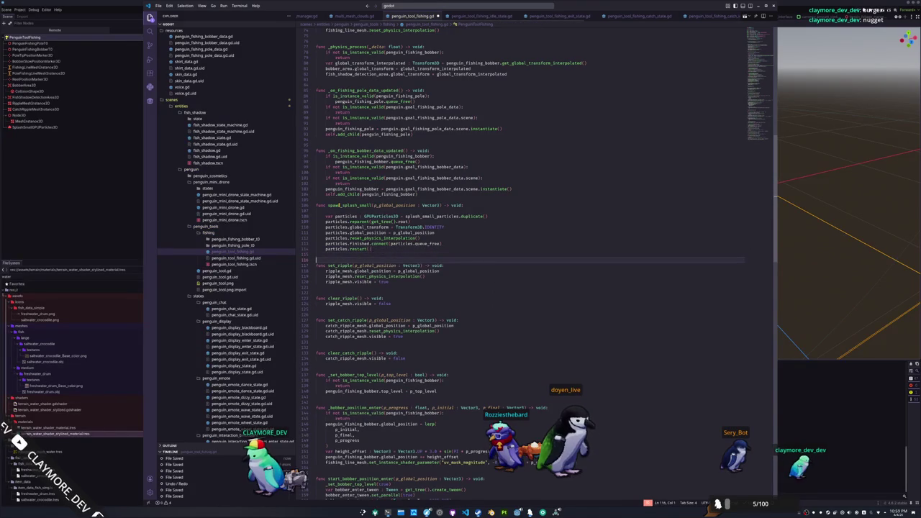
key("Delete")
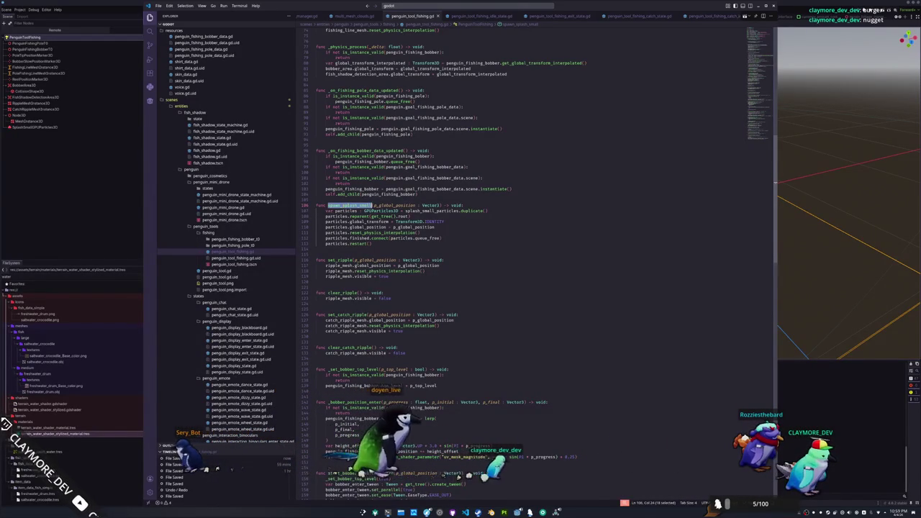
scroll(197, 290, "down", 10)
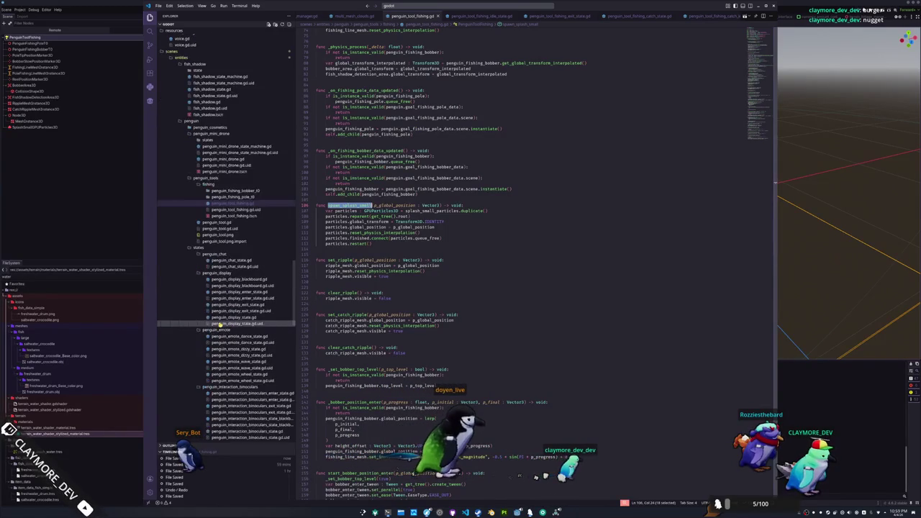
Step: In penguin_tool_fishing_idle_state.gd, call spawn_splash_small(penguin.fishing_ray_cast.get_collision_point()) after set_ripple
scroll(216, 325, "down", 3)
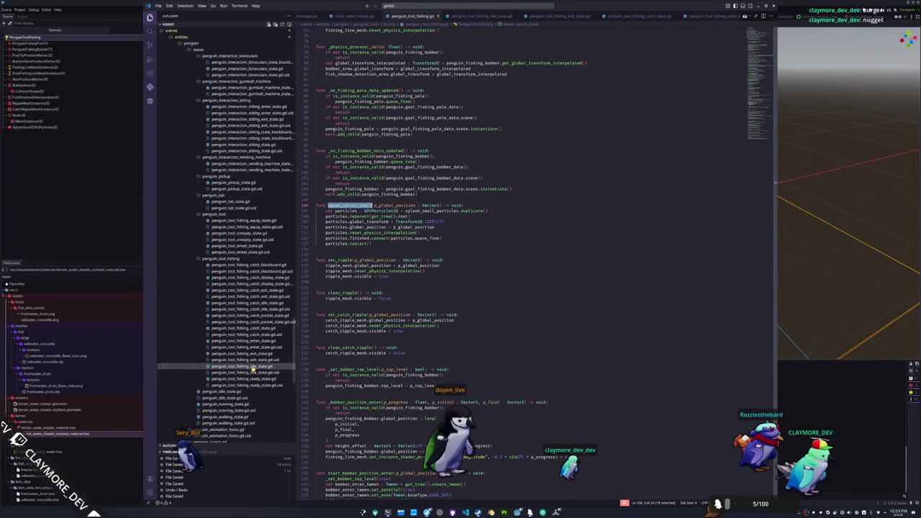
left_click(252, 340)
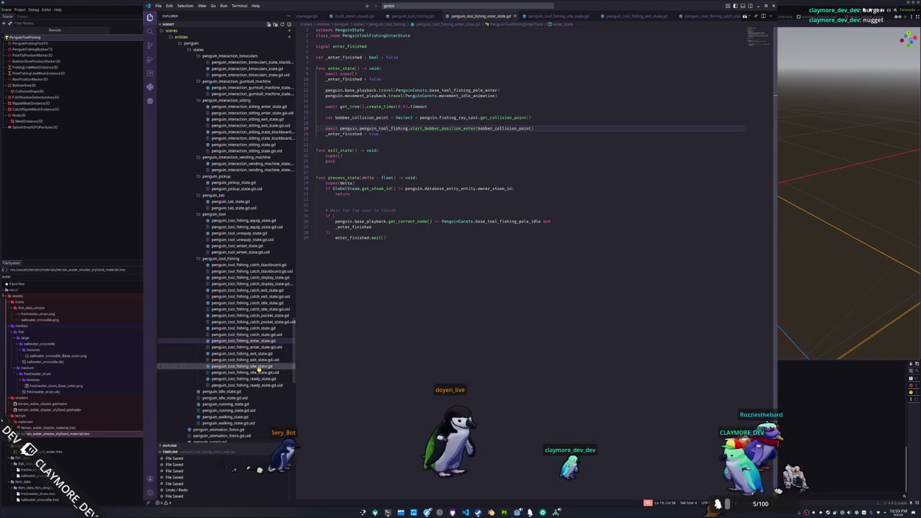
left_click(252, 366)
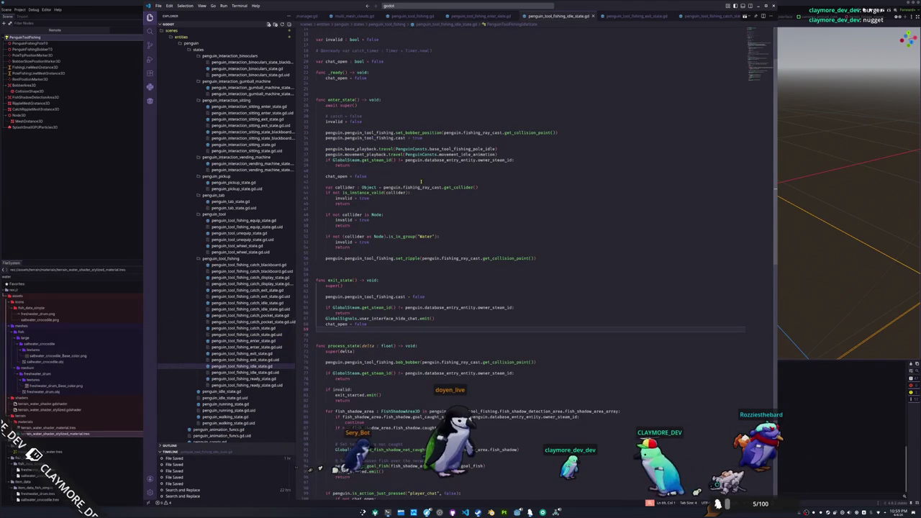
left_click(381, 264)
type("penguin.penguin_tool_fishing.")
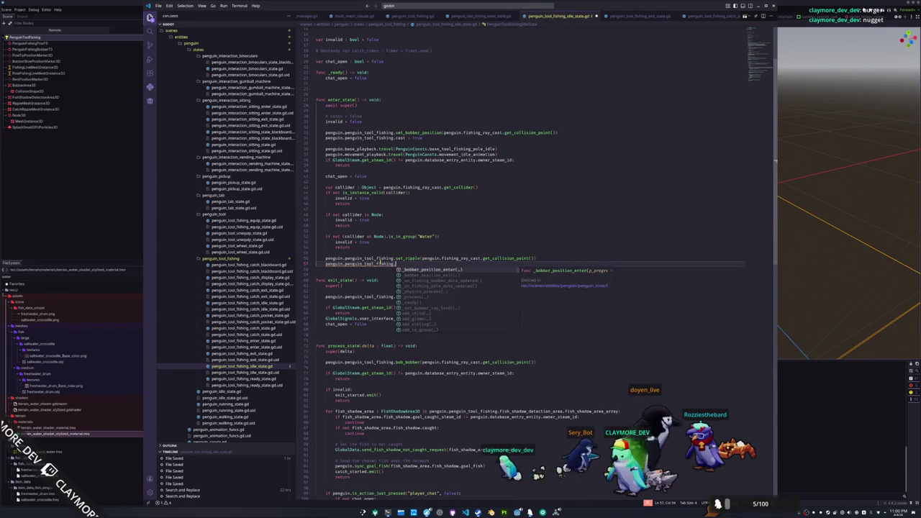
type("spa")
key("Return")
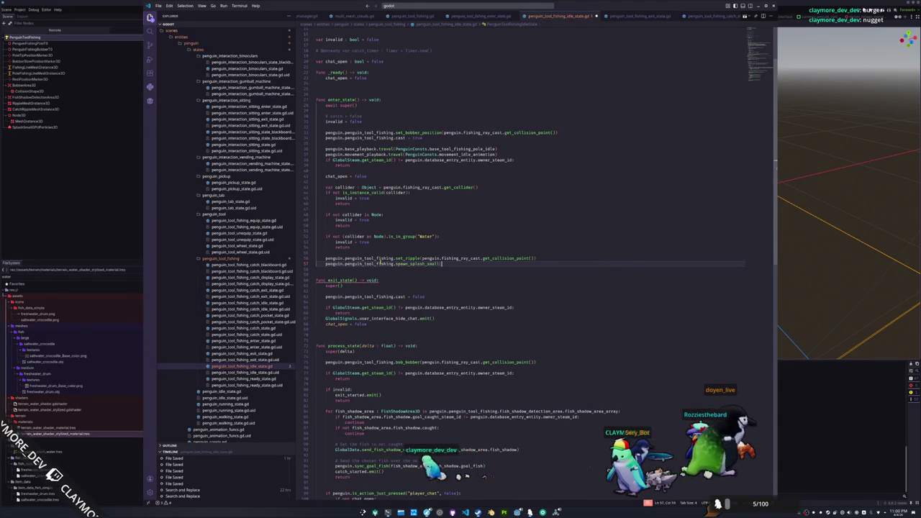
type("penguin.fi")
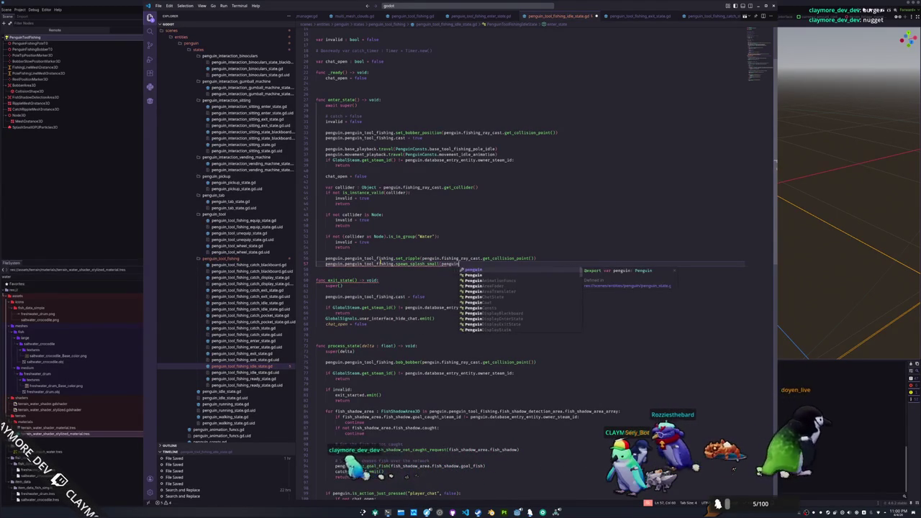
type("shing_ray_cast.get")
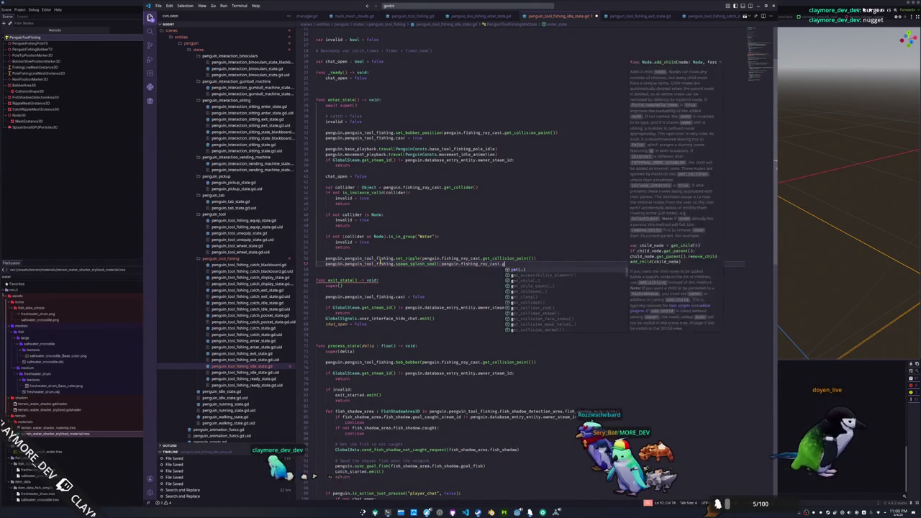
type("_collision_")
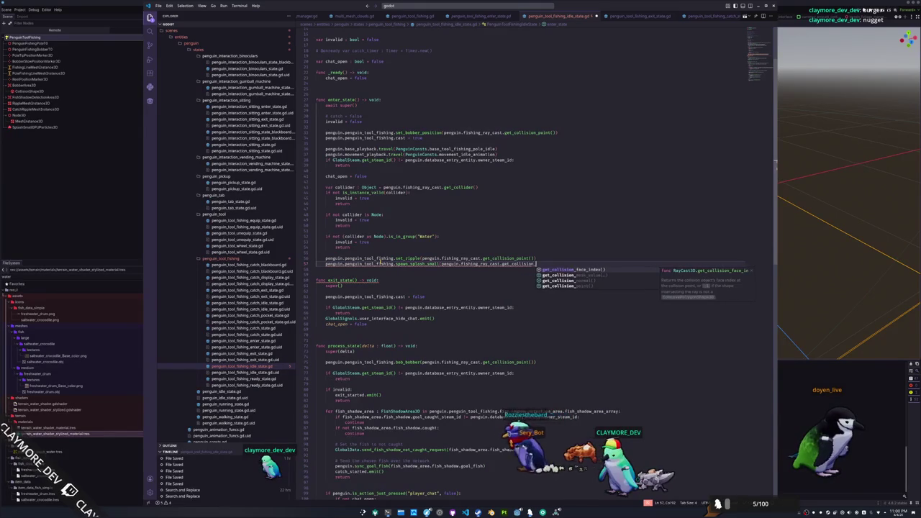
type("point()")
key("Down")
key("alt+Tab")
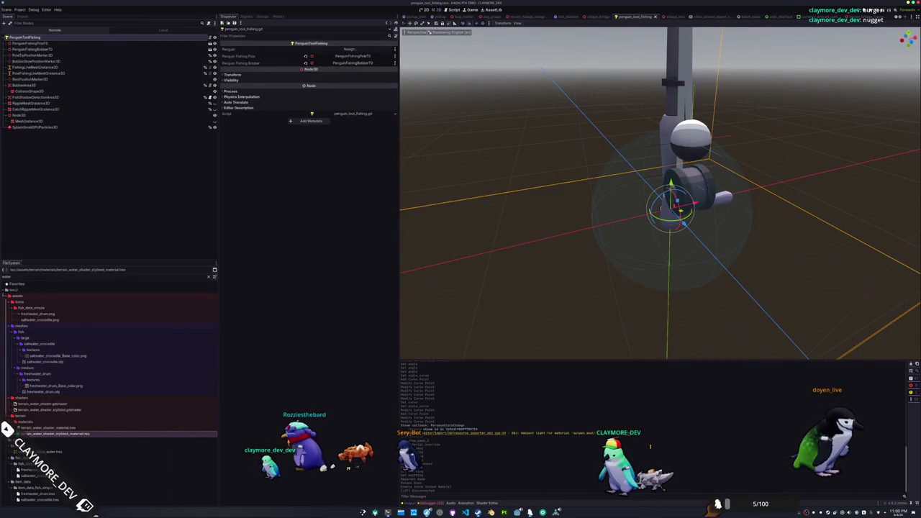
Step: Run the game with F5, close it after the null 'duplicate' error, and inspect SplashSmallGPUParticles3D
key("F5")
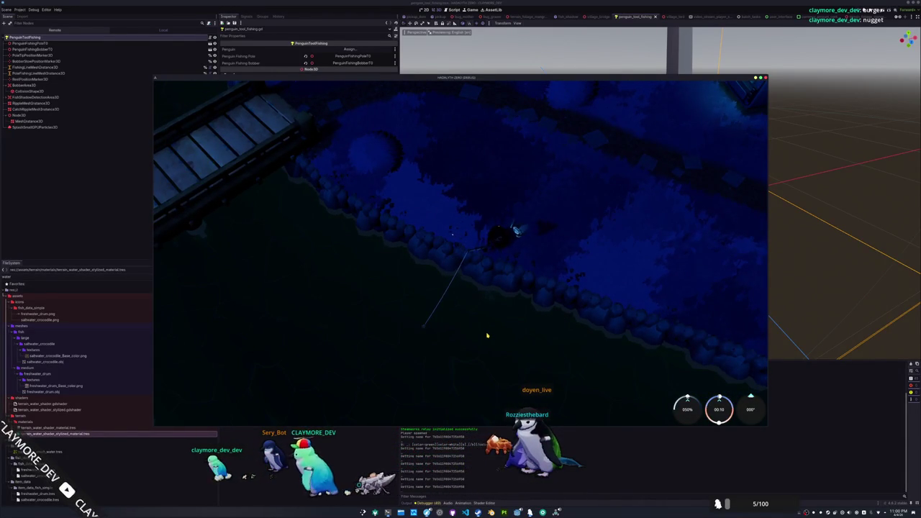
left_click(457, 398)
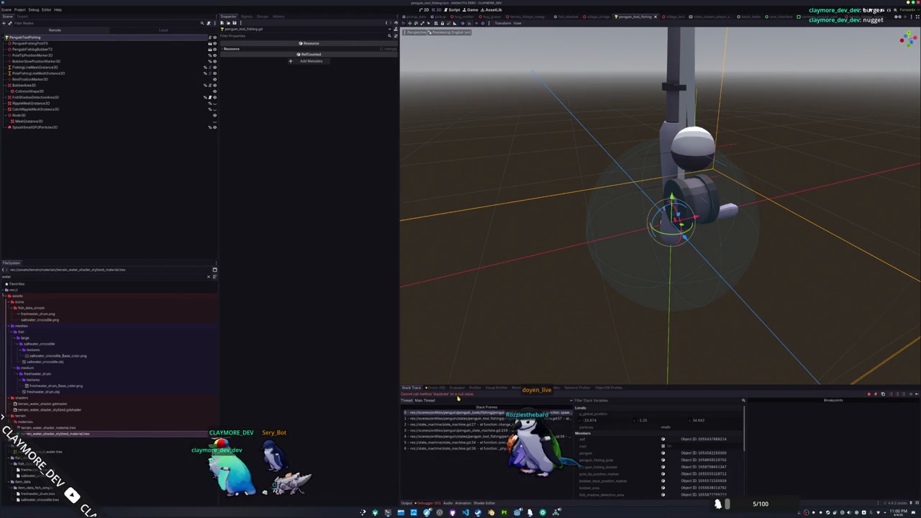
left_click(107, 127)
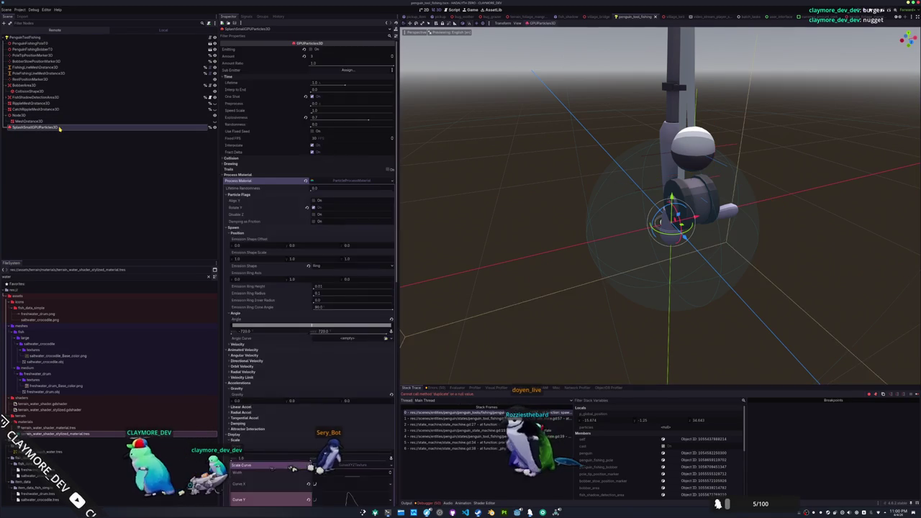
left_click(86, 173)
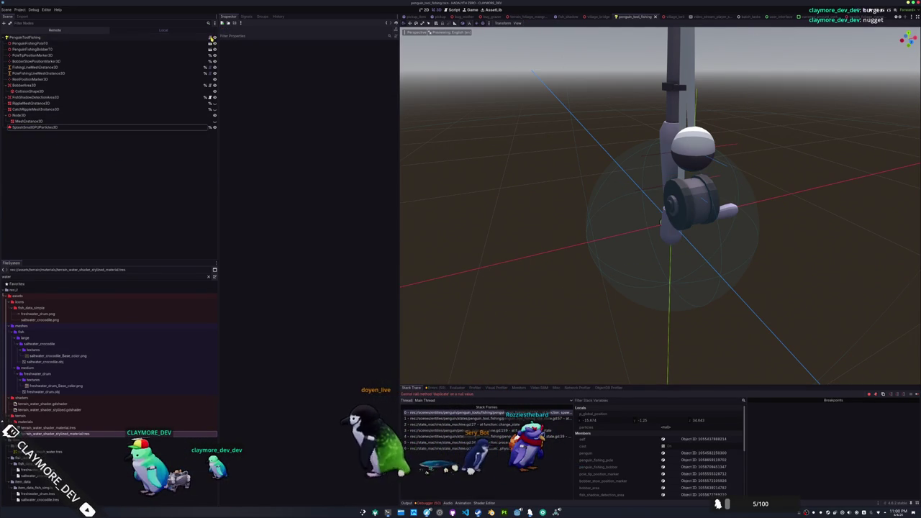
left_click(464, 512)
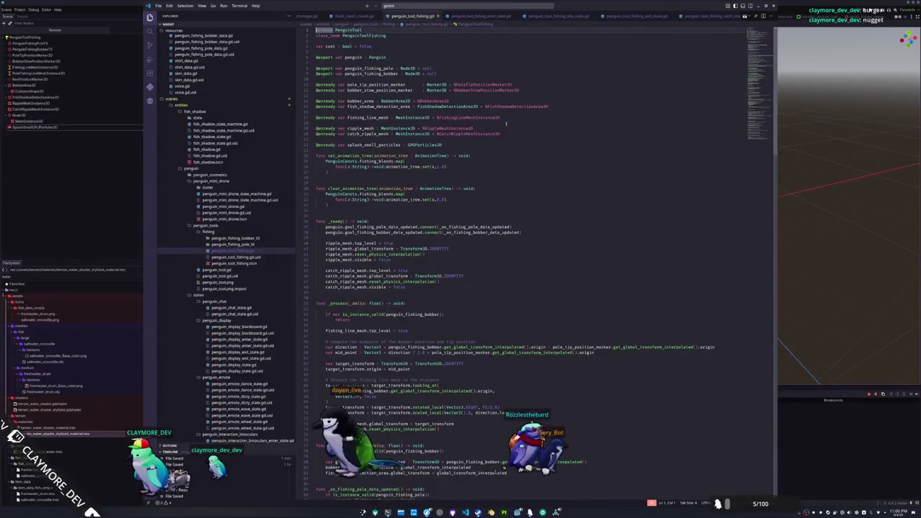
Step: Assign %SplashSmallGPUParticles3D to splash_small_particles on line 22, then return to Godot
left_click(460, 146)
type("%SplashSmallGPUParticles3D")
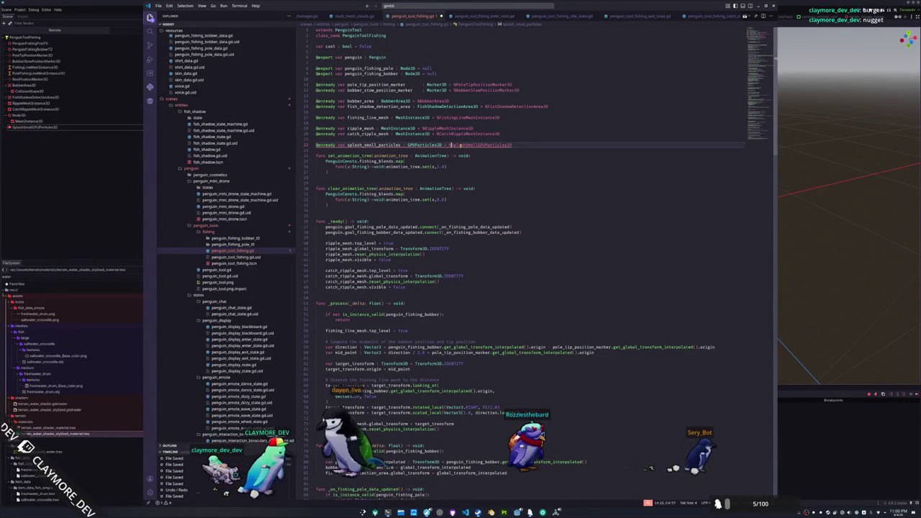
key("alt+Tab")
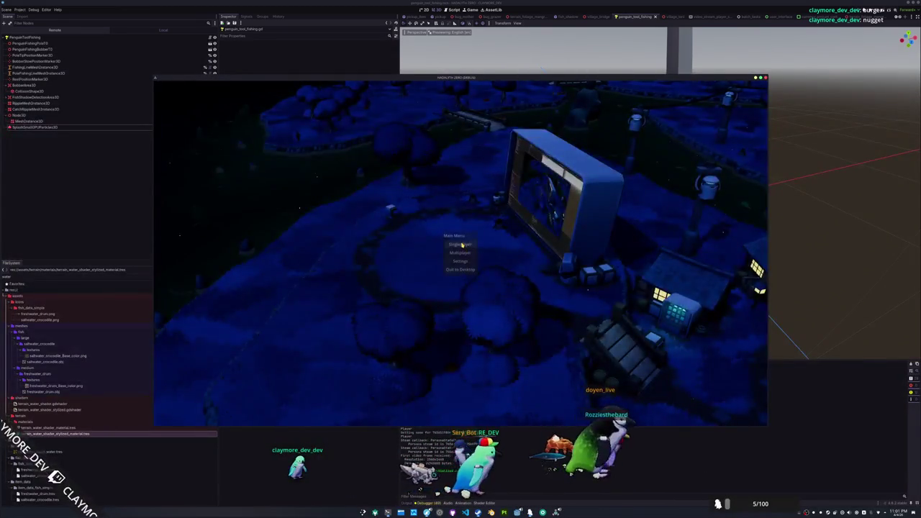
Step: Start a singleplayer game, equip the fishing hook, cast, and review the spawn_splash_small errors in the Debugger
left_click(461, 245)
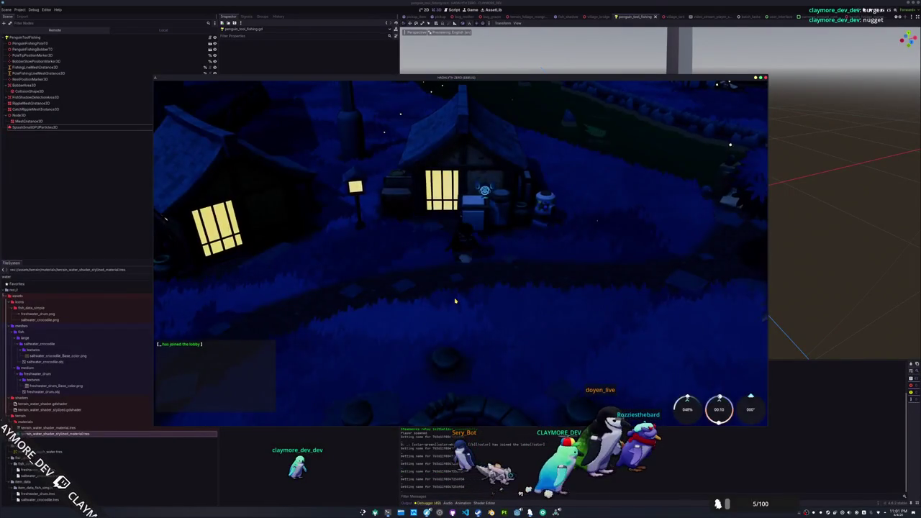
scroll(378, 276, "down", 1)
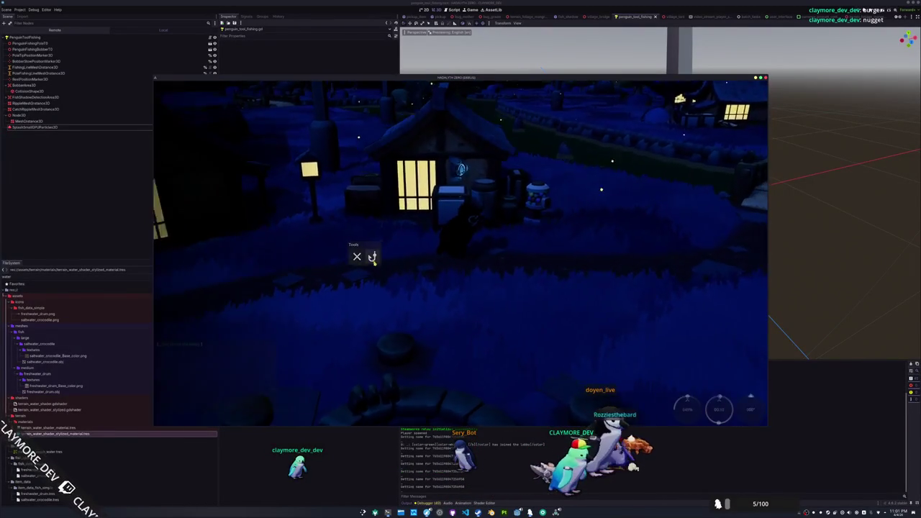
left_click(372, 257)
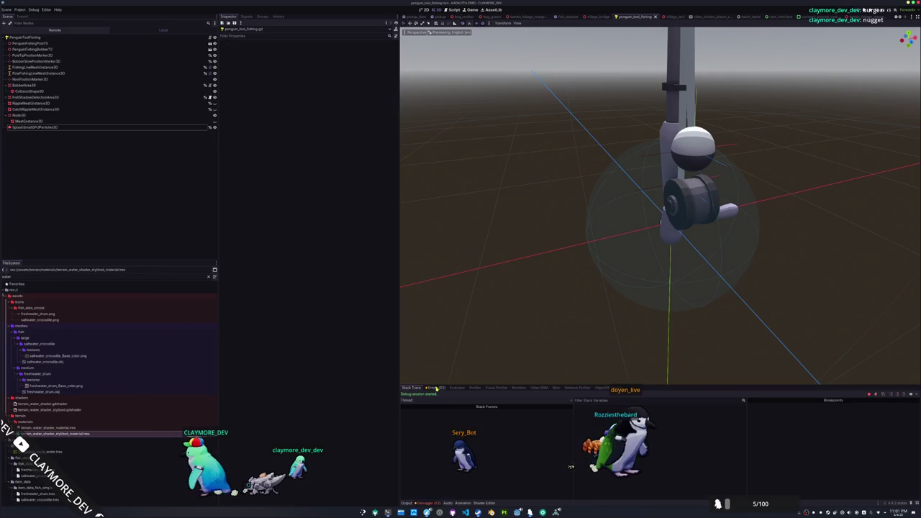
left_click(433, 388)
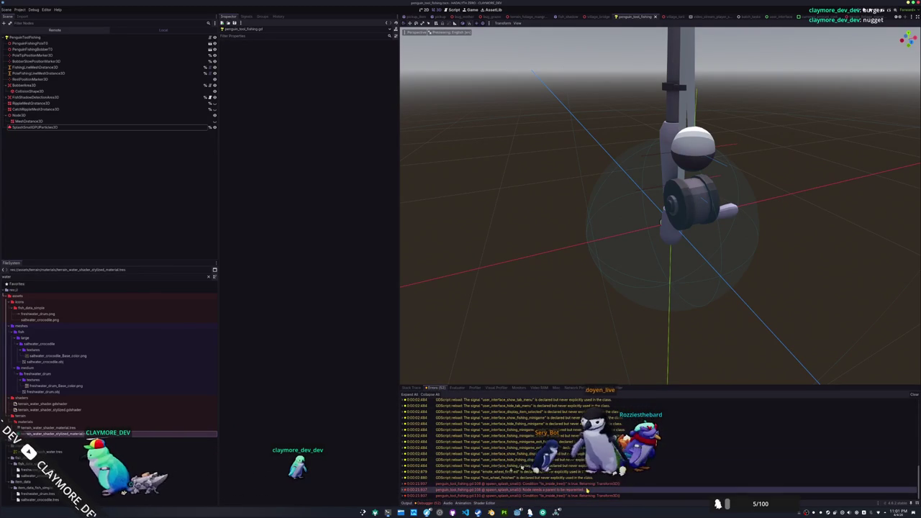
Step: Replace particles.reparent(get_tree().root) with get_tree().root.add_child(particles) and relaunch the game with F5
double_click(595, 492)
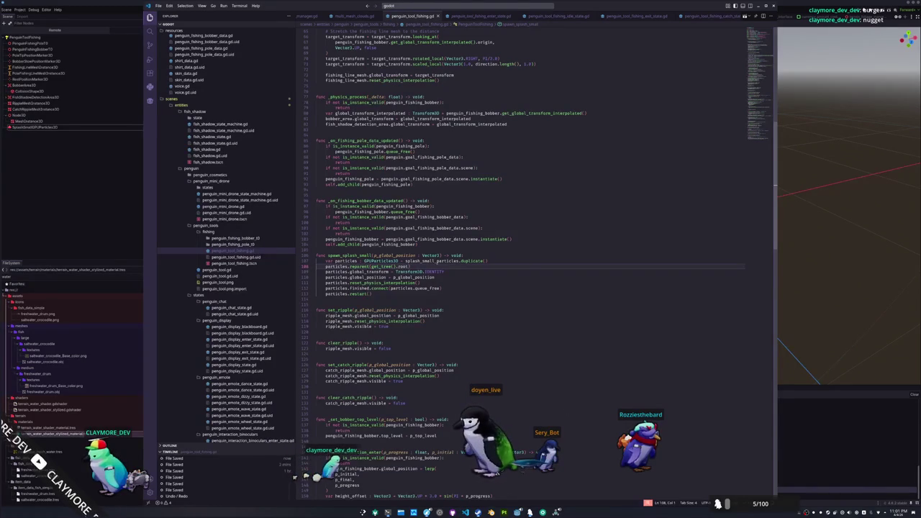
key("Return")
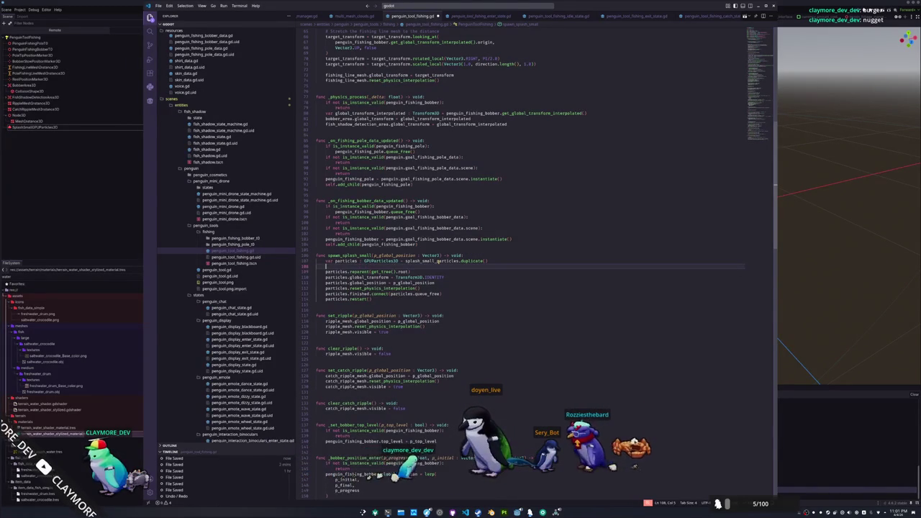
type("get_tree().re")
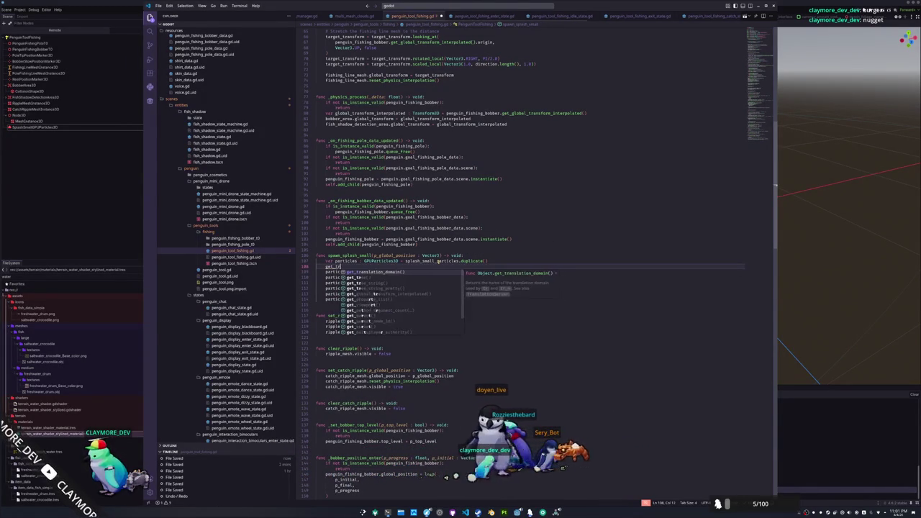
key("BackSpace")
type("oot.add_child")
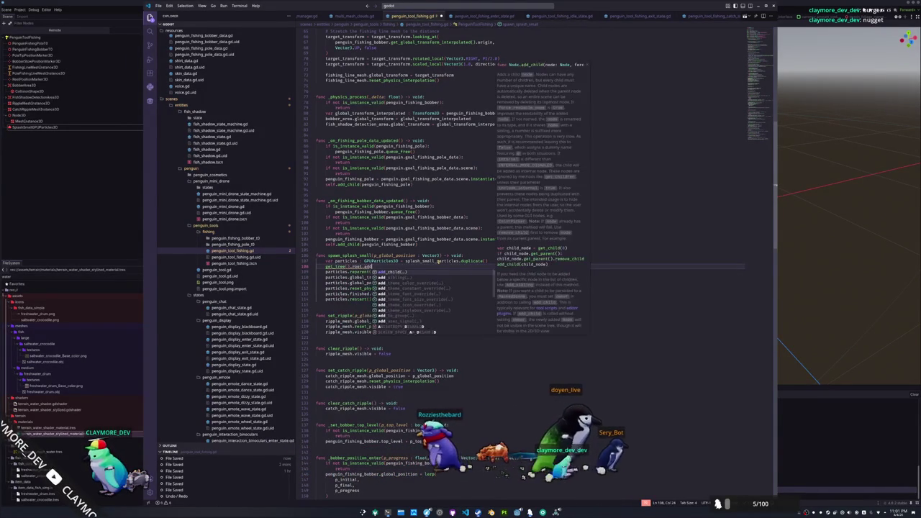
type("(particles)")
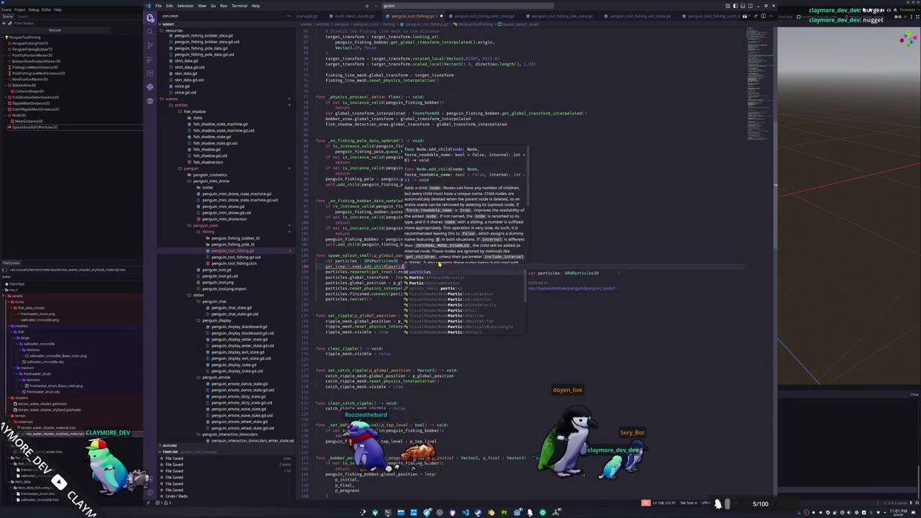
key("ctrl+shift+k")
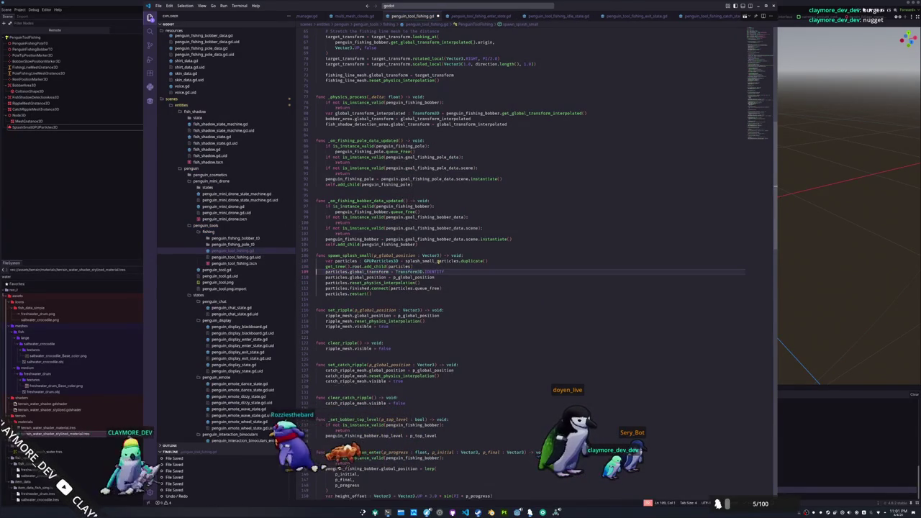
key("alt+Tab")
key("F5")
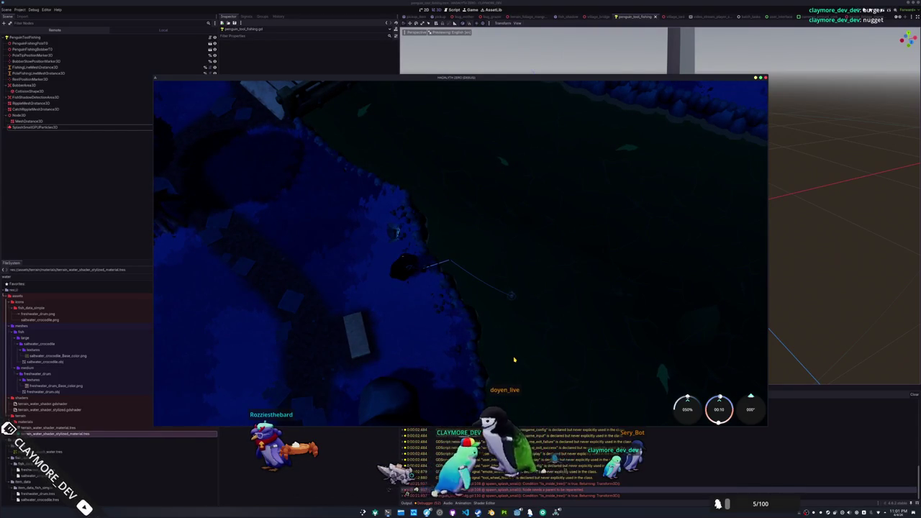
Step: Cast the fishing line into the nighttime water, then stop the game with F8
left_click(580, 263)
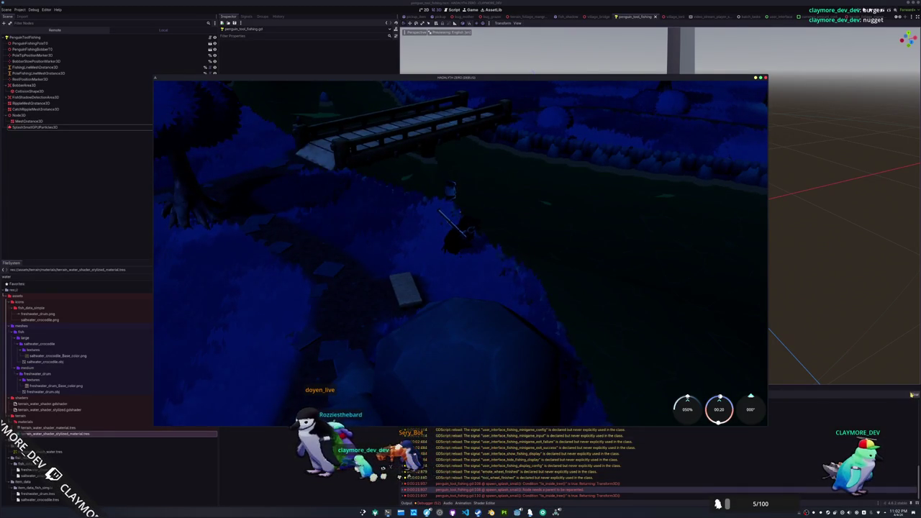
key("F8")
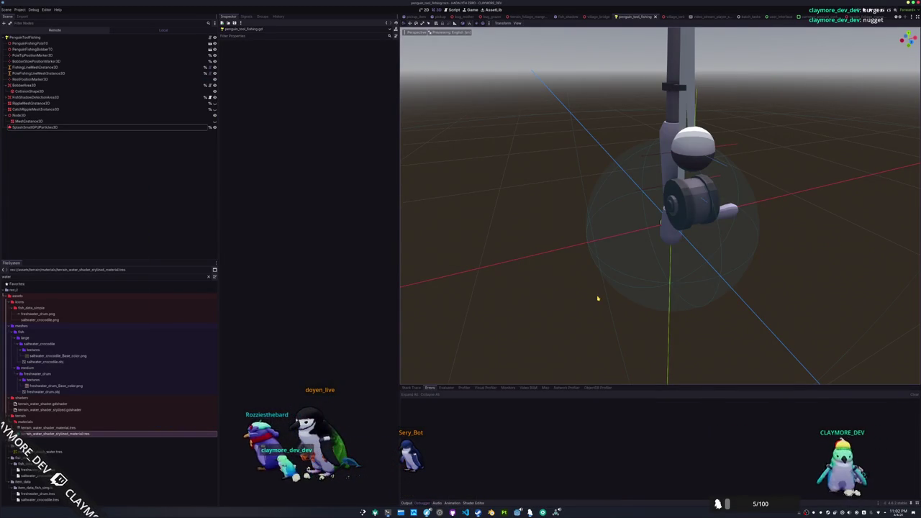
left_click(400, 512)
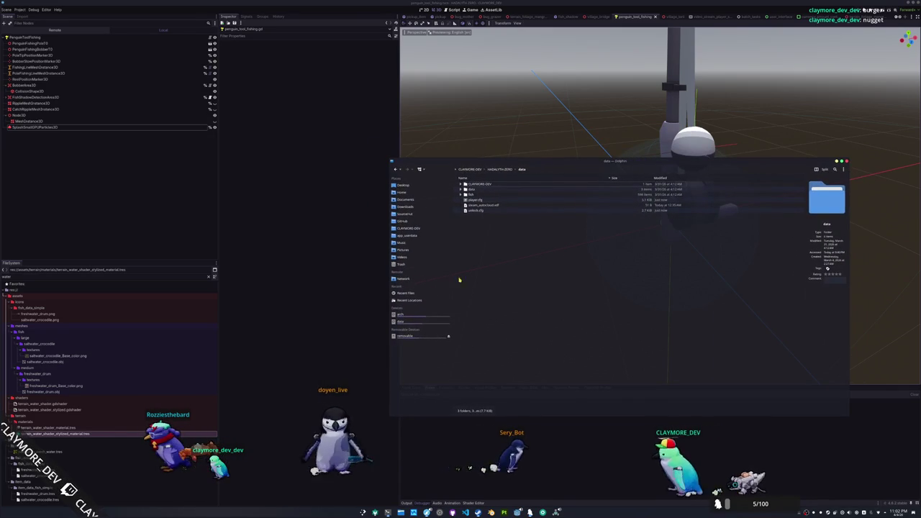
Step: Search the data/Documents/Sonniss sound library for 'fishing'
left_click(415, 323)
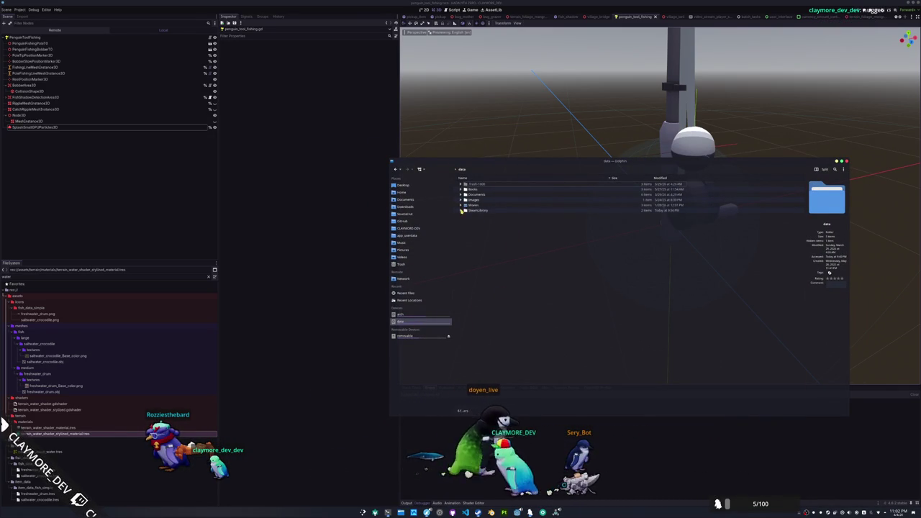
left_click(461, 194)
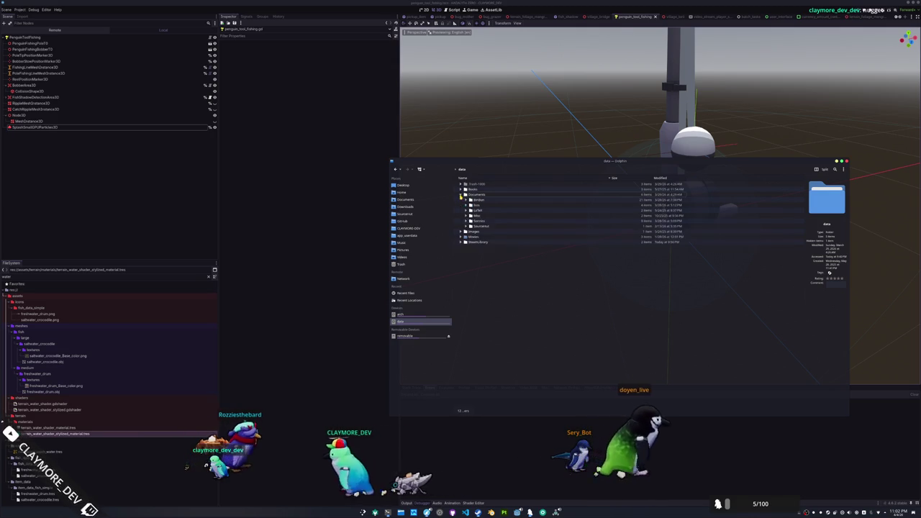
double_click(478, 221)
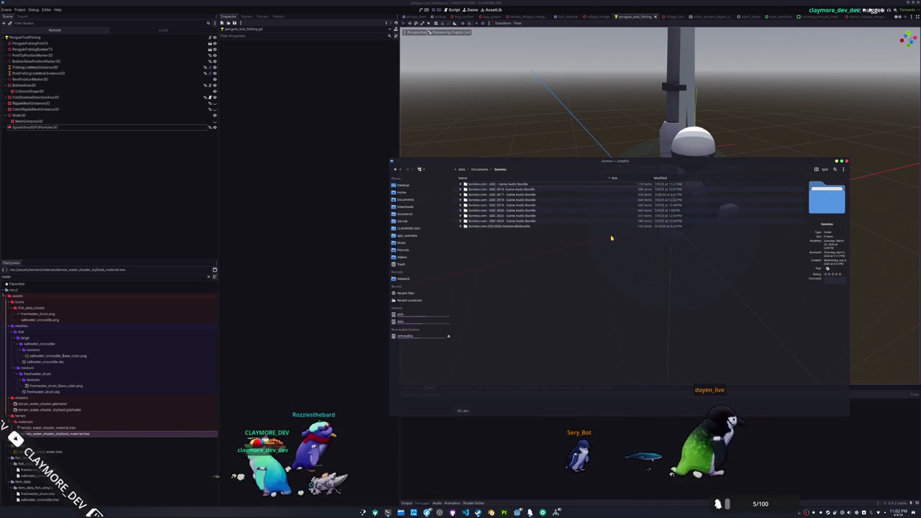
key("ctrl+f")
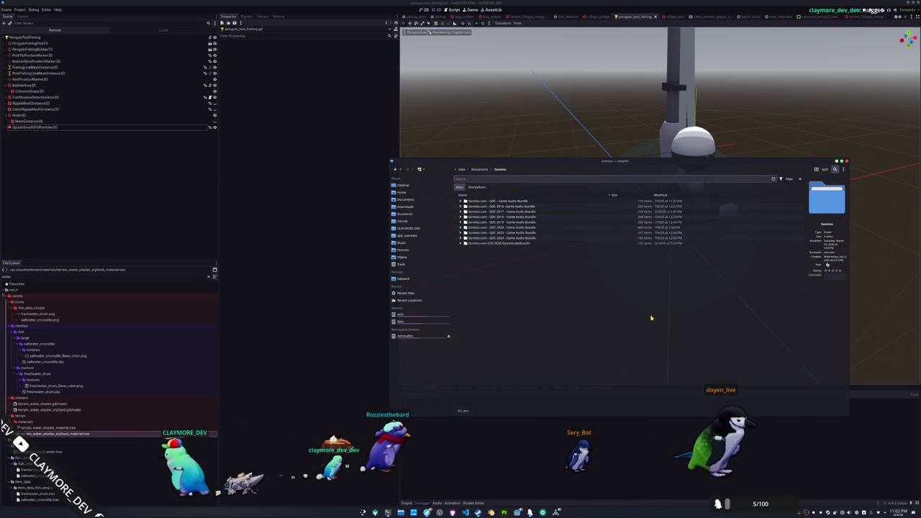
type("fishing")
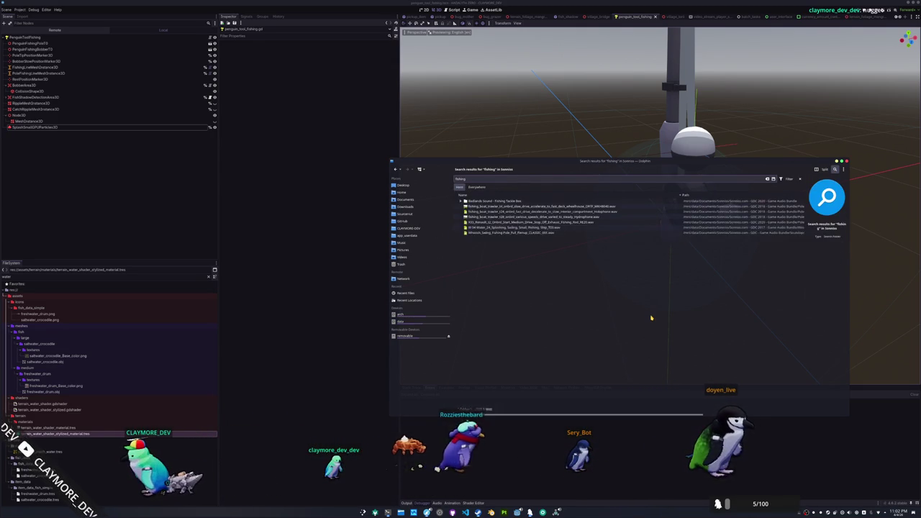
Step: Preview the fishing-pole whoosh and water-splashing WAV clips in the media player
double_click(533, 235)
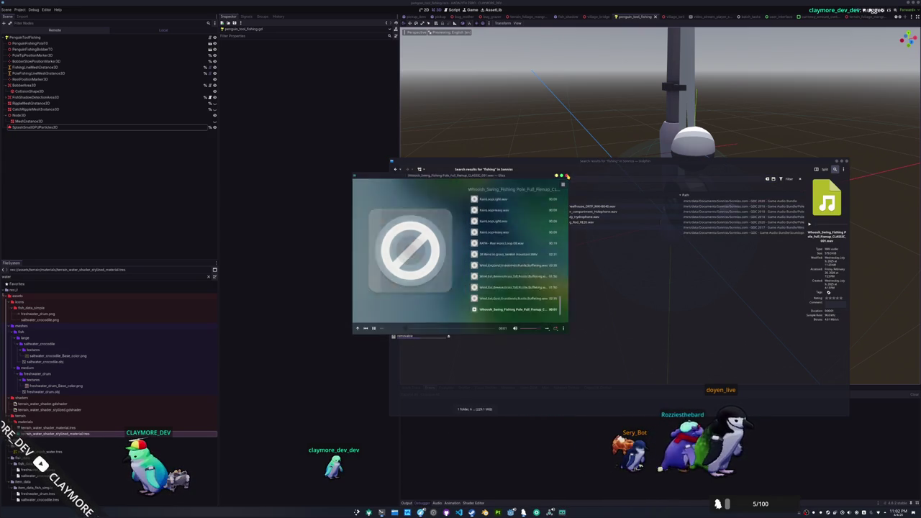
key("ctrl+q")
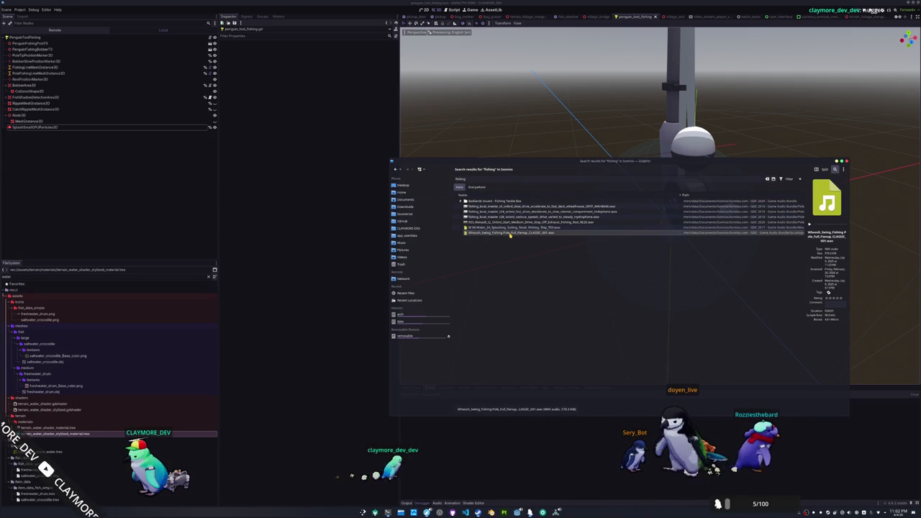
double_click(502, 228)
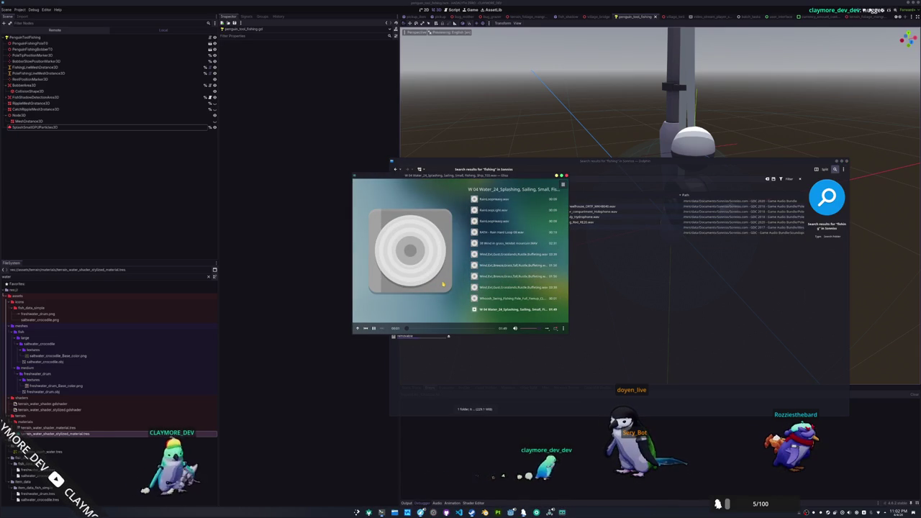
key("ctrl+q")
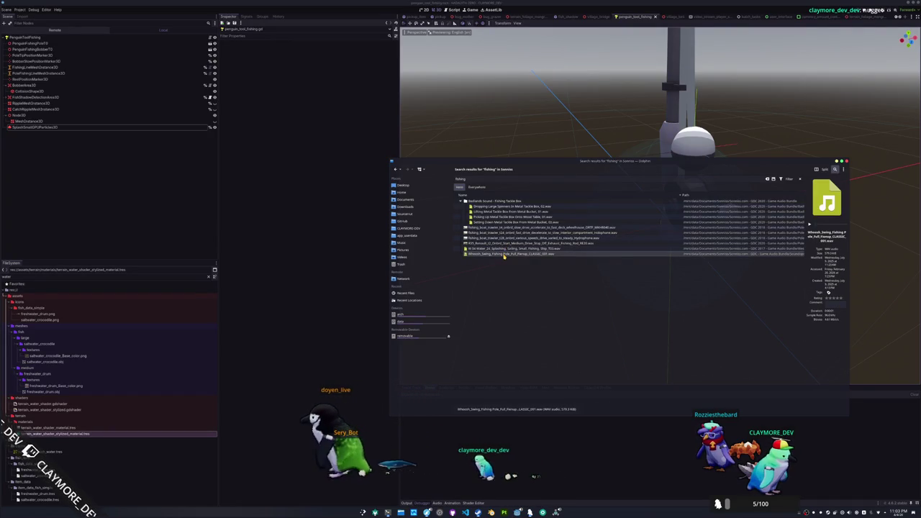
right_click(505, 254)
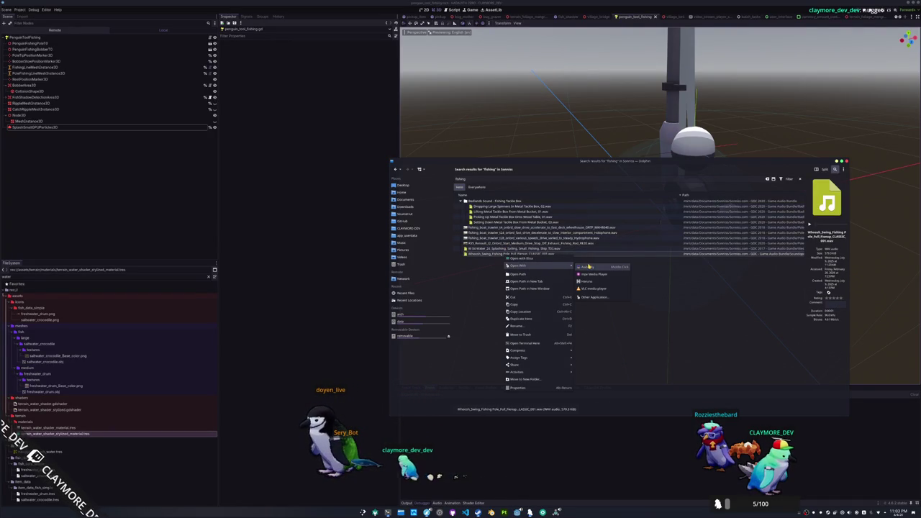
Step: Open the fishing-pole whoosh WAV in Audacity, skipping crash recovery
left_click(589, 267)
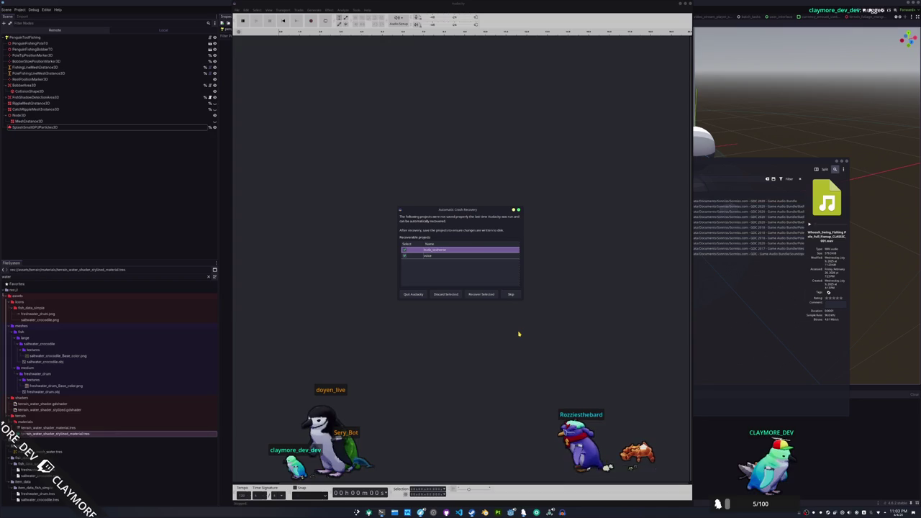
left_click(509, 294)
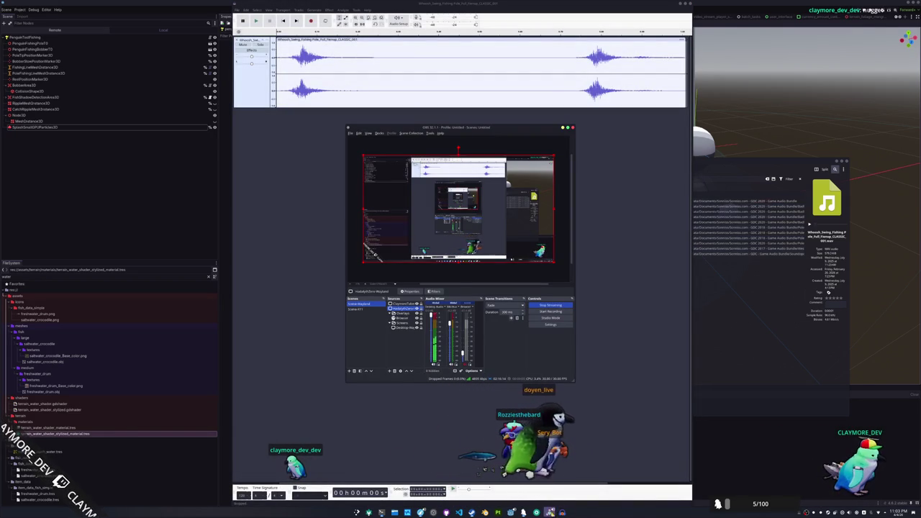
key("super")
type("st")
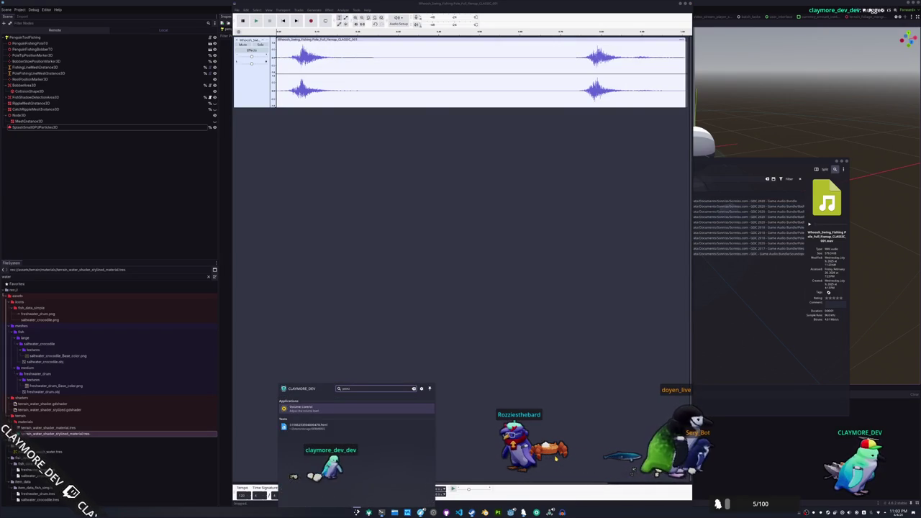
key("Return")
Step: Set the Elgato Wave 3 profile to Digital Stereo (IEC958) Output + Mono Input
left_click(383, 168)
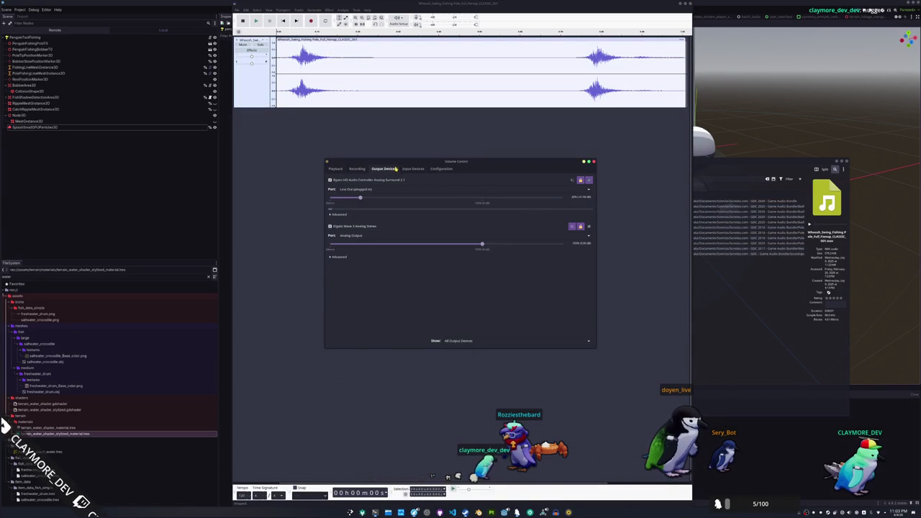
left_click(440, 168)
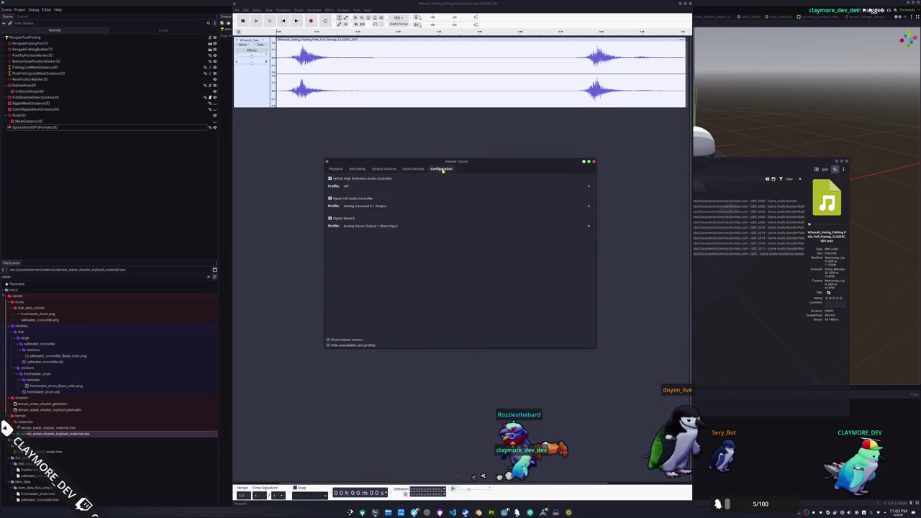
left_click(379, 227)
left_click(379, 248)
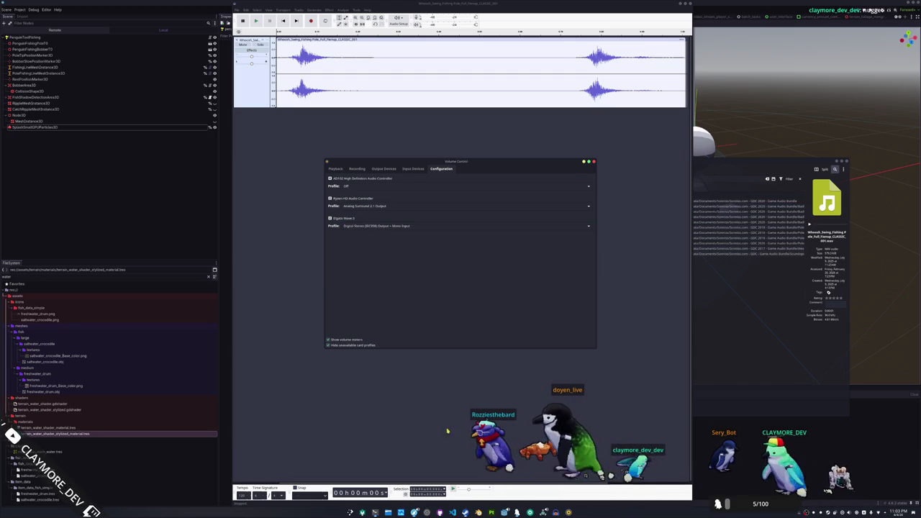
key("alt+Tab")
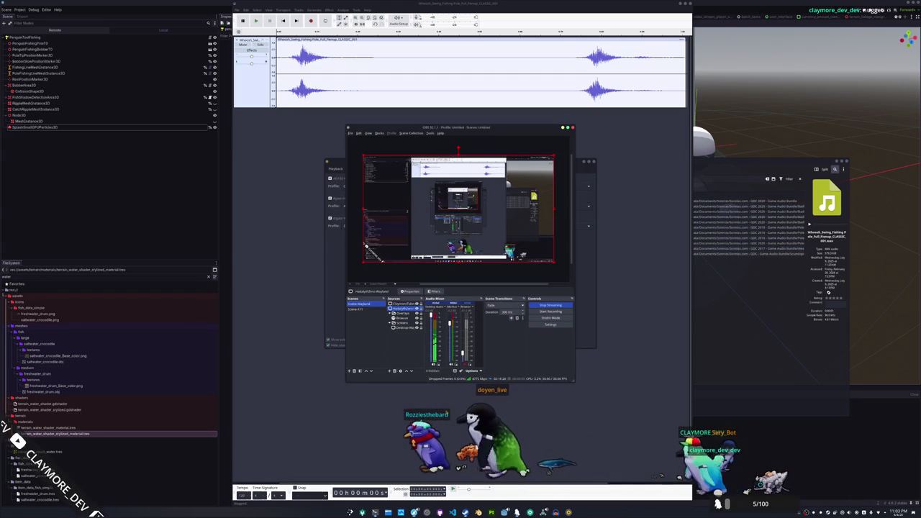
key("Print")
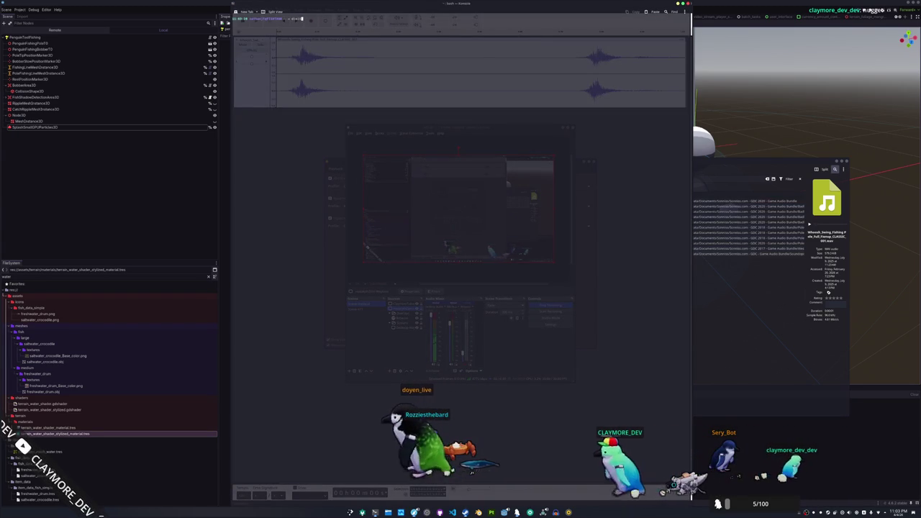
Step: Run 'systemctl restart wireplumber' in Konsole
type("wireplumber")
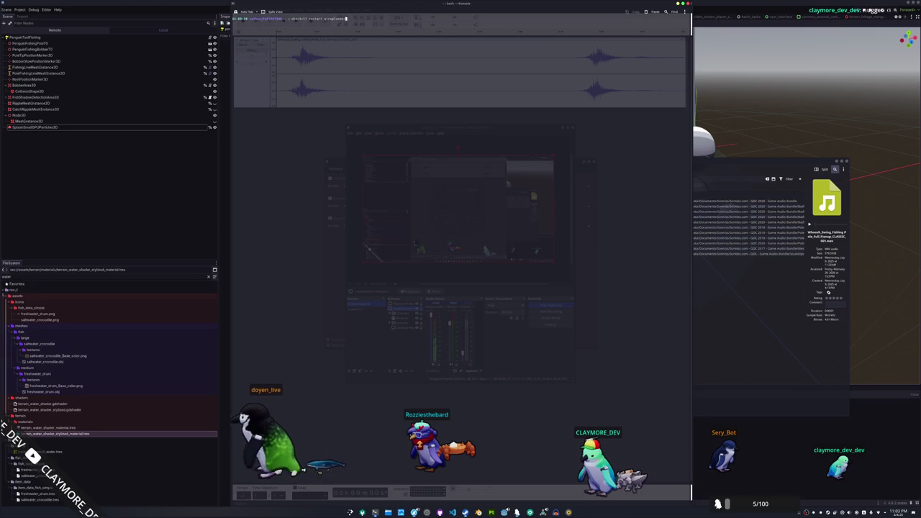
key("Return")
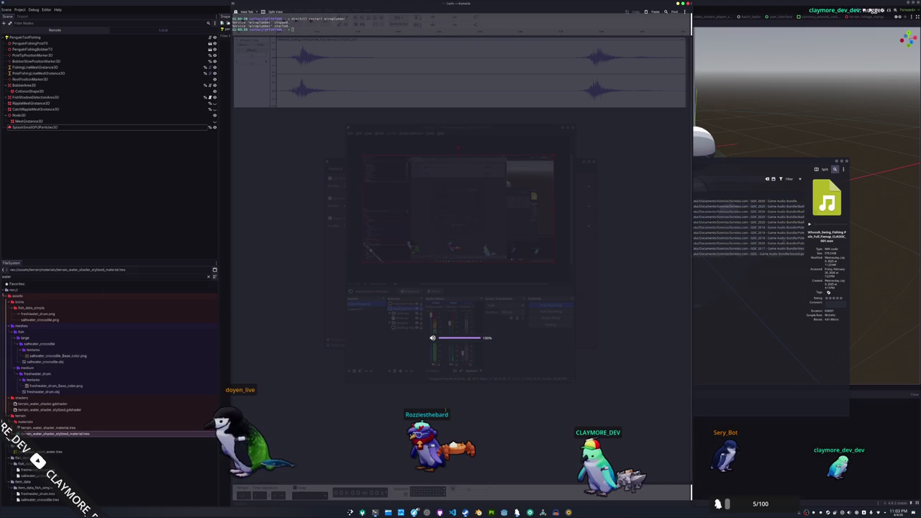
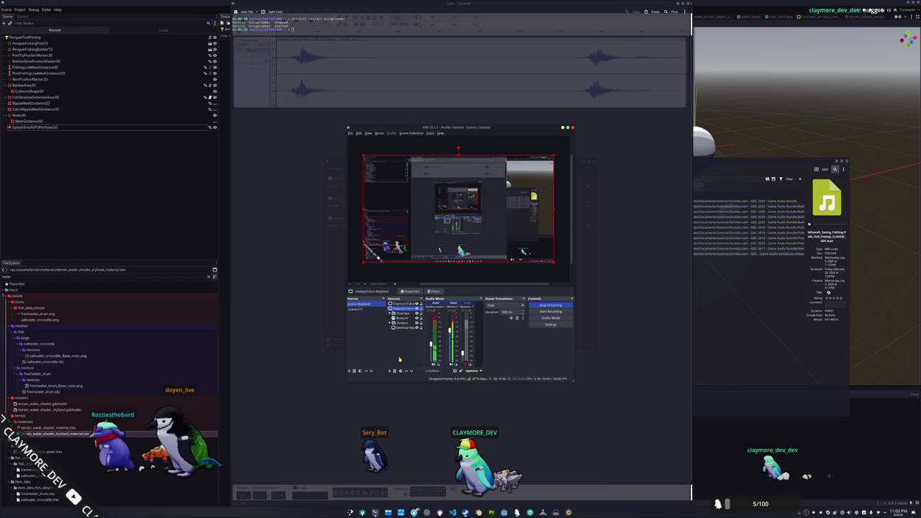
Step: Stop playback, trim the swing clip to its first whoosh, and move it to the track start
mouse_move(556, 512)
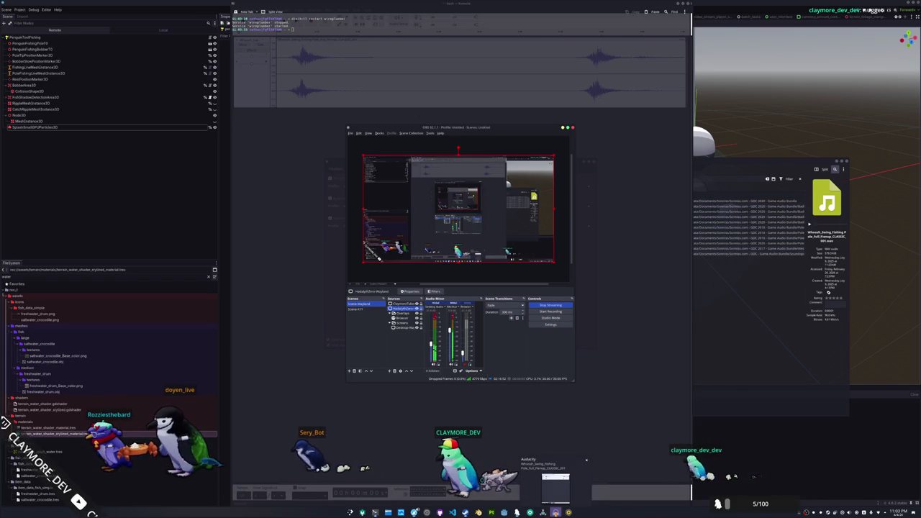
left_click(555, 488)
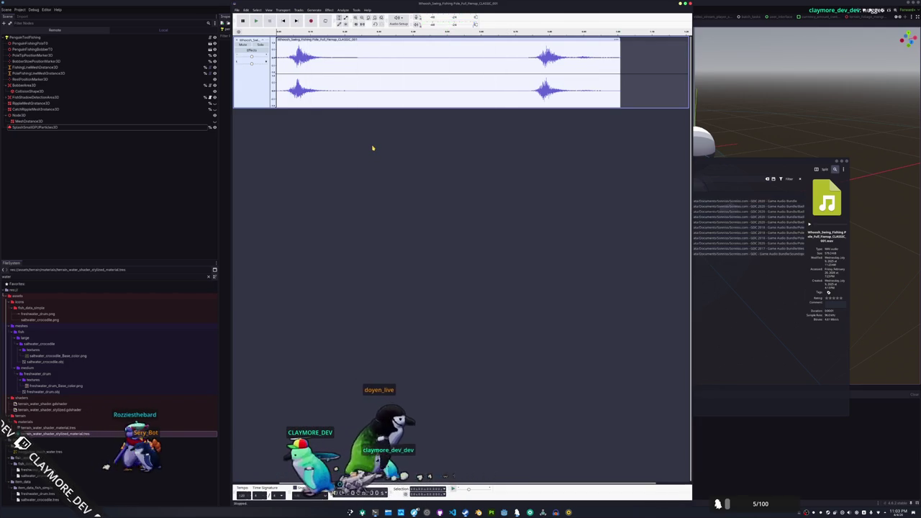
key("space")
left_click_drag(620, 38, 387, 34)
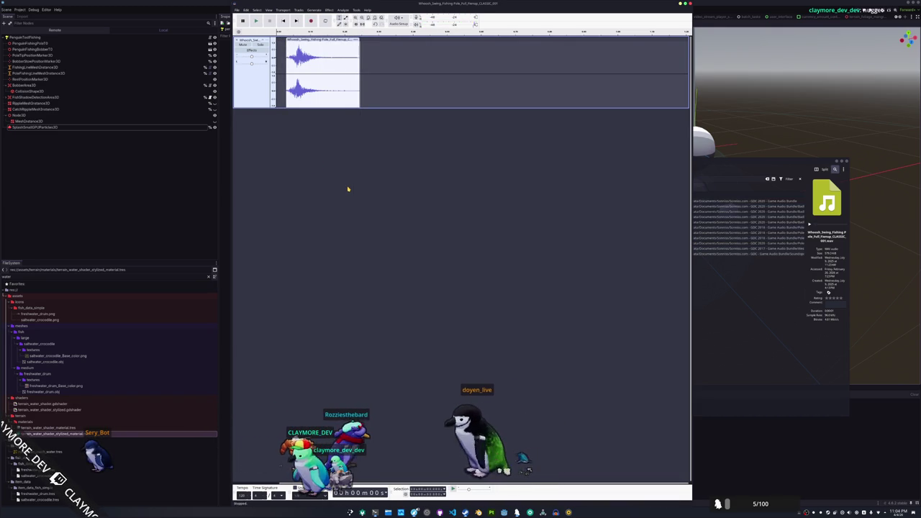
key("ctrl+e")
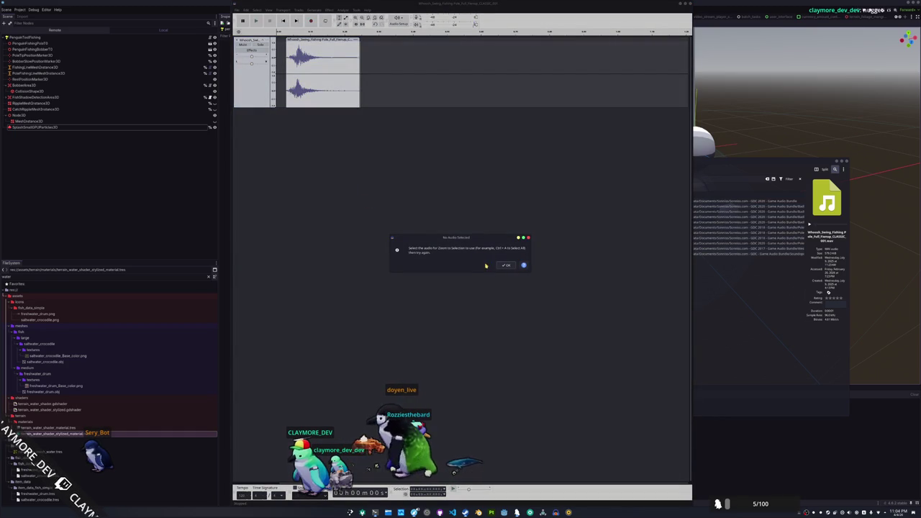
left_click(505, 266)
key("ctrl+a")
left_click_drag(315, 43, 298, 41)
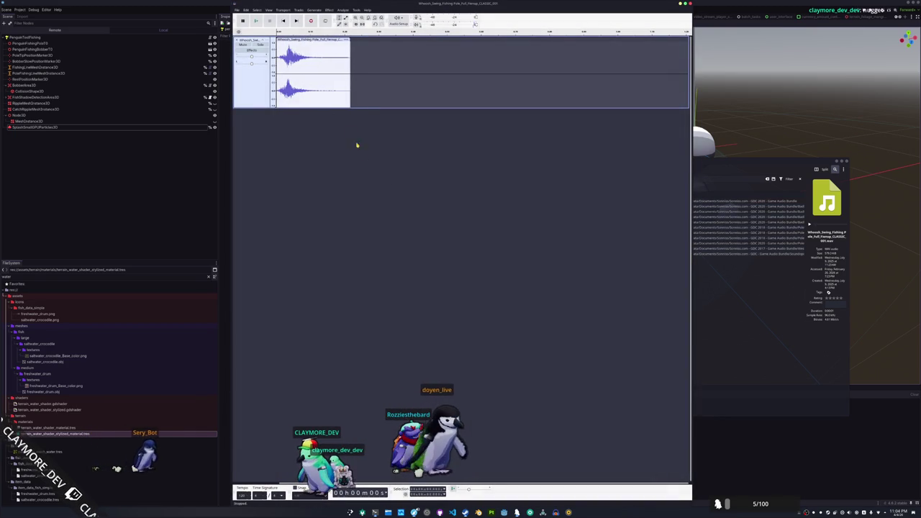
Step: Cancel out of the audio export settings and bring the file search results forward
key("ctrl+shift+e")
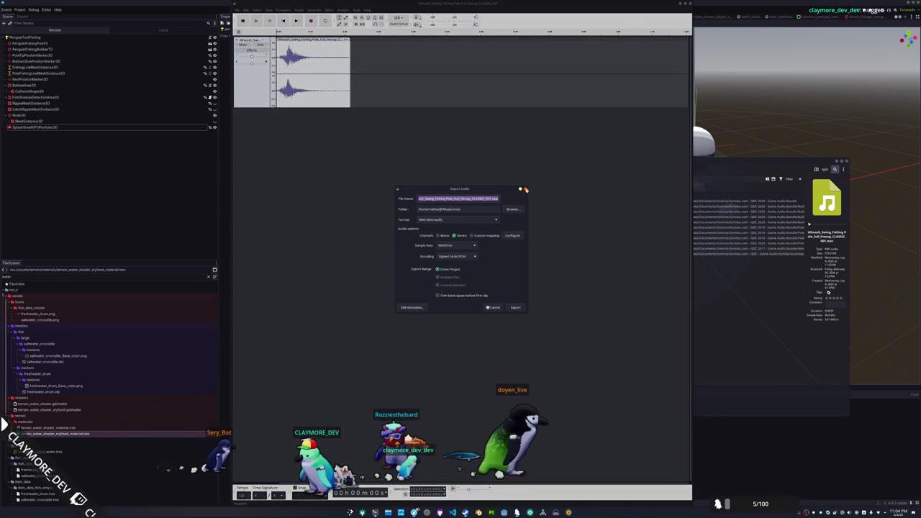
left_click(523, 189)
left_click(754, 319)
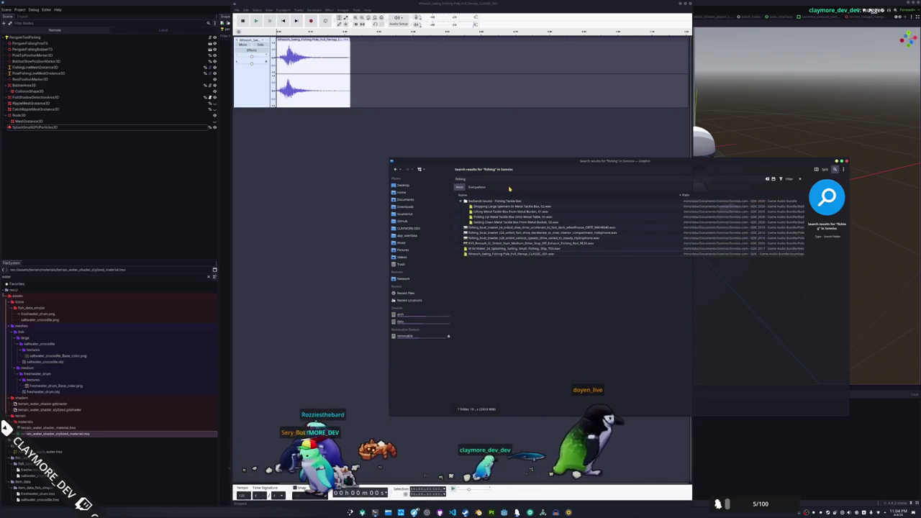
Step: Search the library for 'woosh' and audition Woosh_20.wav and Woosh_17.wav
triple_click(510, 180)
type("woosh")
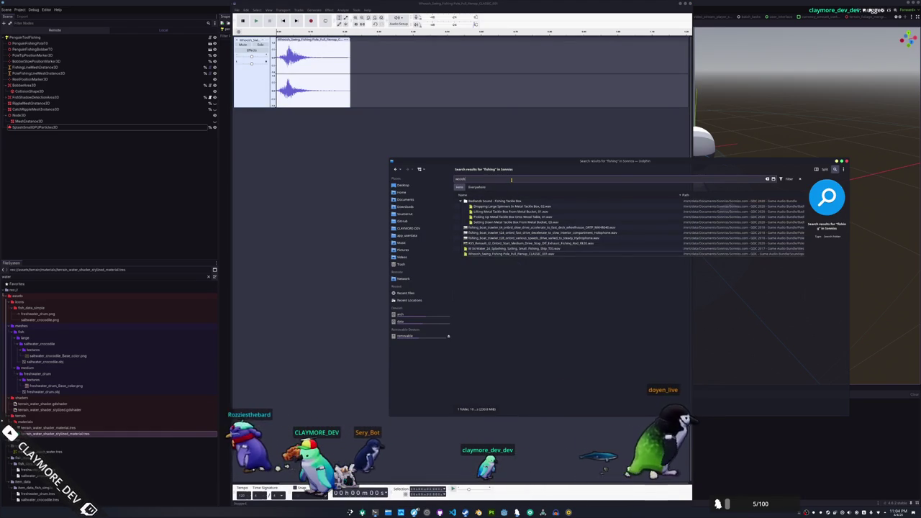
left_click_drag(476, 269, 522, 282)
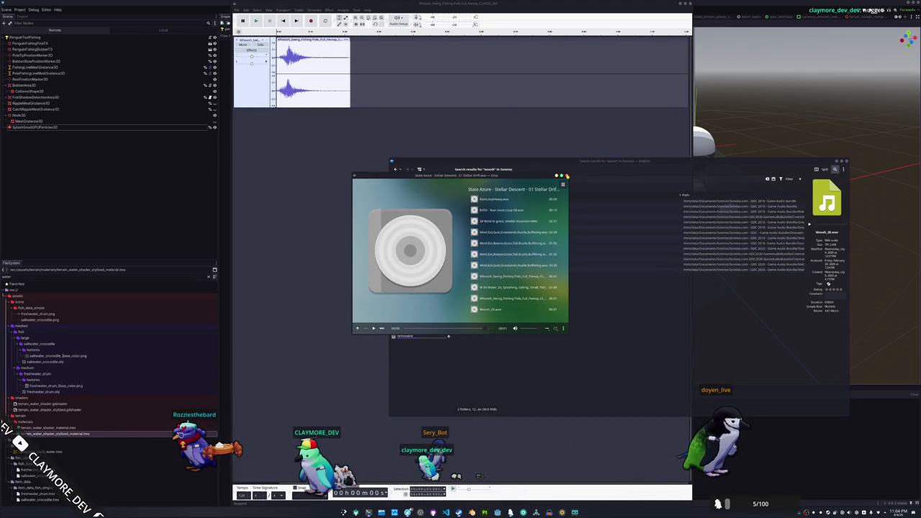
left_click(566, 175)
double_click(477, 265)
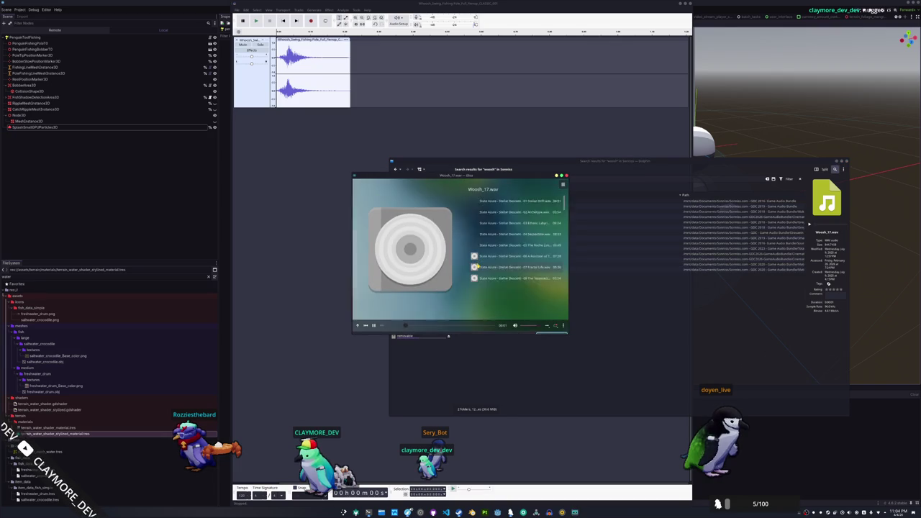
left_click(566, 176)
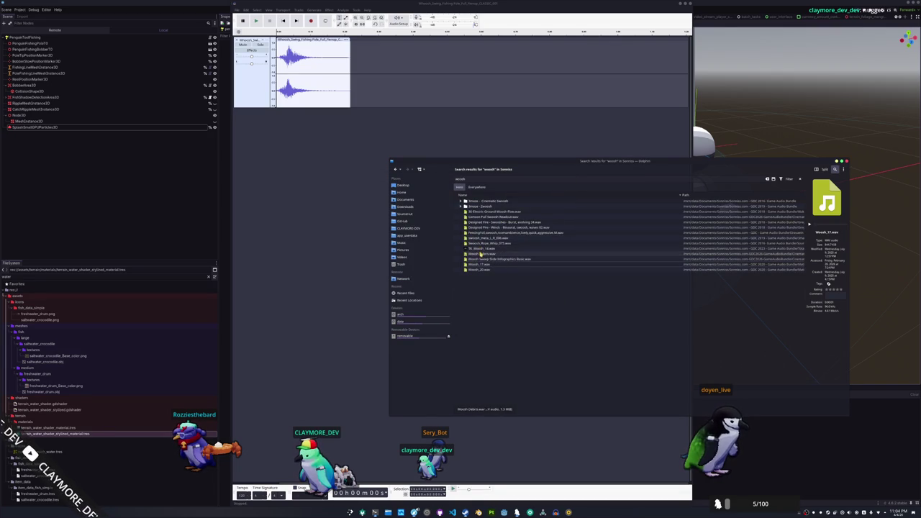
Step: Audition Swoosh_Rope_Whip_075.wav and TK_Woosh_14.wav from the results
left_click(488, 244)
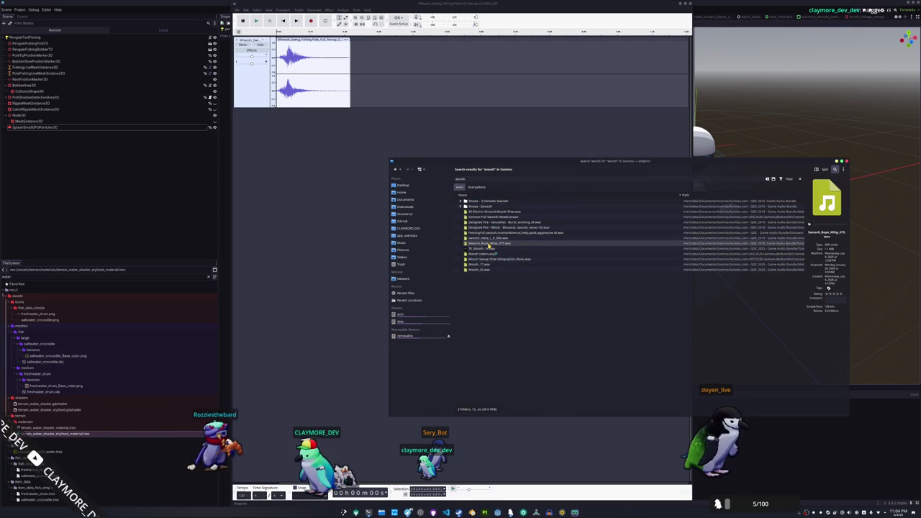
double_click(488, 245)
left_click(566, 176)
left_click(494, 254)
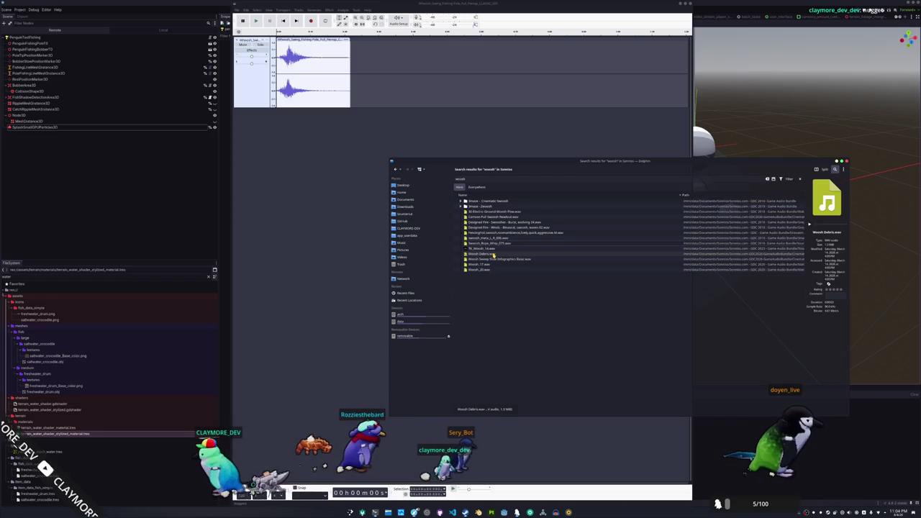
left_click(491, 247)
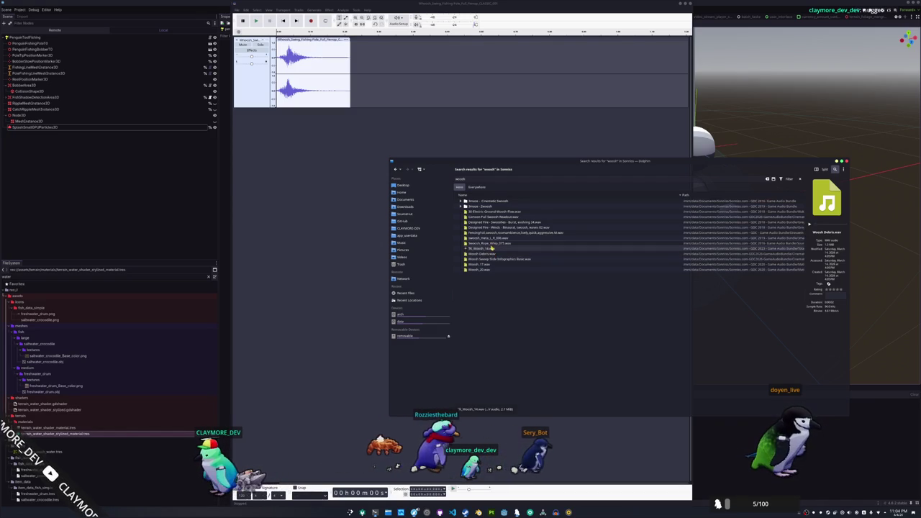
double_click(492, 250)
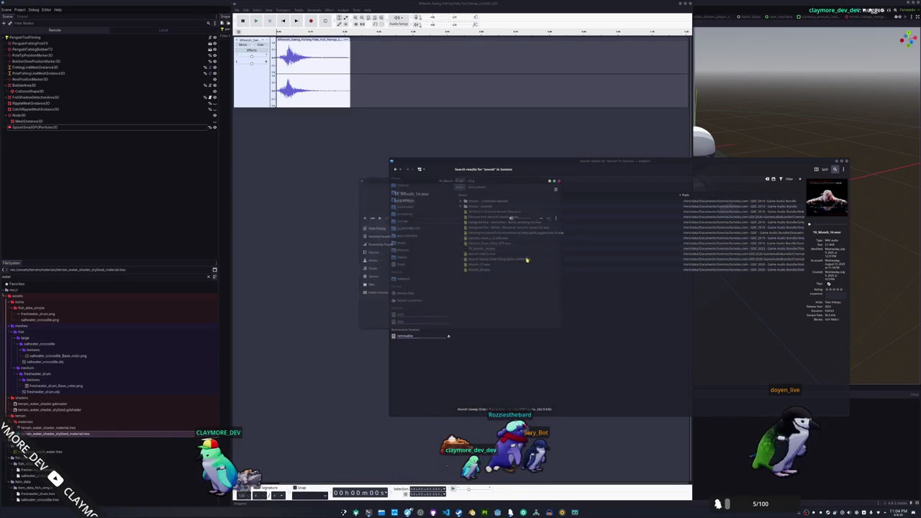
left_click(565, 176)
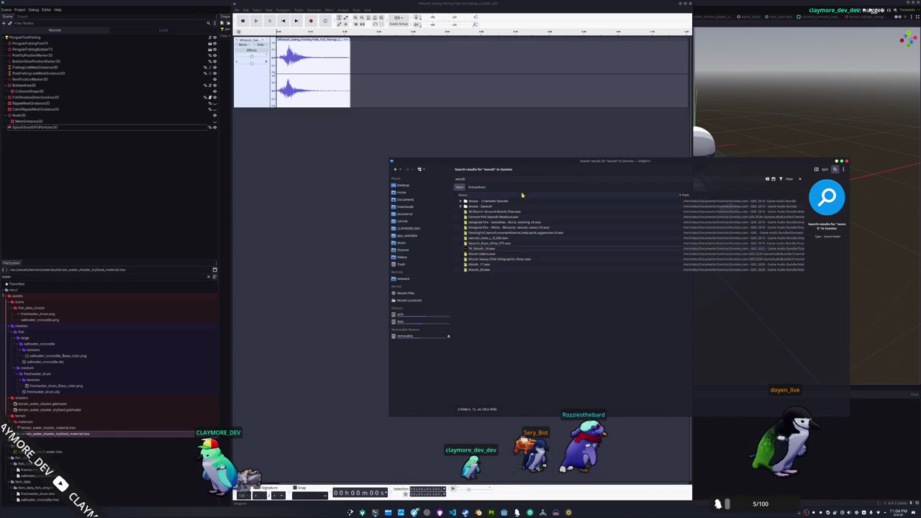
Step: Expand the SoundBits - Rc Cars folder results, then close the search window
type("s")
type("l")
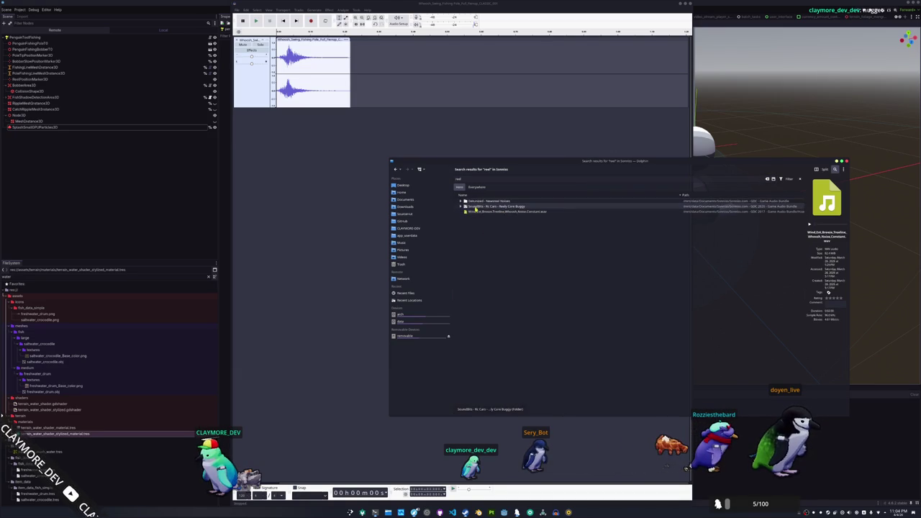
left_click(461, 206)
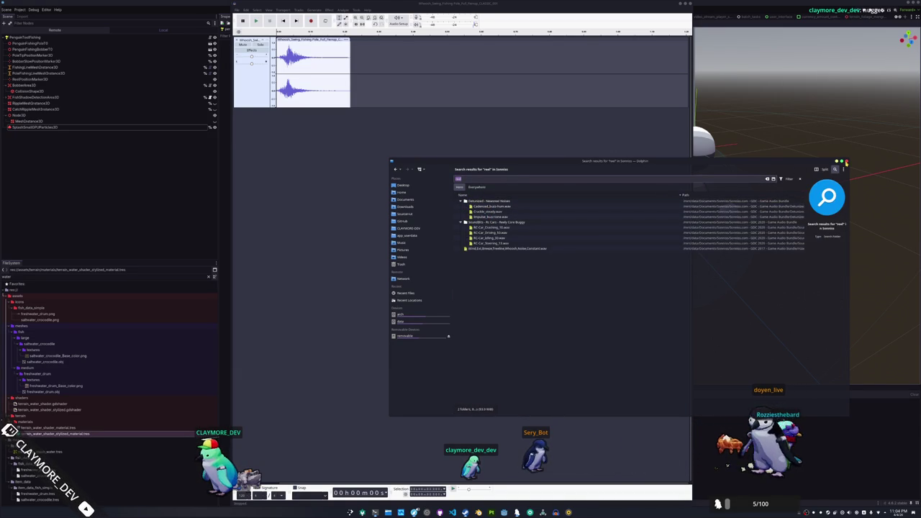
left_click(846, 162)
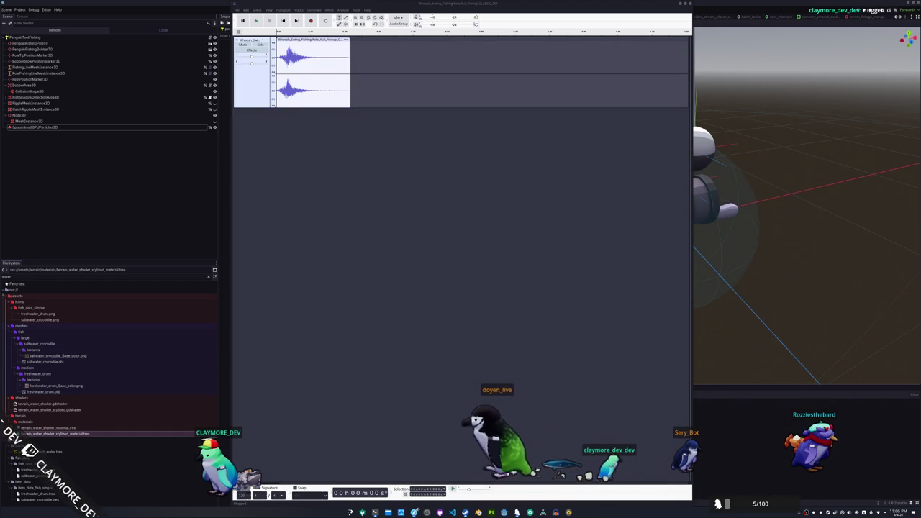
Step: Open the ELV Games fishing pack in a new tab, then the itch.io fishing sound effects listing
left_click_drag(920, 116, 683, 116)
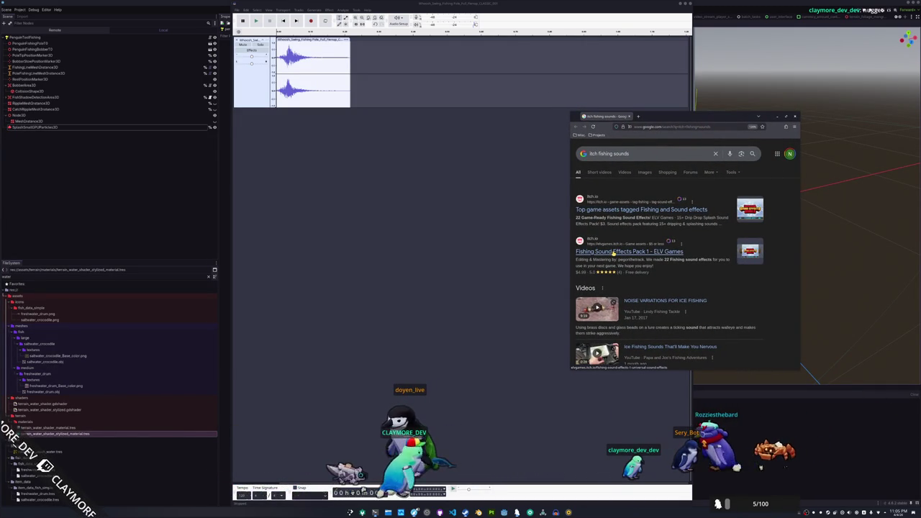
middle_click(613, 252)
left_click(609, 209)
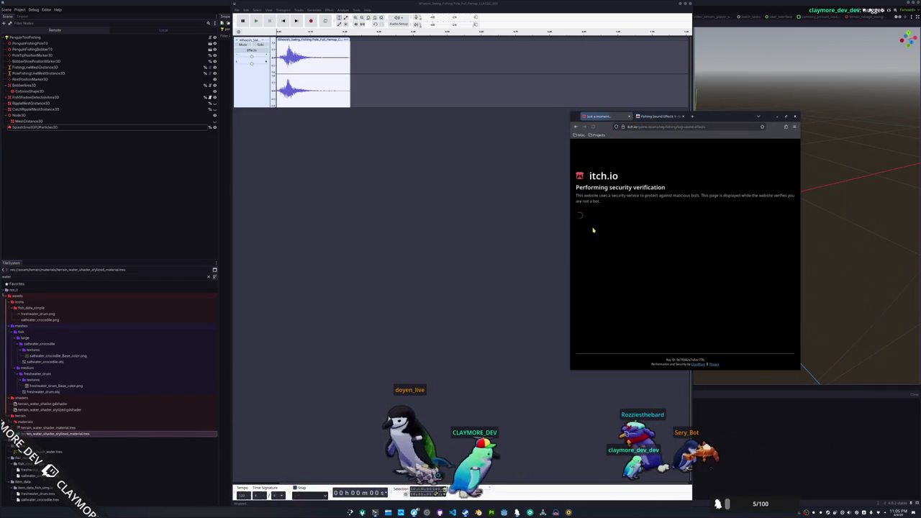
left_click_drag(569, 237, 460, 236)
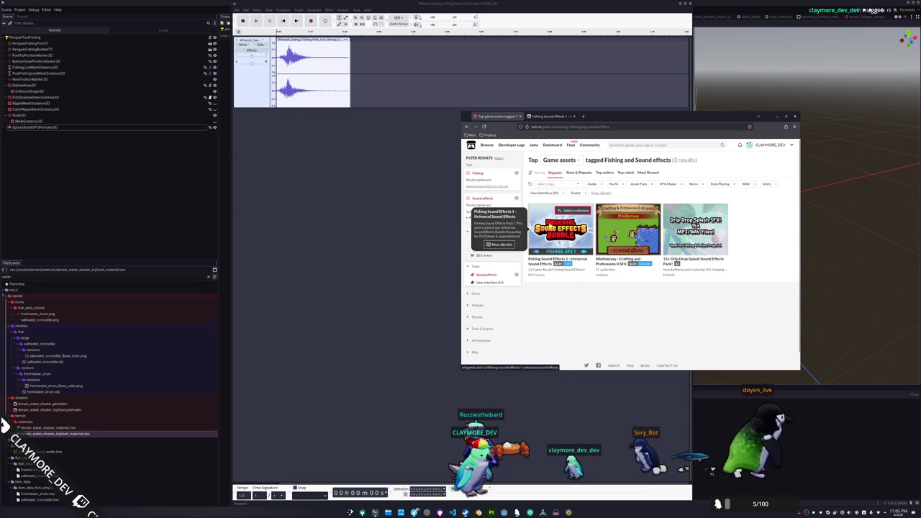
Step: Open the Fishing Sound Effects Pack 1 page and play its preview video
left_click(547, 231)
scroll(521, 297, "down", 2)
scroll(521, 297, "down", 2)
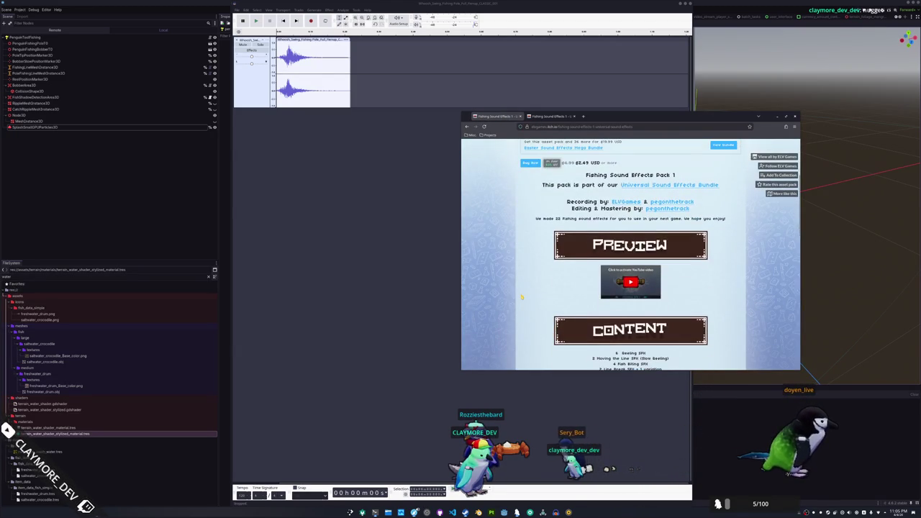
scroll(521, 296, "down", 2)
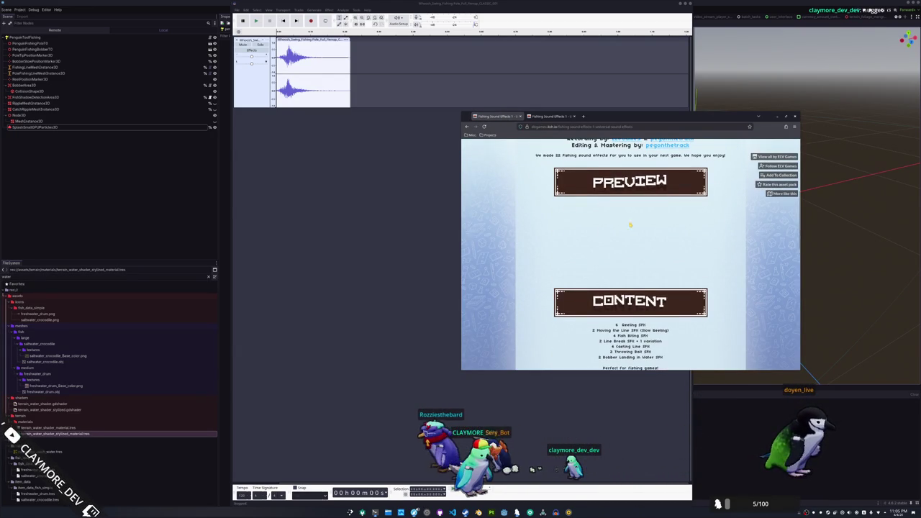
scroll(579, 268, "down", 1)
scroll(604, 259, "up", 1)
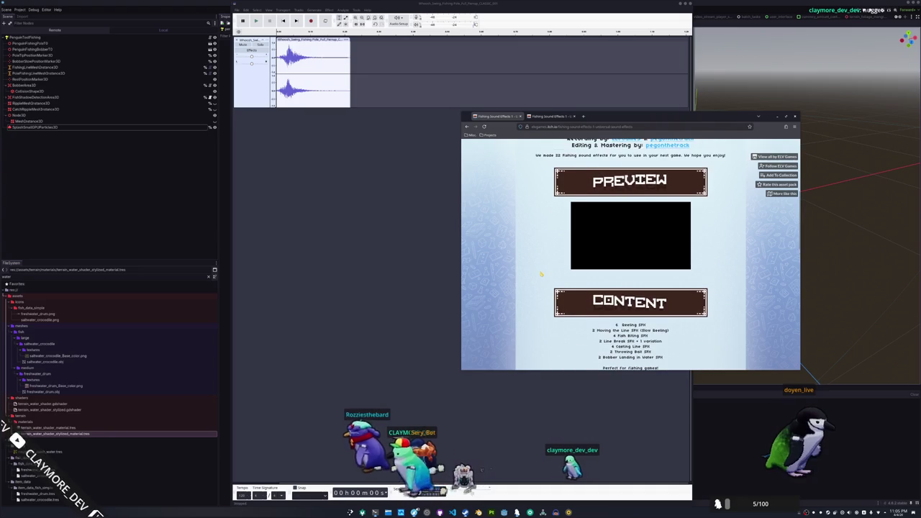
left_click(617, 252)
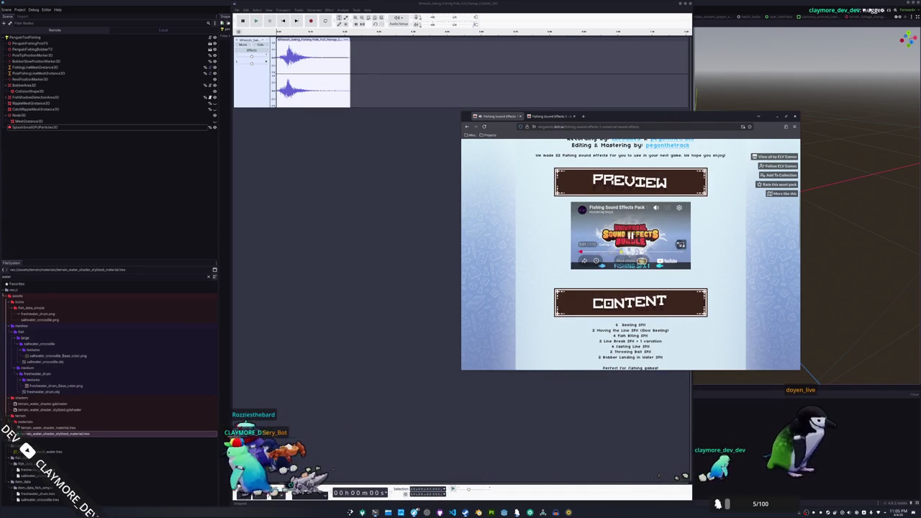
mouse_move(655, 208)
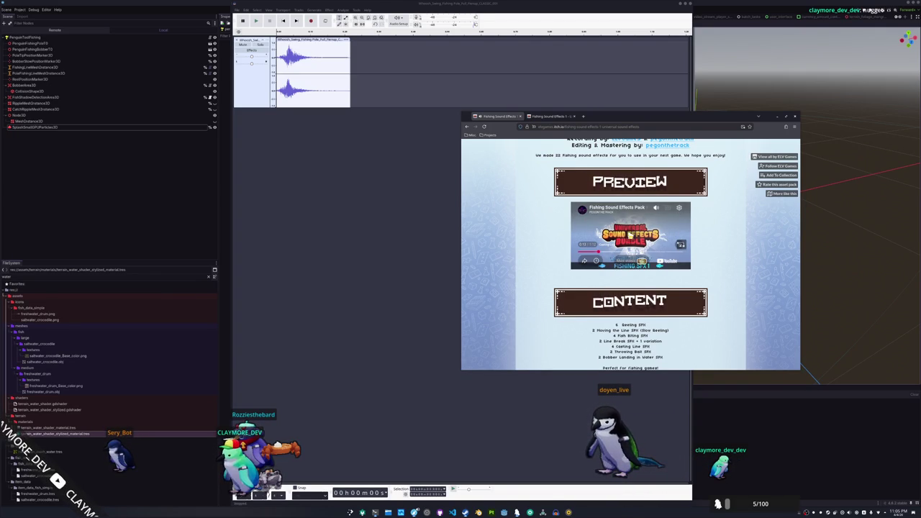
Step: Scroll through the Fishing Sound Effects Pack 1 page details
scroll(545, 271, "down", 3)
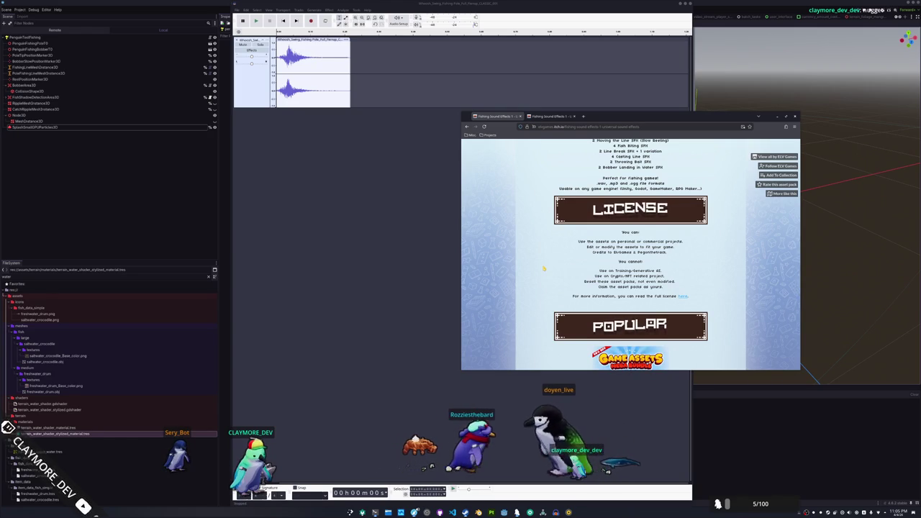
scroll(544, 269, "down", 2)
scroll(544, 269, "down", 5)
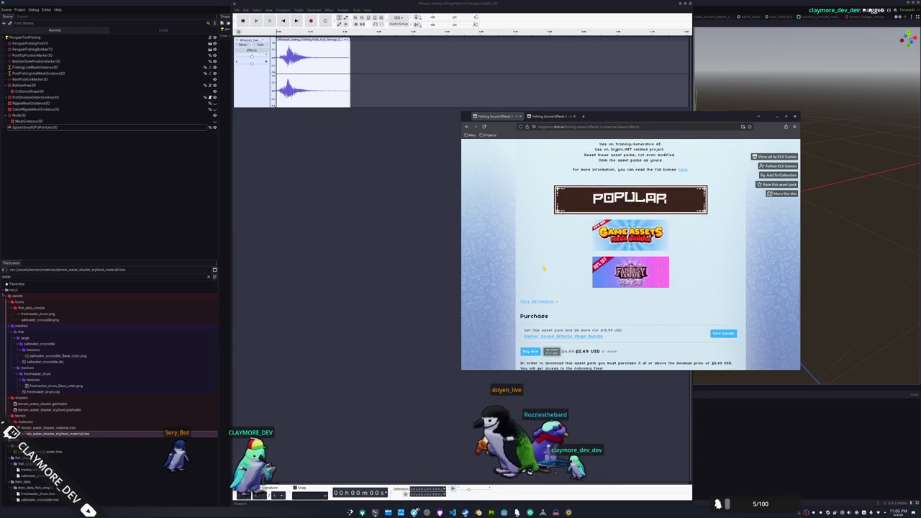
scroll(508, 292, "down", 2)
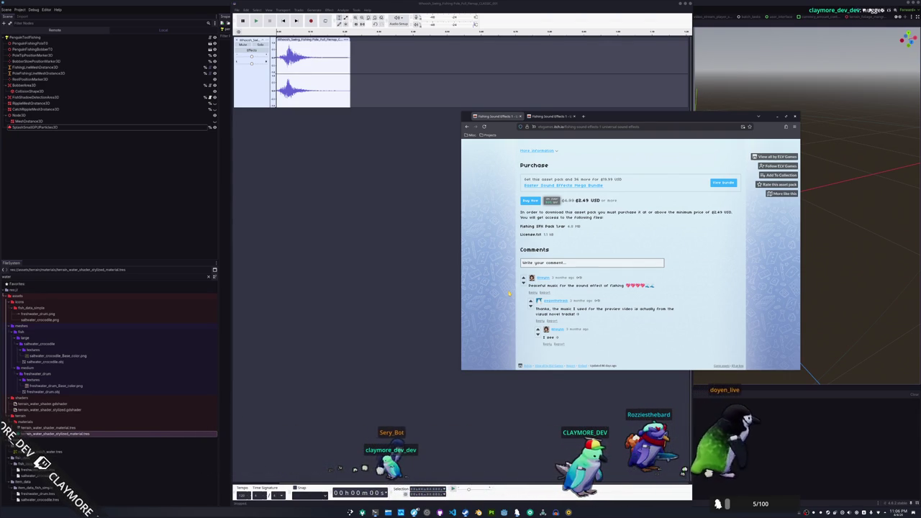
scroll(508, 294, "up", 15)
scroll(508, 293, "up", 1)
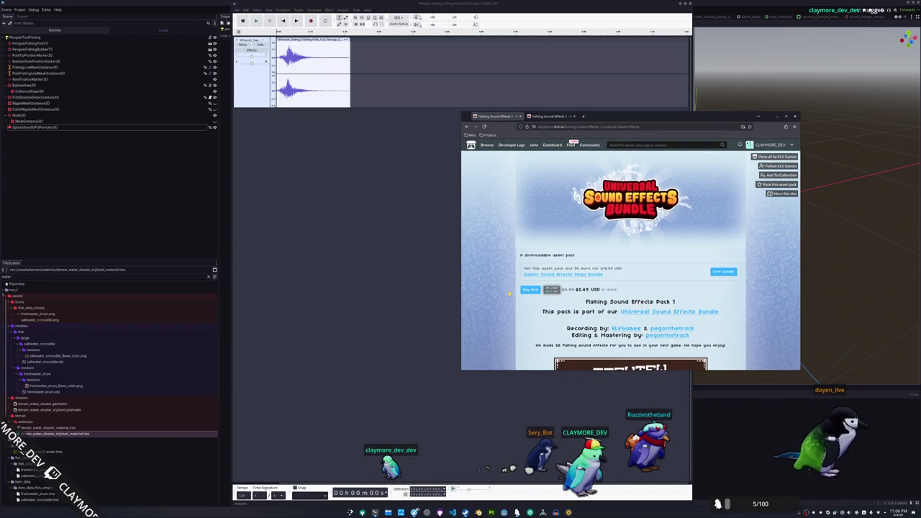
scroll(508, 293, "down", 1)
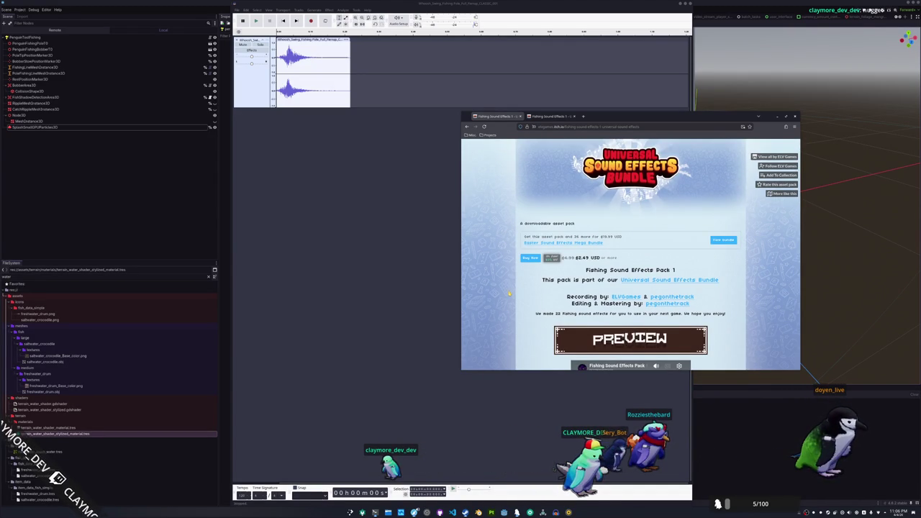
scroll(508, 294, "down", 2)
scroll(509, 293, "up", 2)
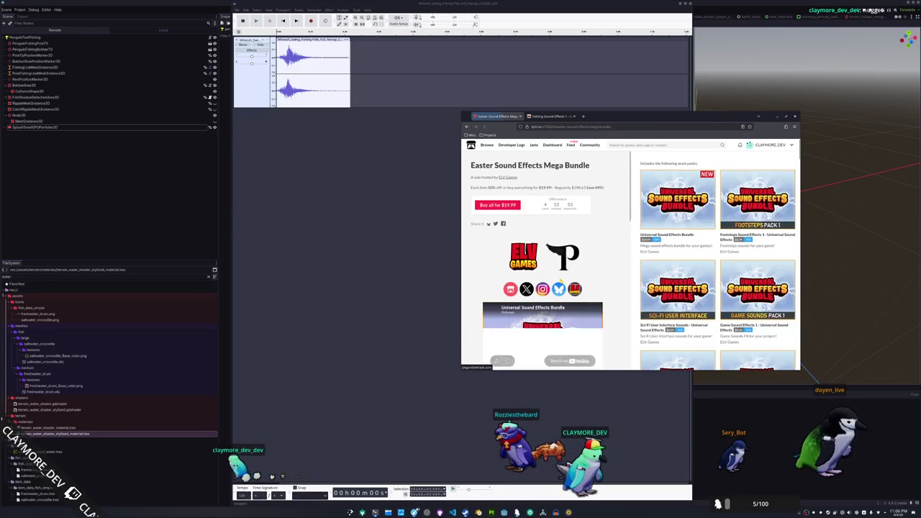
scroll(633, 271, "down", 5)
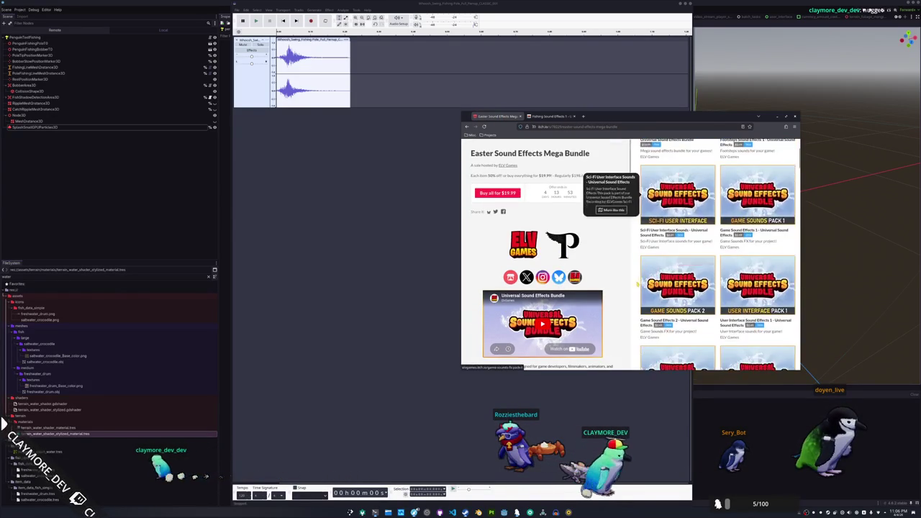
scroll(633, 290, "up", 1)
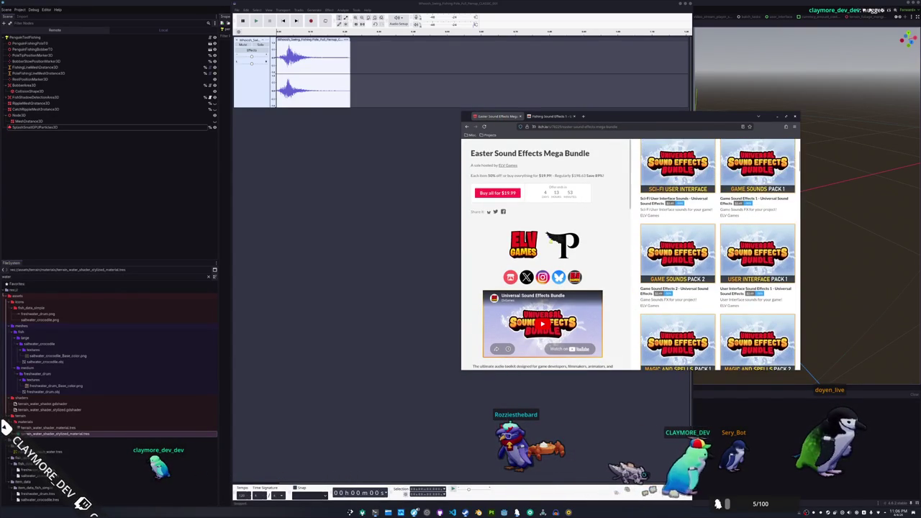
scroll(657, 218, "up", 4)
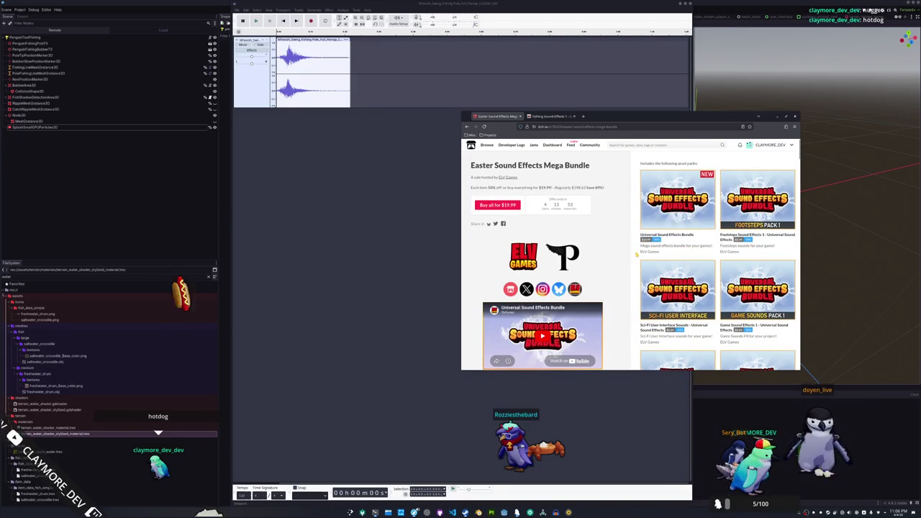
scroll(636, 254, "down", 1)
scroll(636, 255, "down", 1)
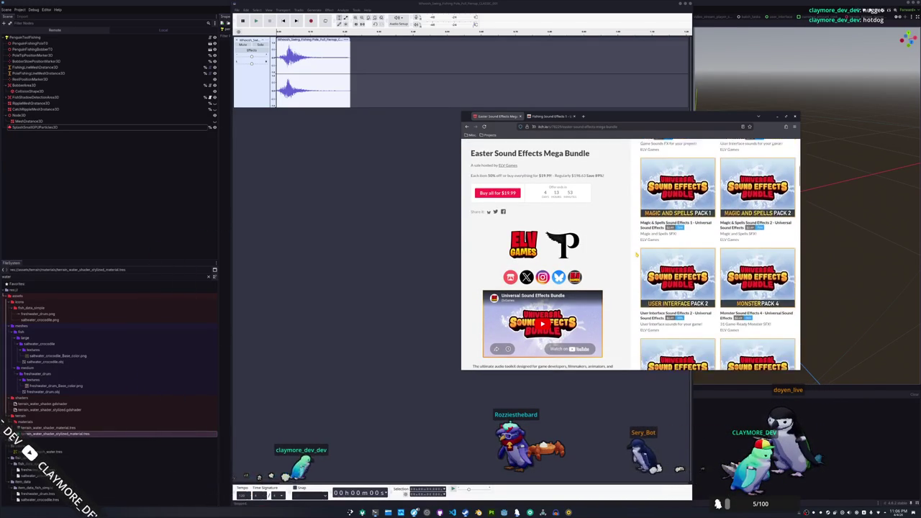
scroll(636, 254, "down", 3)
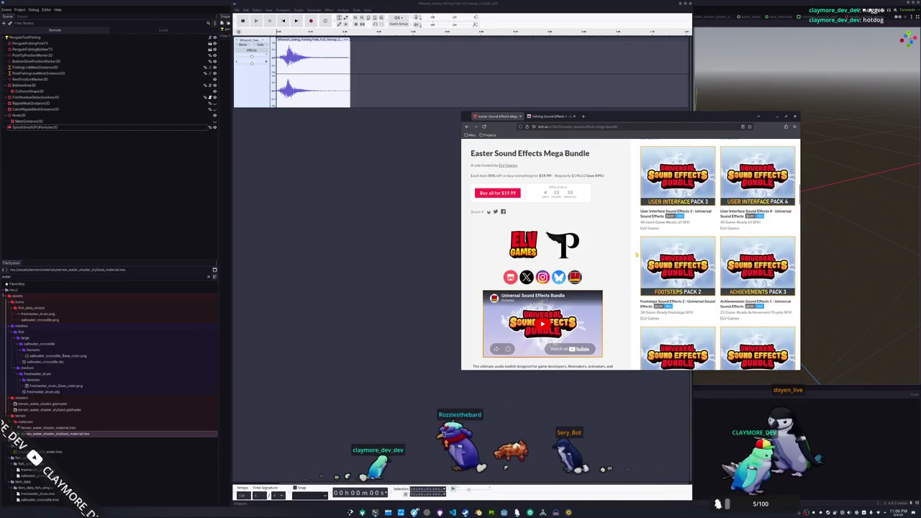
scroll(637, 254, "down", 3)
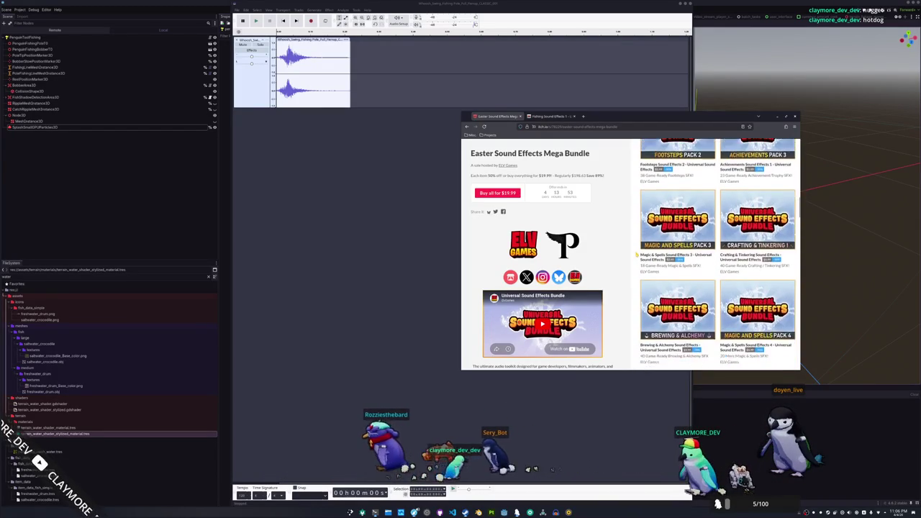
scroll(636, 254, "down", 2)
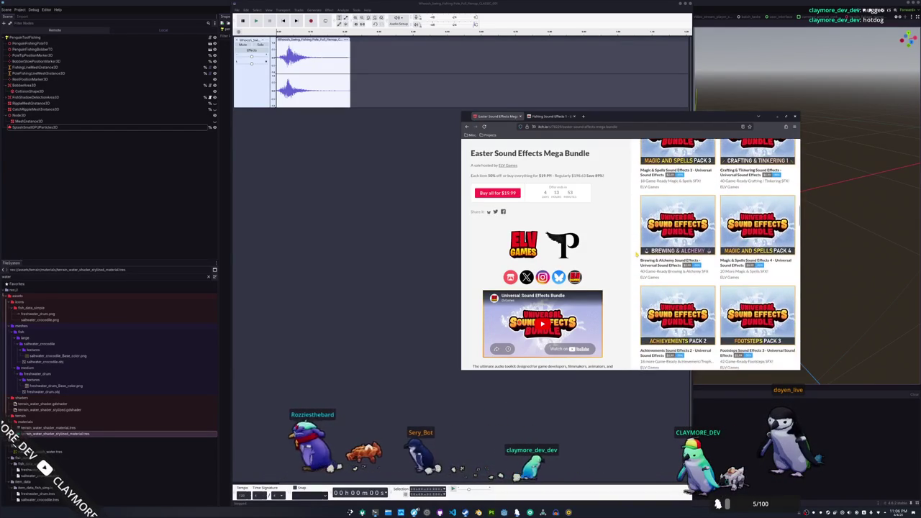
scroll(635, 254, "down", 4)
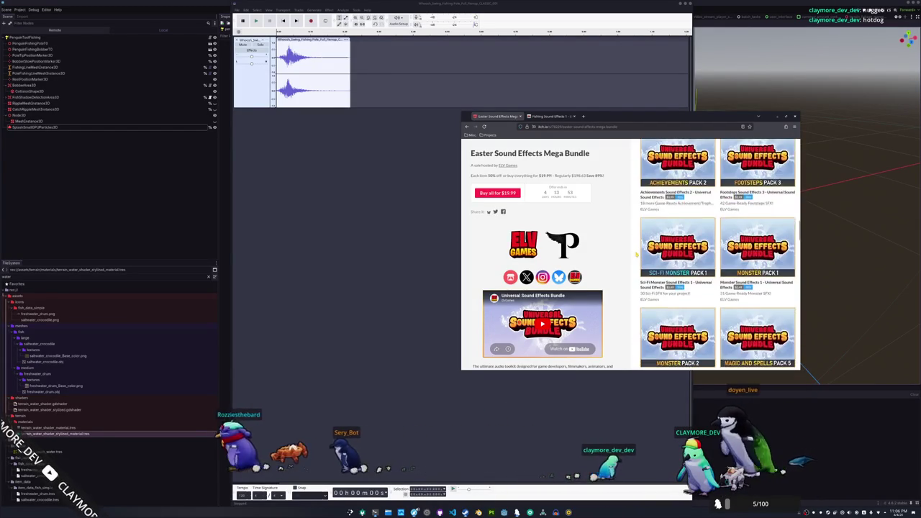
scroll(636, 254, "down", 1)
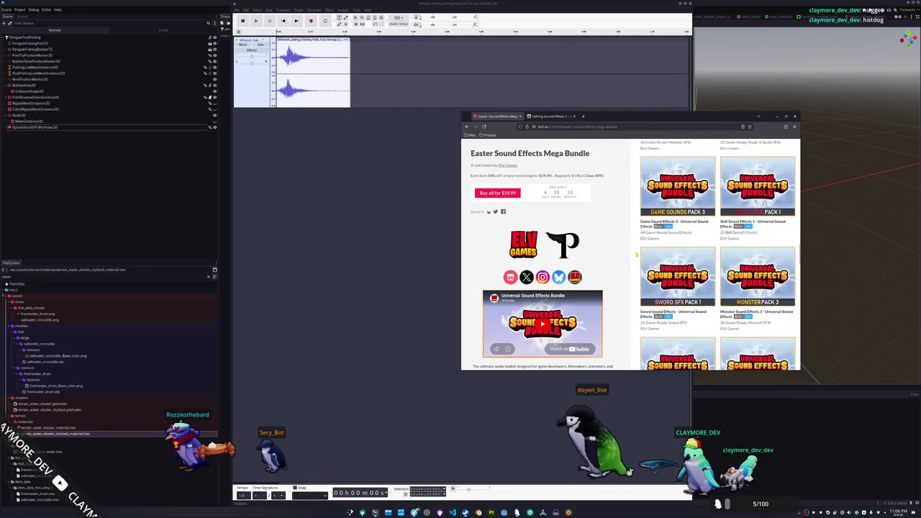
scroll(636, 253, "down", 2)
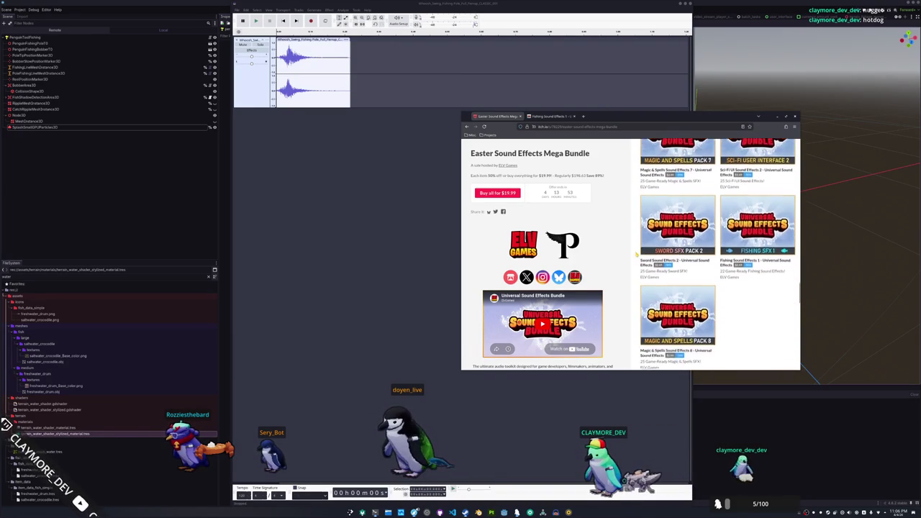
scroll(636, 254, "down", 1)
scroll(635, 254, "down", 3)
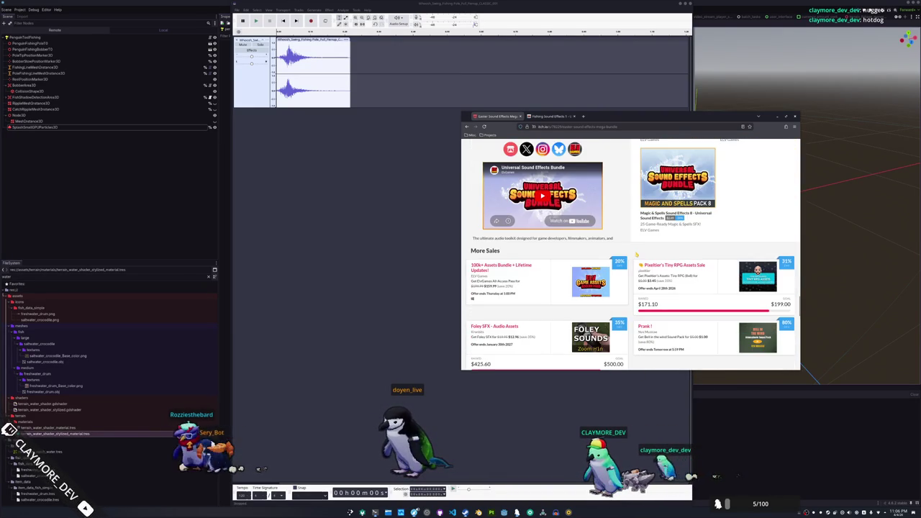
scroll(628, 265, "down", 5)
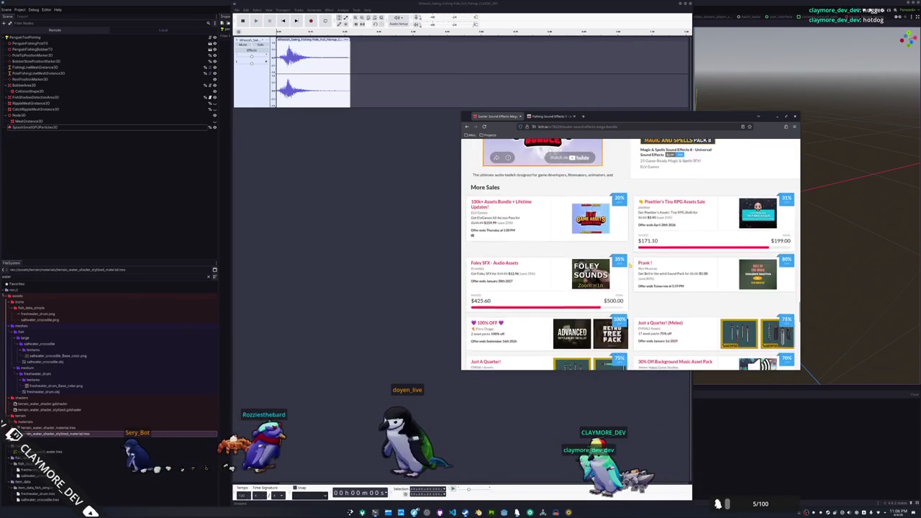
scroll(631, 263, "up", 3)
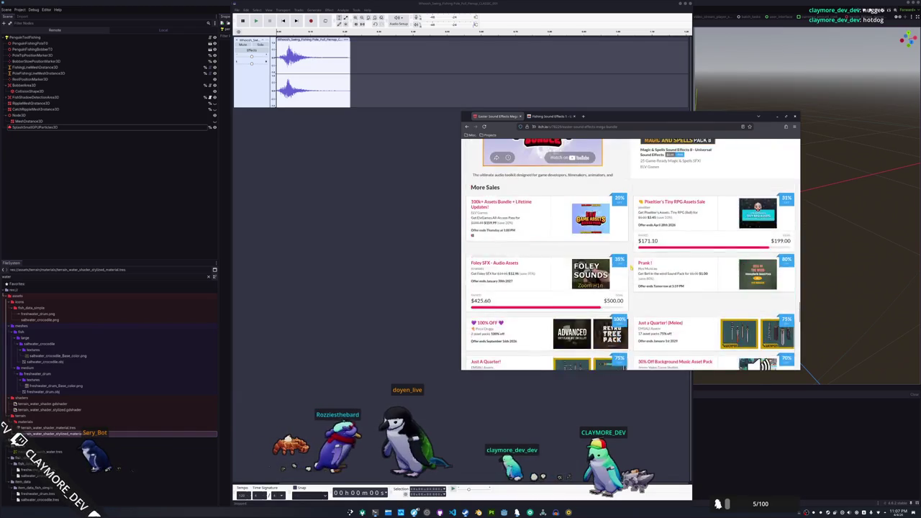
scroll(631, 258, "down", 1)
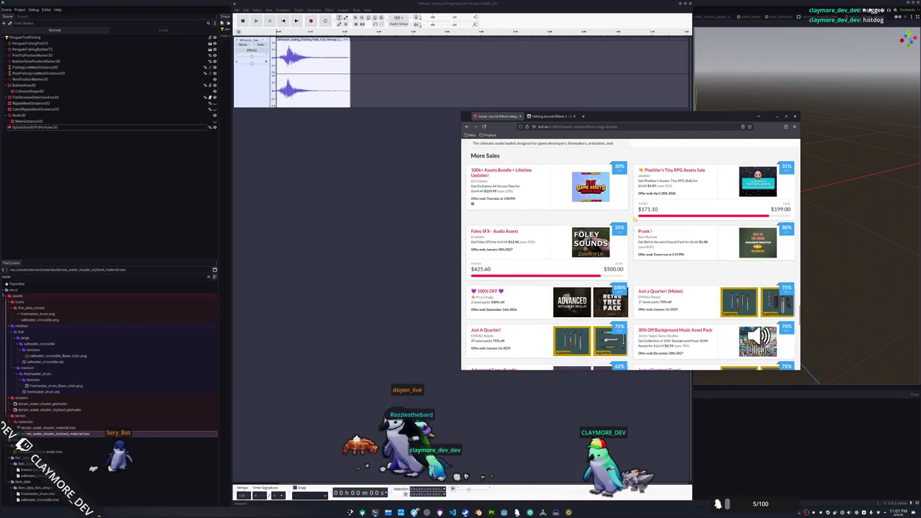
scroll(630, 202, "down", 1)
scroll(630, 201, "down", 1)
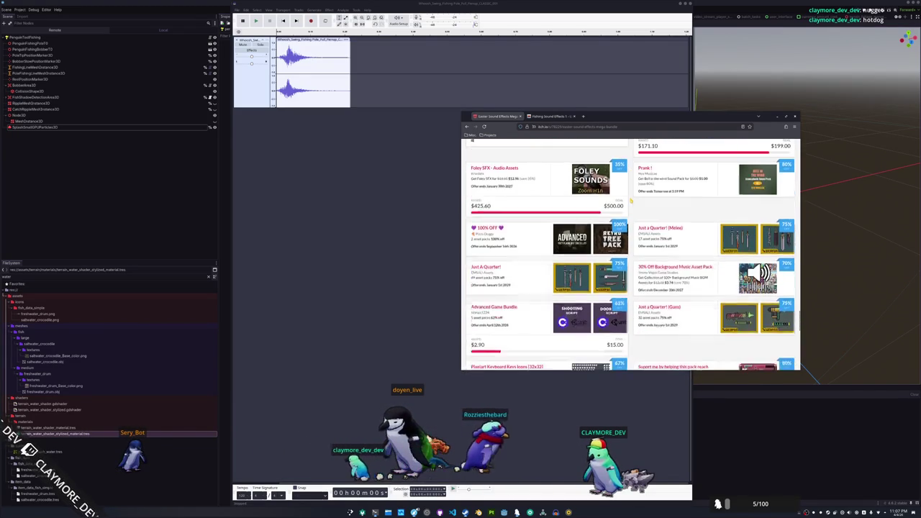
scroll(631, 201, "down", 1)
scroll(631, 202, "down", 1)
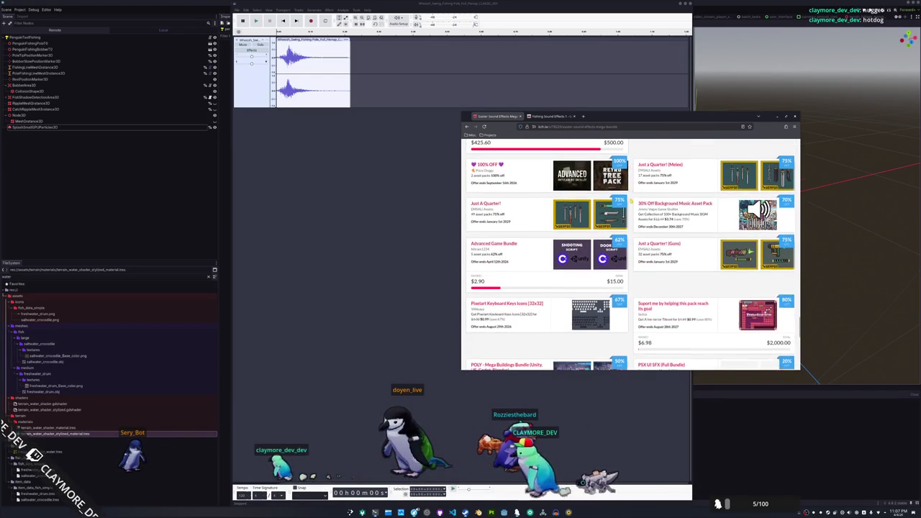
scroll(631, 201, "down", 1)
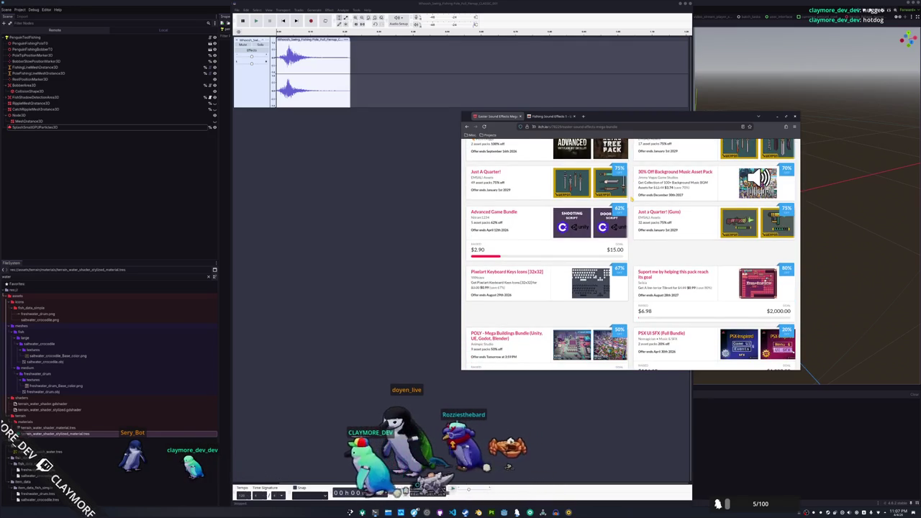
scroll(630, 201, "down", 1)
scroll(630, 201, "down", 1)
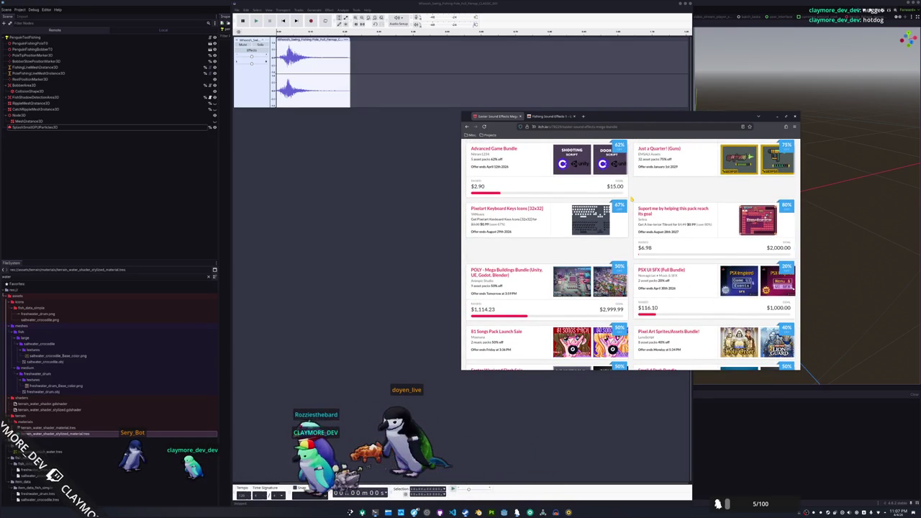
scroll(631, 201, "down", 3)
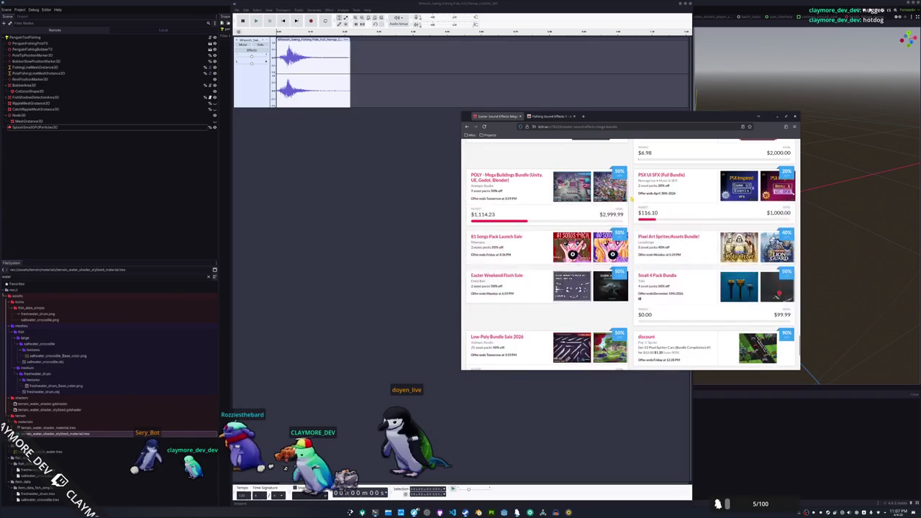
scroll(630, 199, "down", 2)
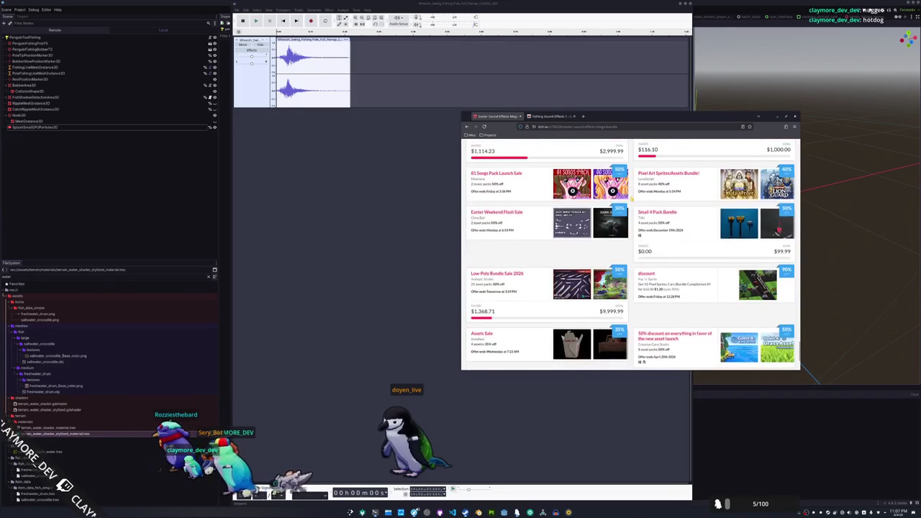
scroll(631, 200, "down", 3)
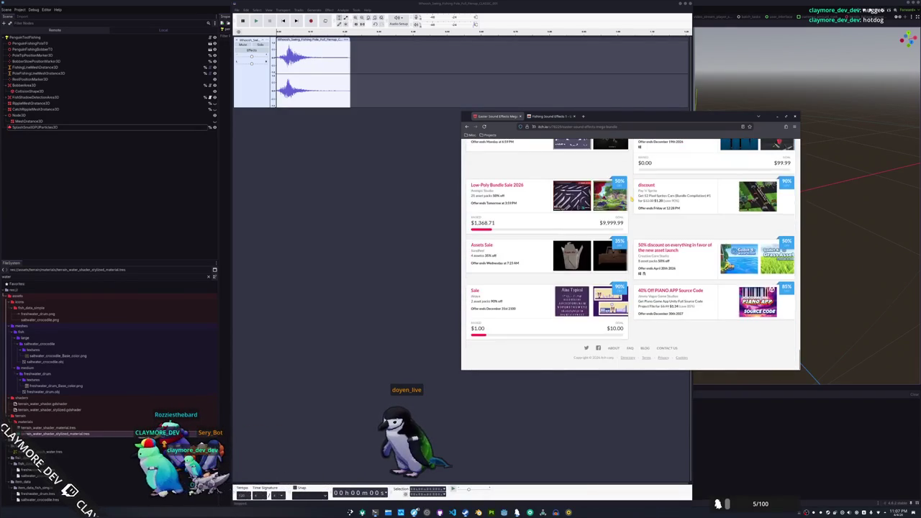
scroll(631, 200, "up", 8)
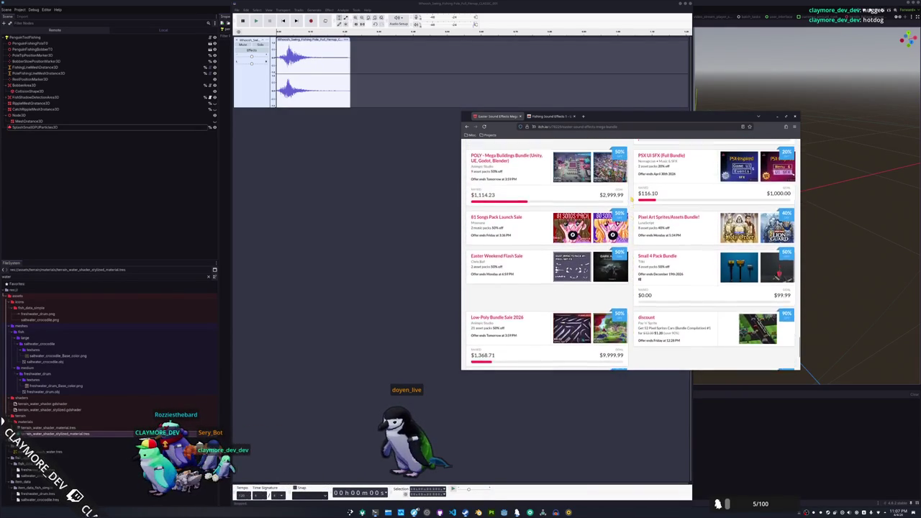
scroll(630, 200, "up", 10)
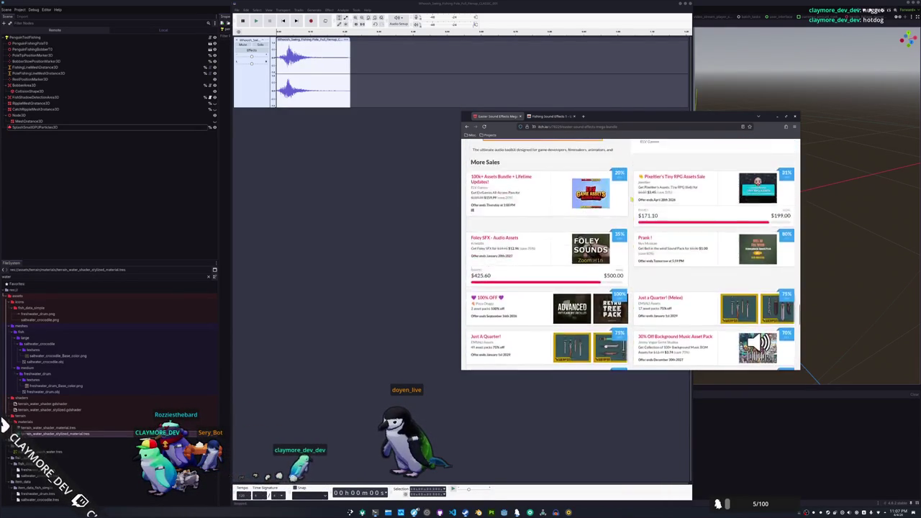
scroll(631, 200, "down", 3)
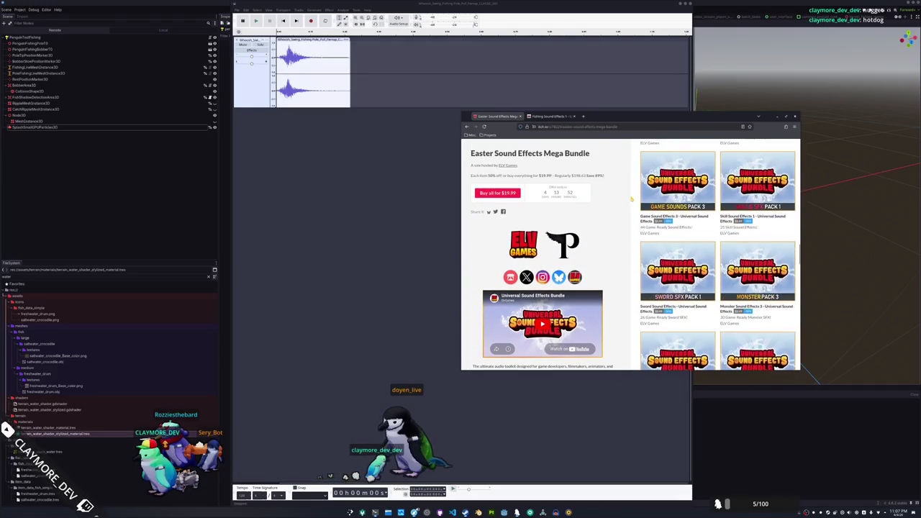
mouse_move(613, 115)
left_mouse_down()
mouse_move(739, 148)
mouse_move(628, 139)
left_mouse_up()
mouse_move(671, 233)
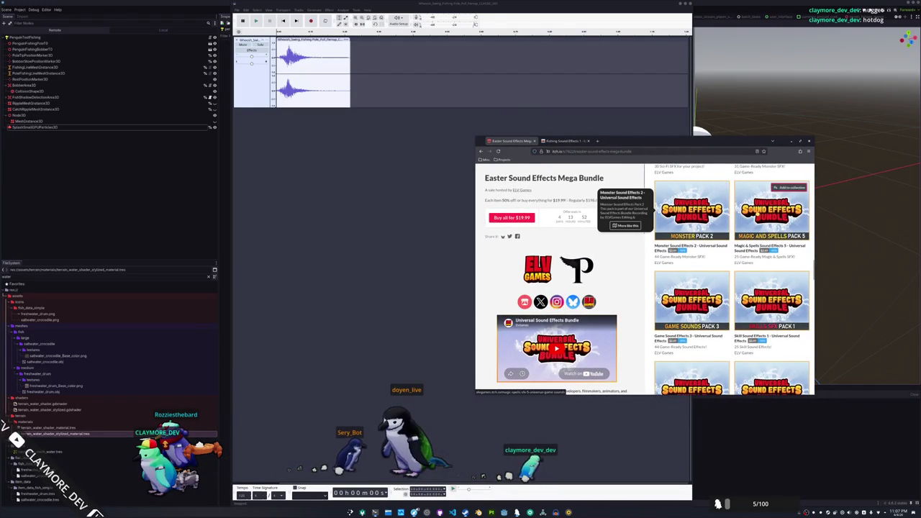
scroll(703, 305, "down", 1)
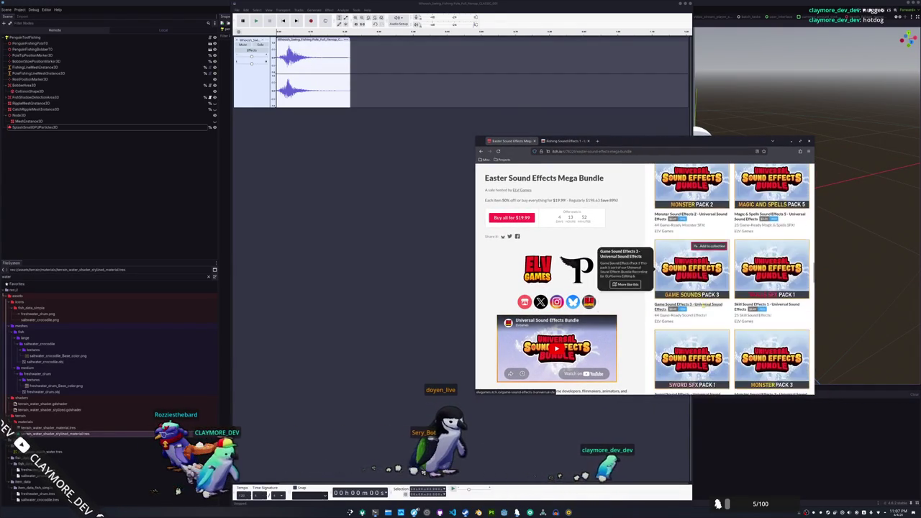
left_click(618, 140)
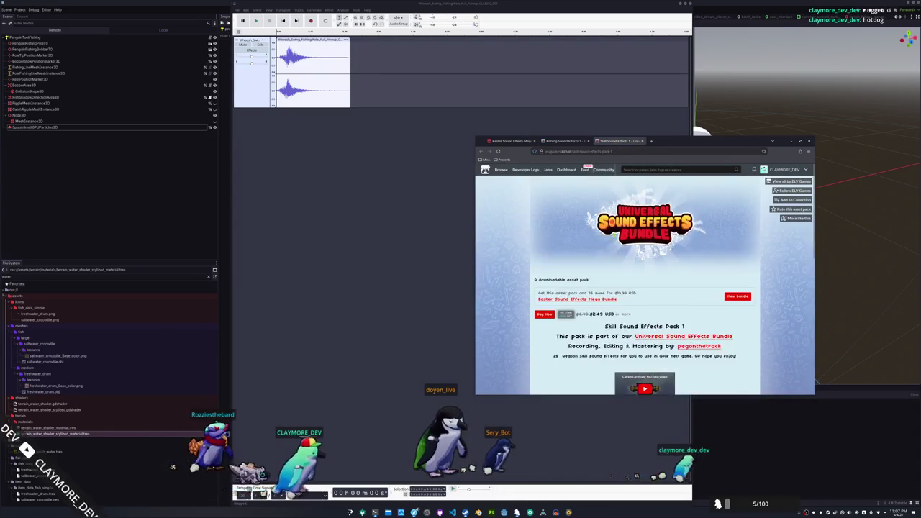
scroll(644, 302, "down", 2)
scroll(635, 317, "down", 2)
left_click(635, 305)
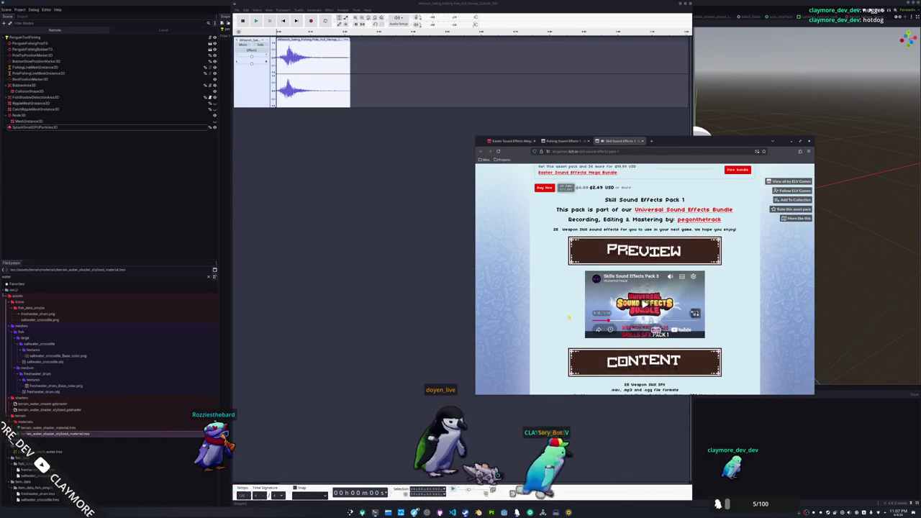
scroll(549, 308, "down", 2)
scroll(549, 308, "down", 3)
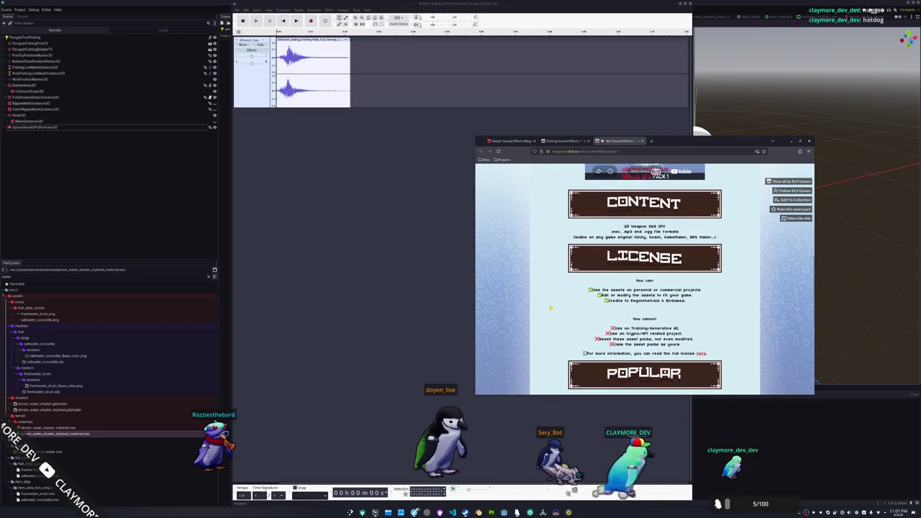
scroll(550, 307, "down", 1)
scroll(550, 308, "up", 1)
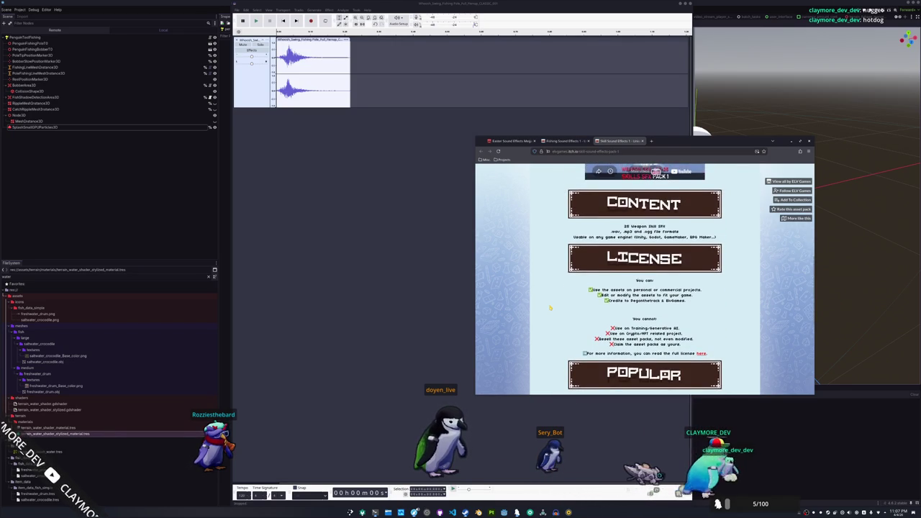
scroll(550, 308, "down", 5)
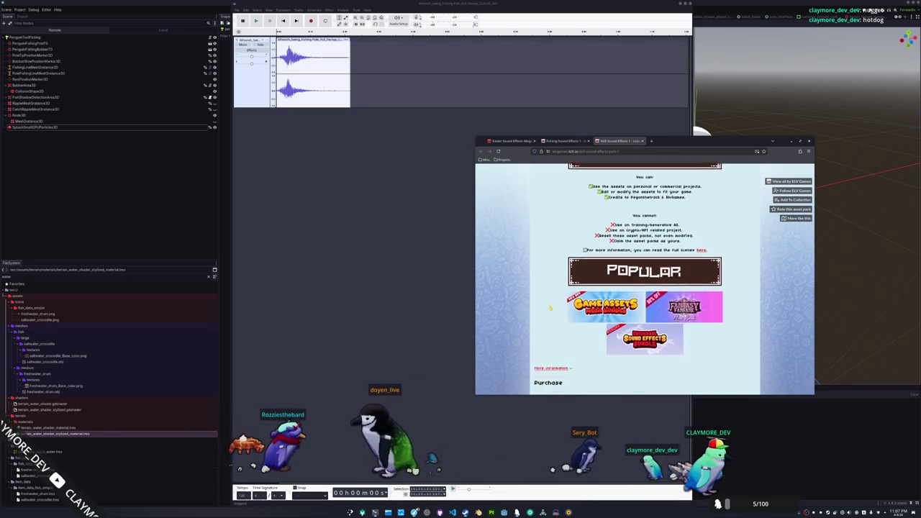
scroll(568, 285, "down", 1)
scroll(568, 285, "down", 1)
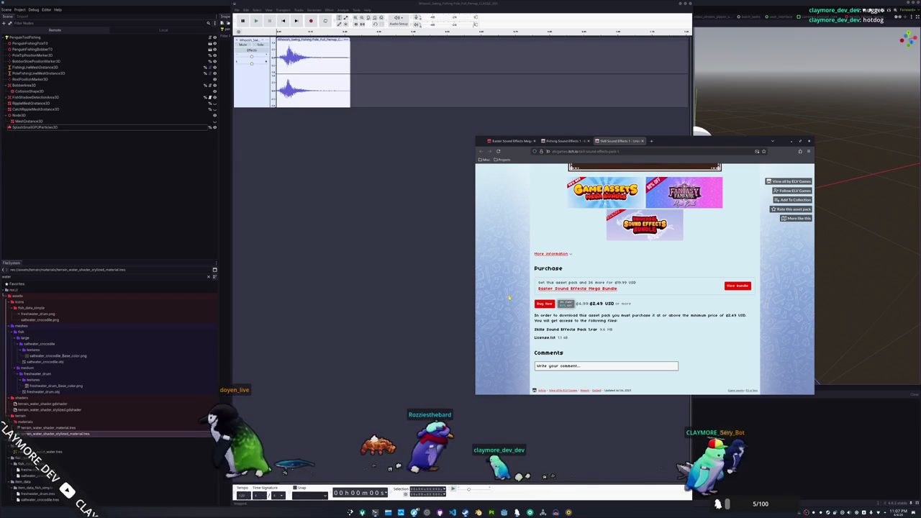
scroll(509, 296, "up", 15)
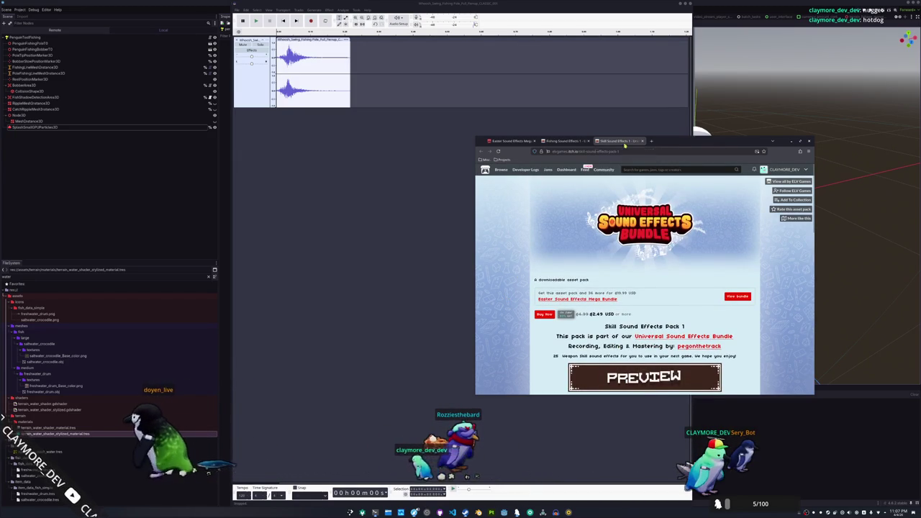
key("ctrl+w")
Step: Open the Easter Sound Effects Mega Bundle page with its $19.99 offer
scroll(544, 267, "down", 2)
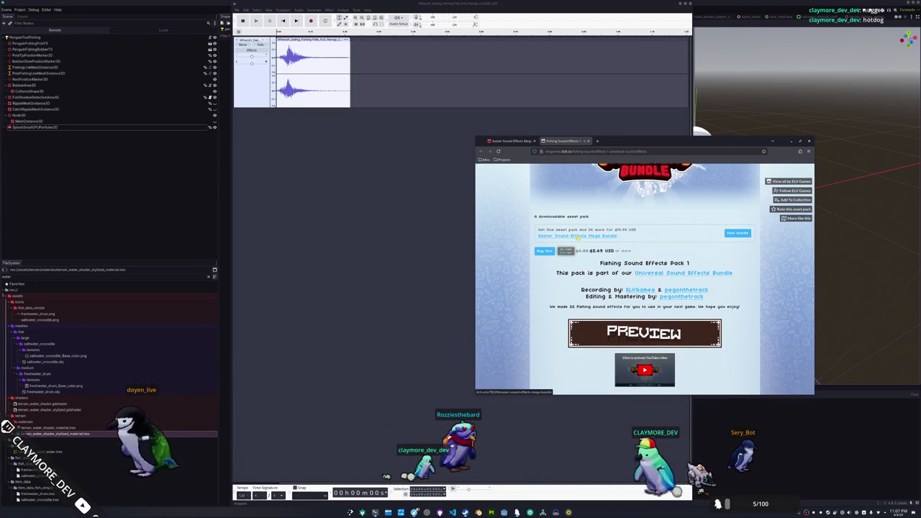
left_click(564, 237)
scroll(556, 291, "down", 2)
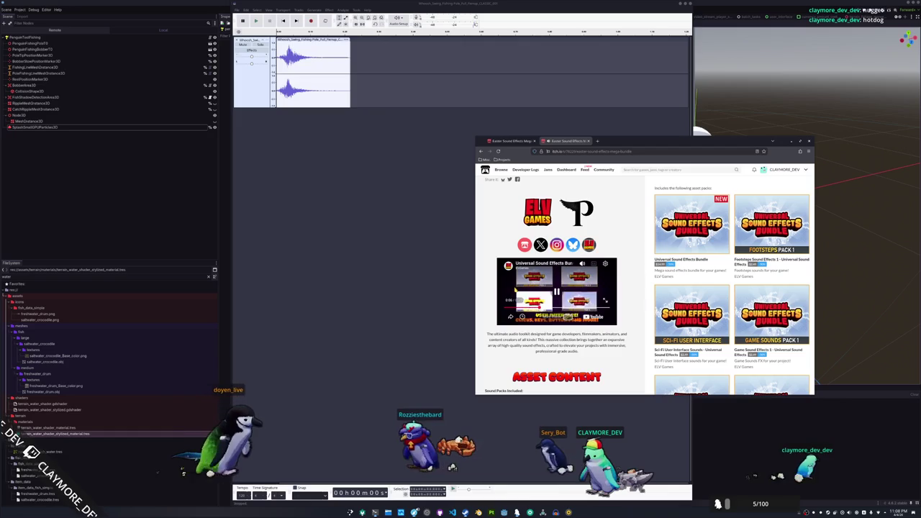
scroll(649, 283, "down", 10)
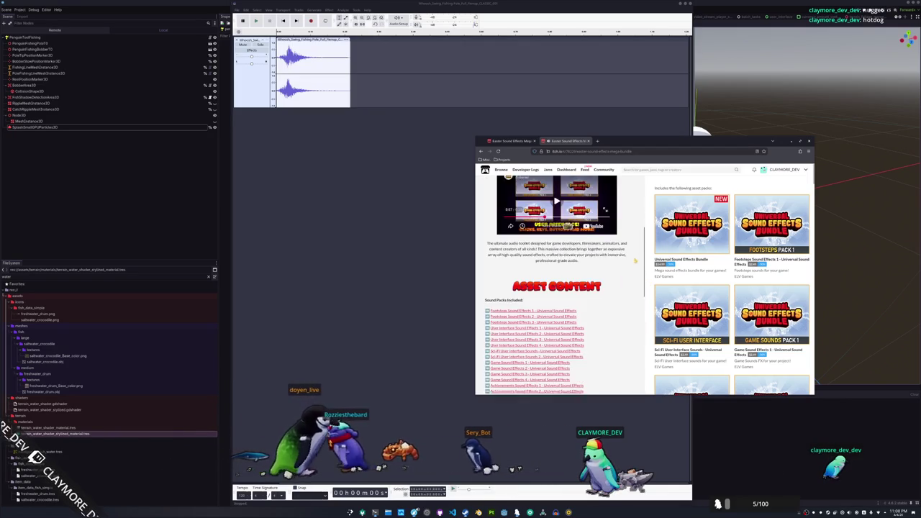
scroll(620, 292, "up", 3)
Step: Scroll through the bundle page's list of included sound packs
scroll(620, 291, "down", 5)
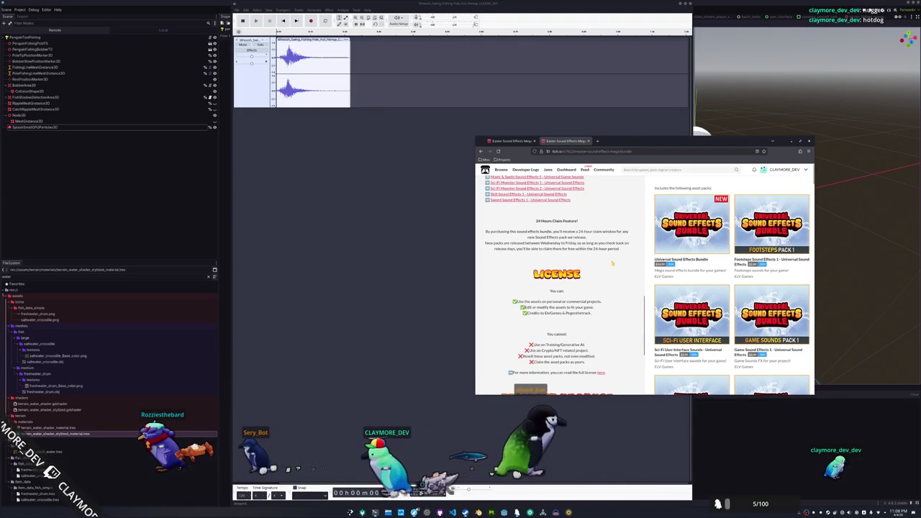
scroll(619, 284, "down", 2)
scroll(622, 289, "down", 3)
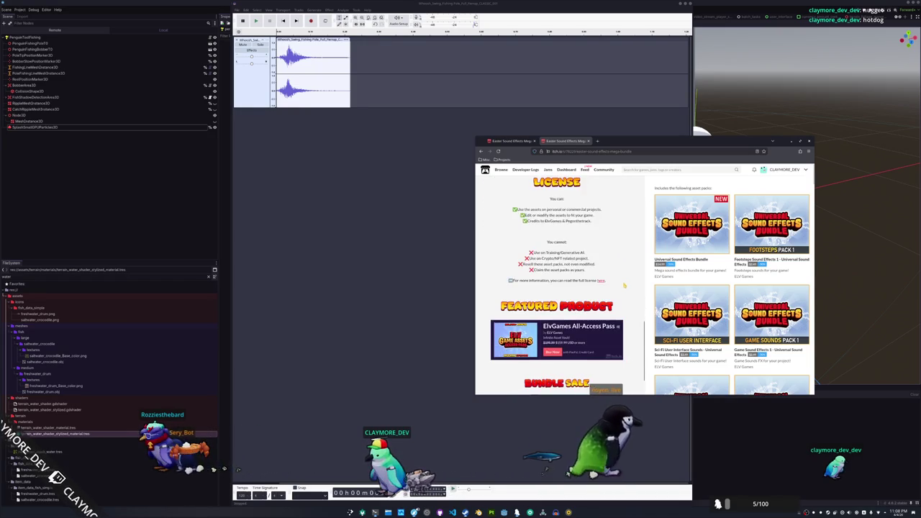
scroll(582, 323, "down", 3)
scroll(507, 330, "down", 3)
scroll(507, 330, "down", 10)
scroll(508, 331, "down", 10)
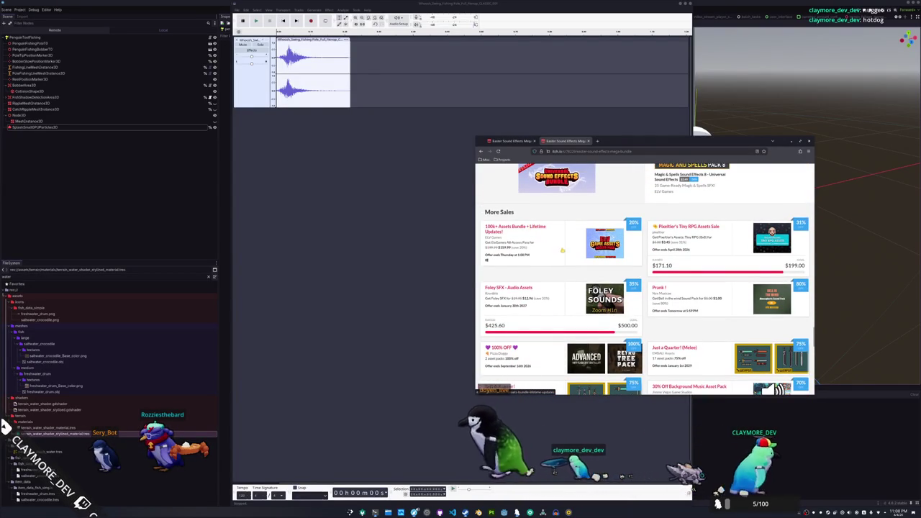
scroll(561, 250, "down", 3)
scroll(564, 256, "up", 4)
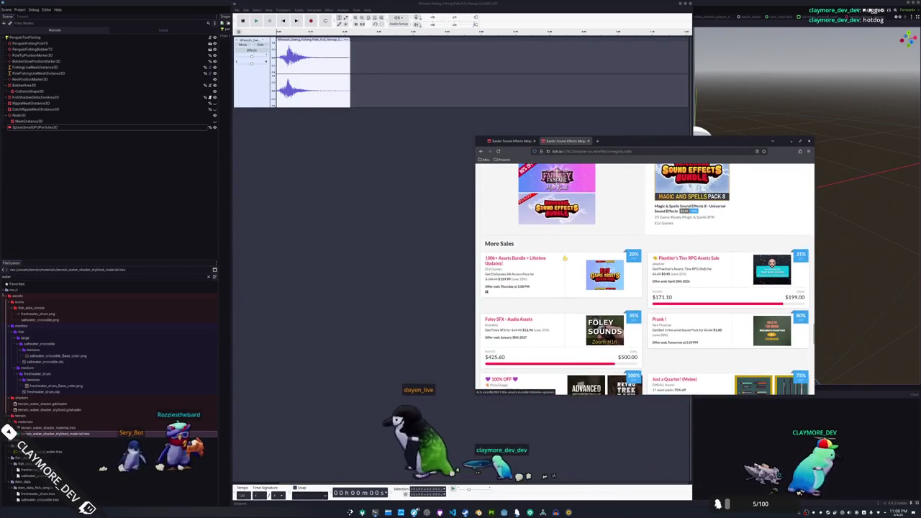
scroll(564, 257, "up", 3)
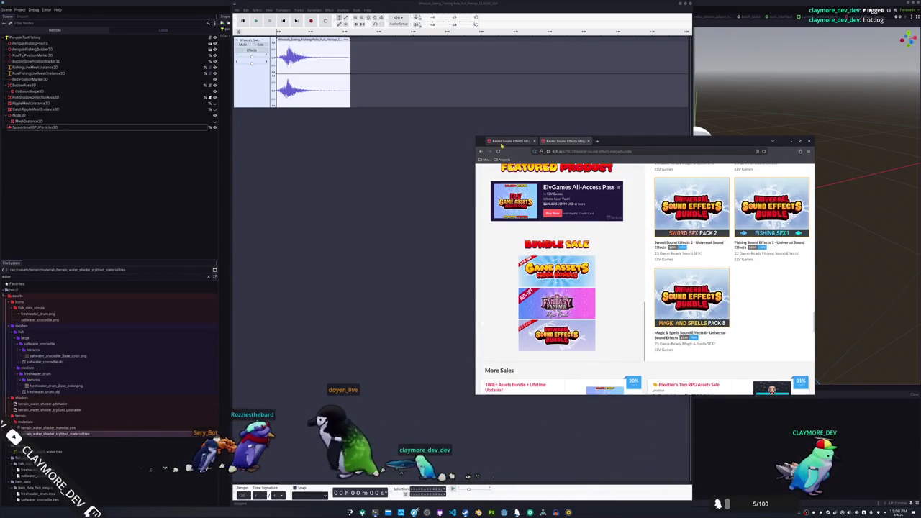
scroll(636, 240, "up", 5)
scroll(680, 265, "down", 10)
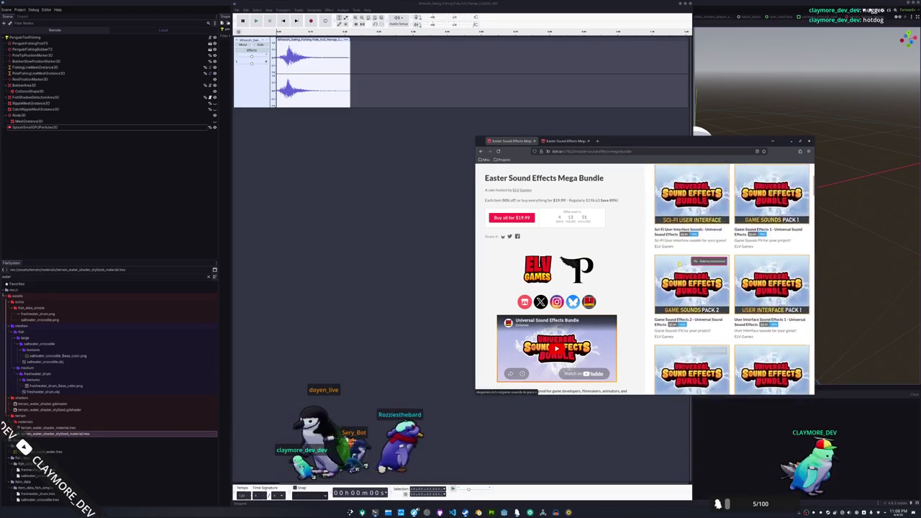
scroll(679, 265, "up", 3)
Step: Open the Universal Sound Effects Bundle in a new tab and scroll through its packs, license and comments
middle_click(679, 260)
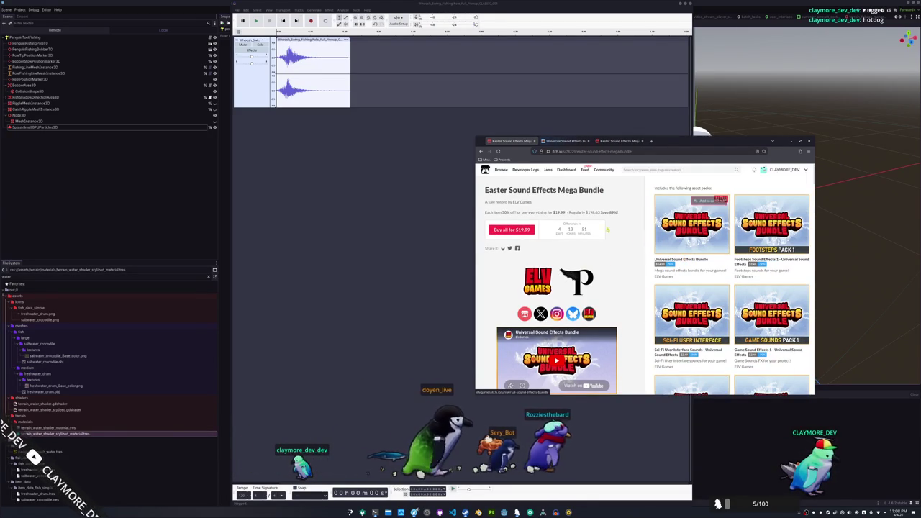
key("ctrl+Tab")
scroll(527, 282, "down", 6)
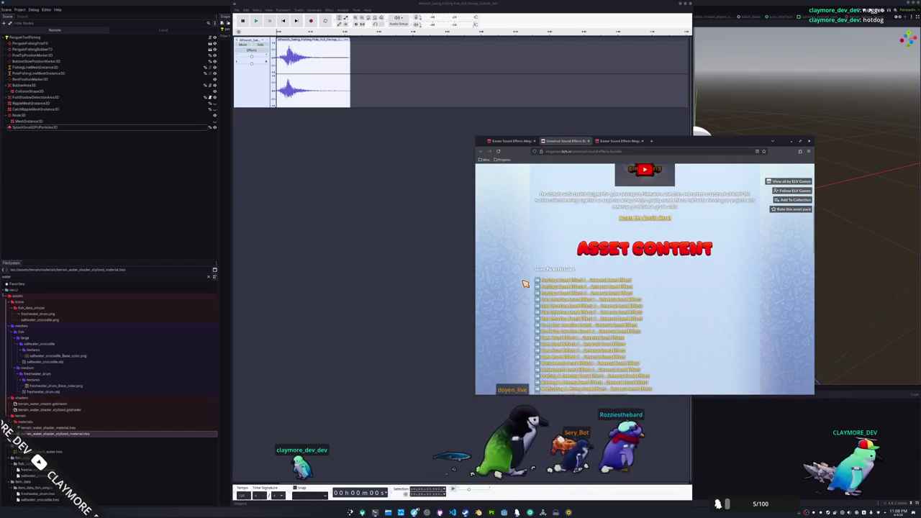
scroll(527, 282, "down", 8)
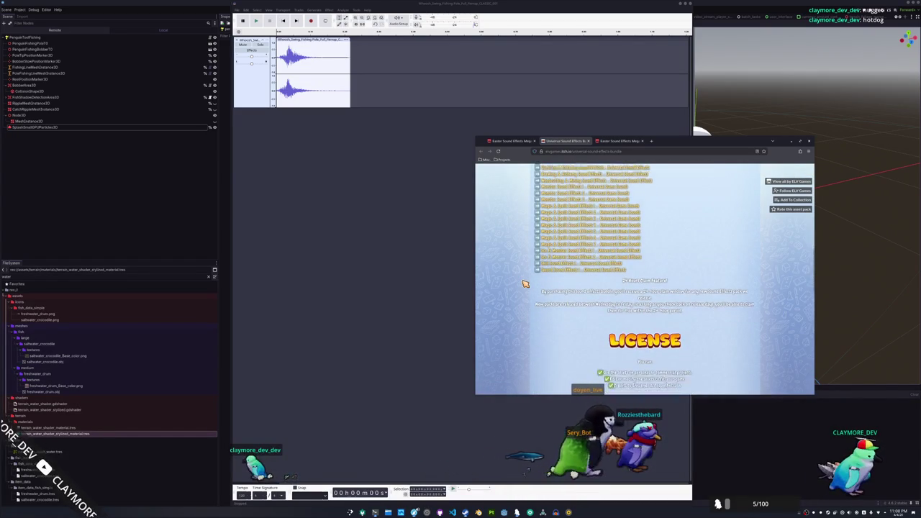
scroll(524, 283, "down", 3)
scroll(524, 283, "down", 5)
scroll(524, 283, "down", 1)
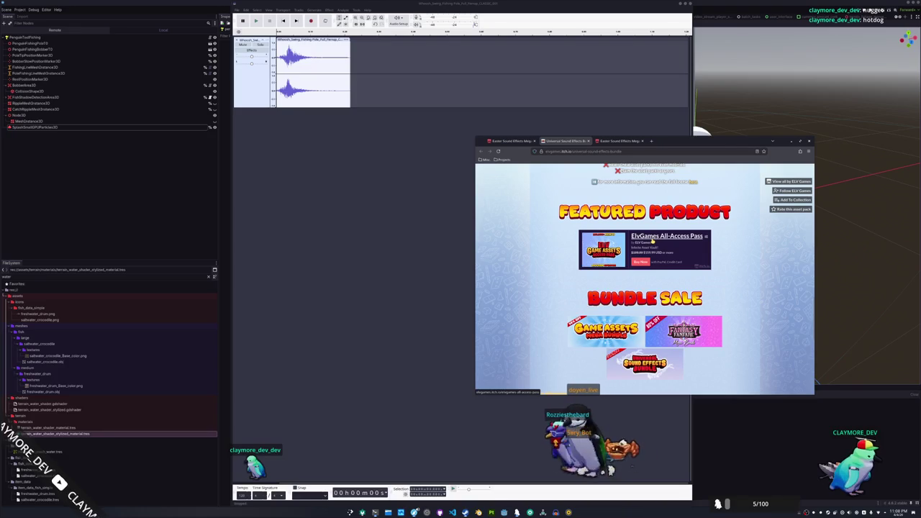
scroll(552, 266, "down", 3)
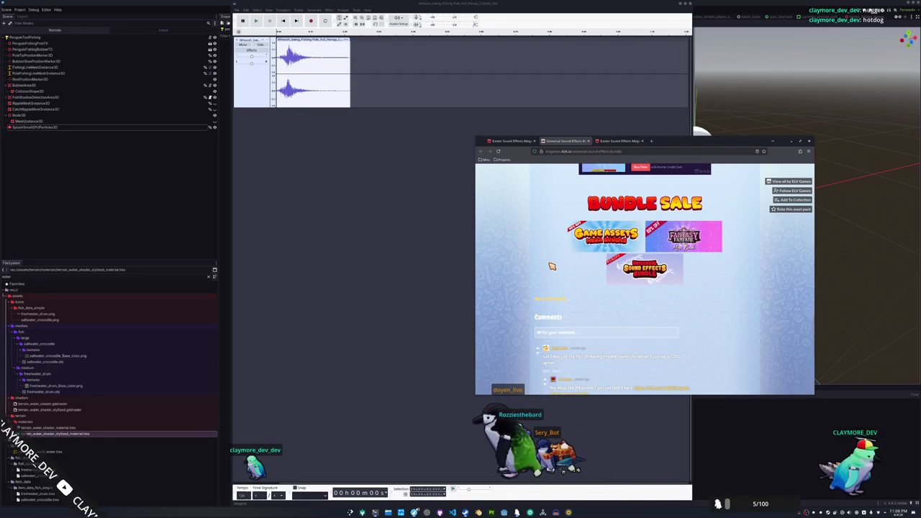
scroll(552, 266, "down", 1)
scroll(525, 288, "down", 3)
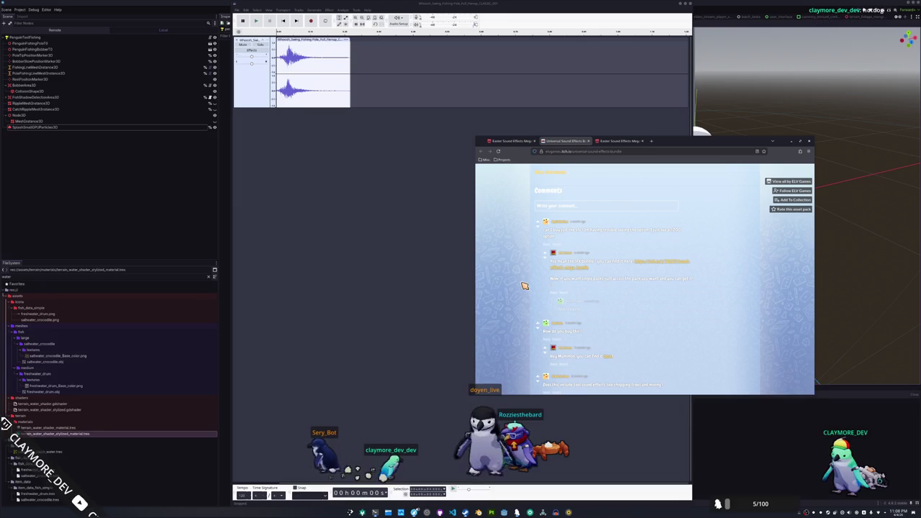
scroll(534, 277, "down", 2)
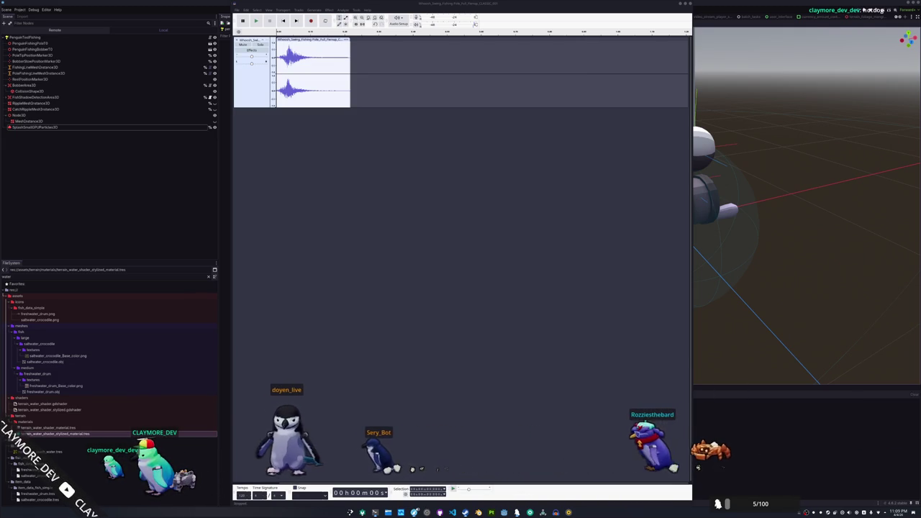
mouse_move(920, 158)
left_mouse_down()
mouse_move(785, 158)
mouse_move(778, 125)
left_mouse_up()
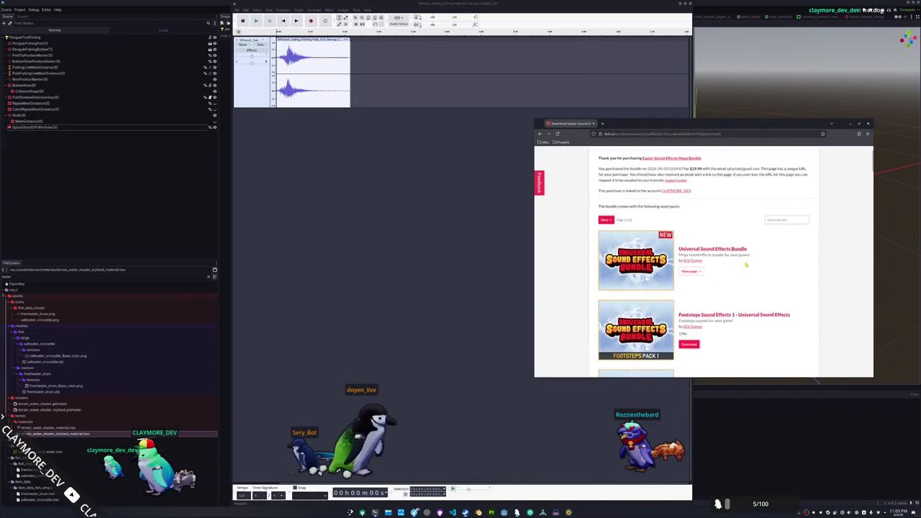
Step: Scroll the purchased bundle's pack list and open the Footsteps Sound Effects 1 download page
scroll(598, 270, "down", 1)
scroll(598, 271, "down", 1)
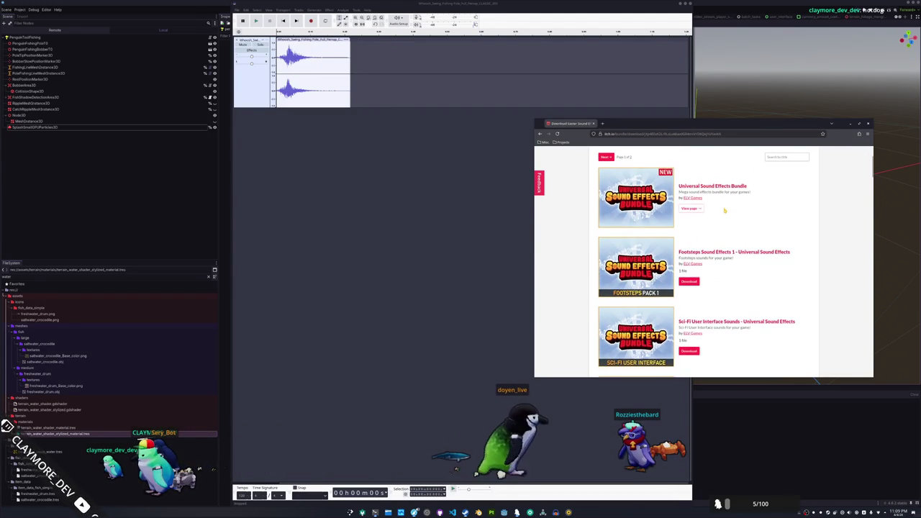
scroll(712, 227, "down", 1)
left_click(688, 249)
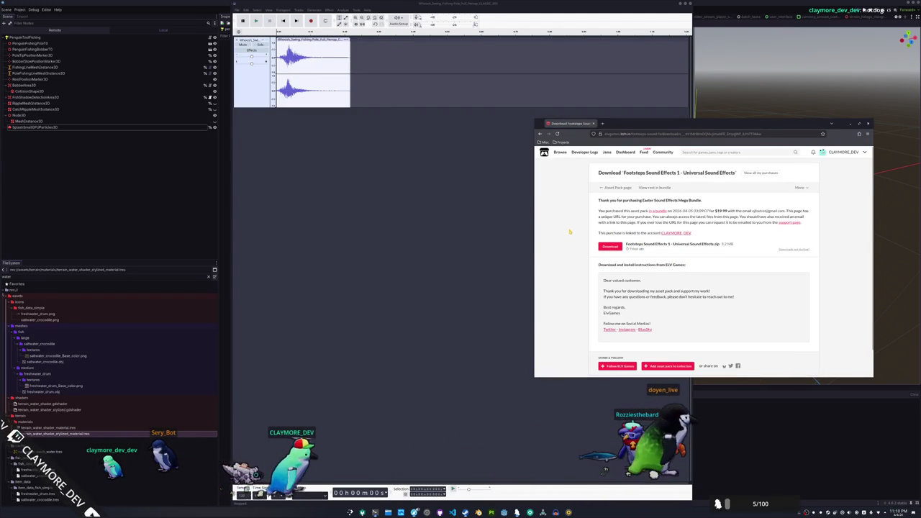
mouse_move(640, 126)
left_mouse_down()
mouse_move(711, 157)
mouse_move(920, 178)
left_mouse_up()
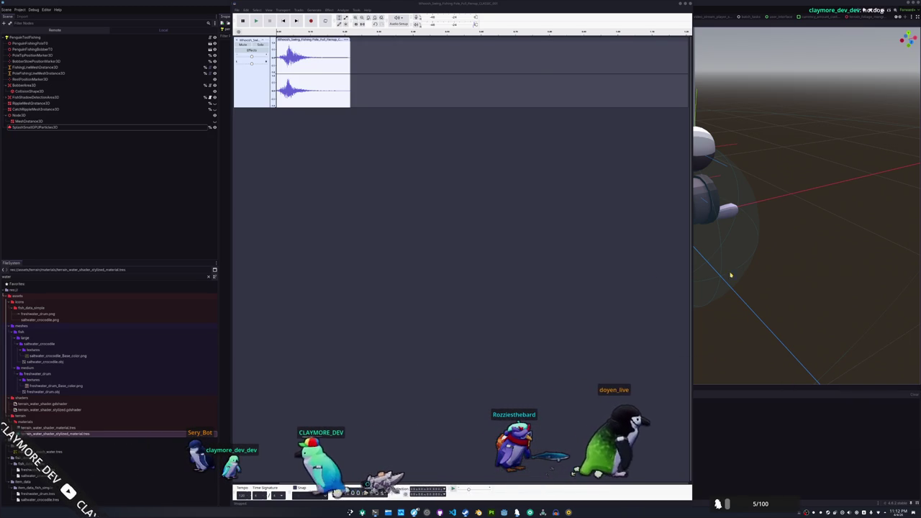
Step: Close the Audacity project, discarding changes, and bring the Godot fishing-pole scene forward
key("ctrl+w")
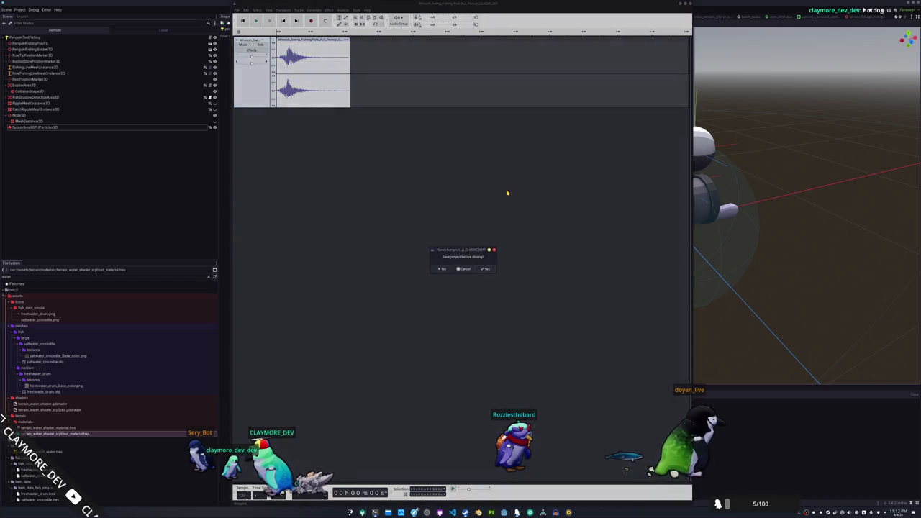
left_click(461, 269)
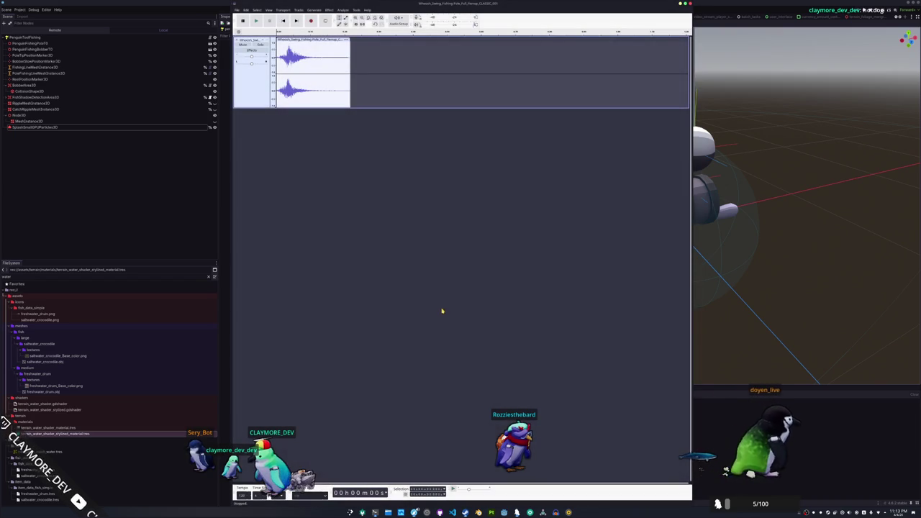
left_click(690, 4)
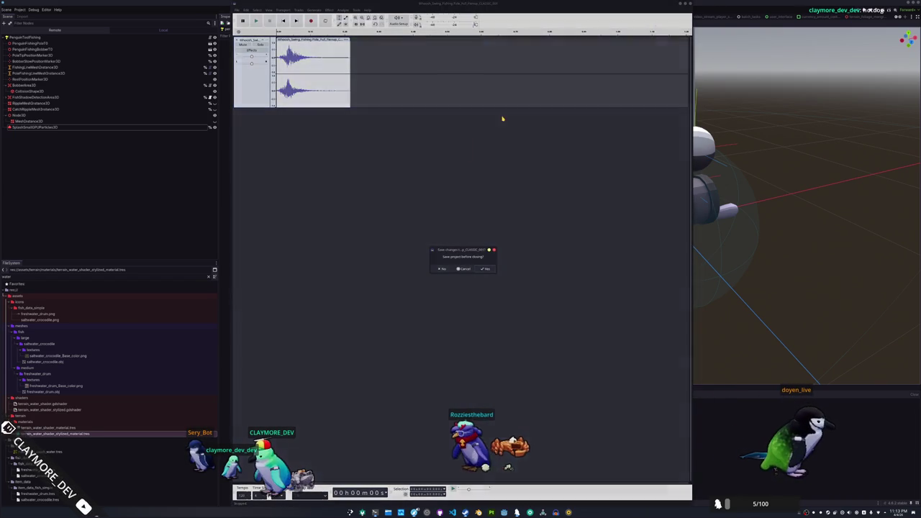
left_click(443, 269)
left_click(743, 466)
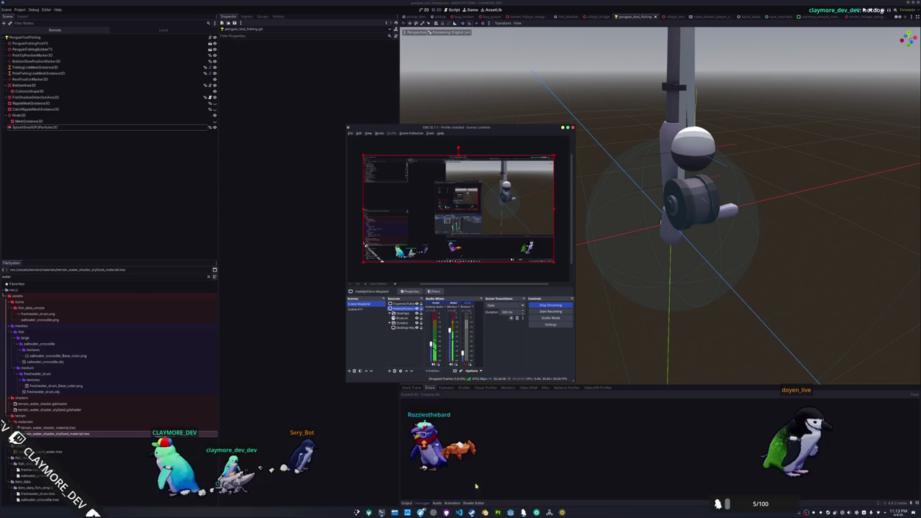
Step: Sort Downloads by date modified, newest first, and open License.txt in the text editor
key("alt+Tab")
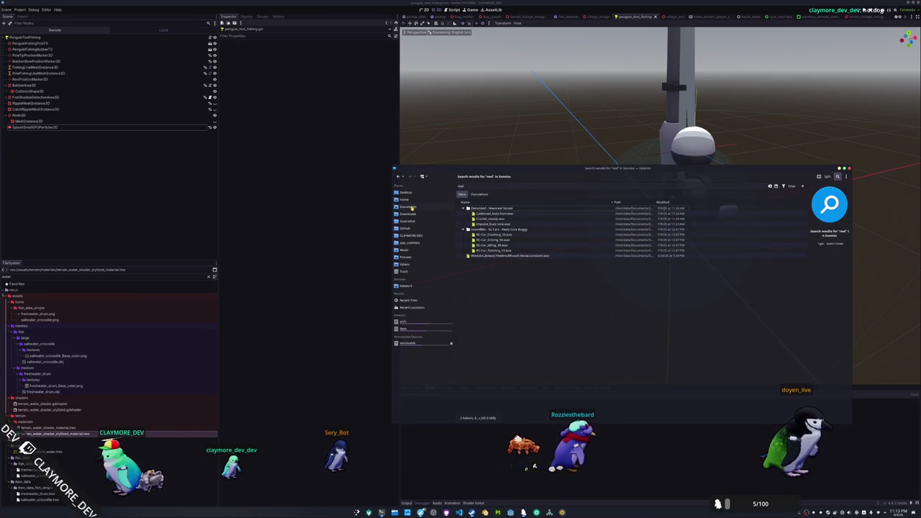
left_click(408, 214)
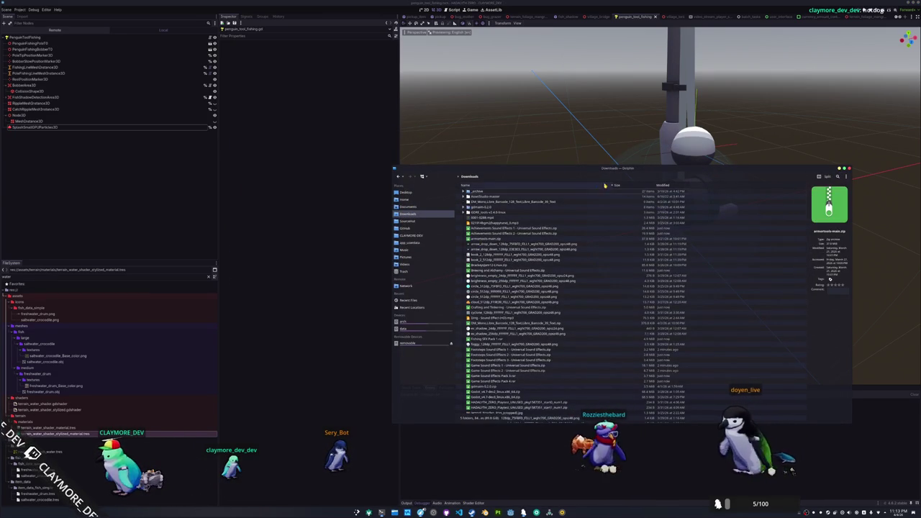
left_click(660, 185)
left_click(502, 217)
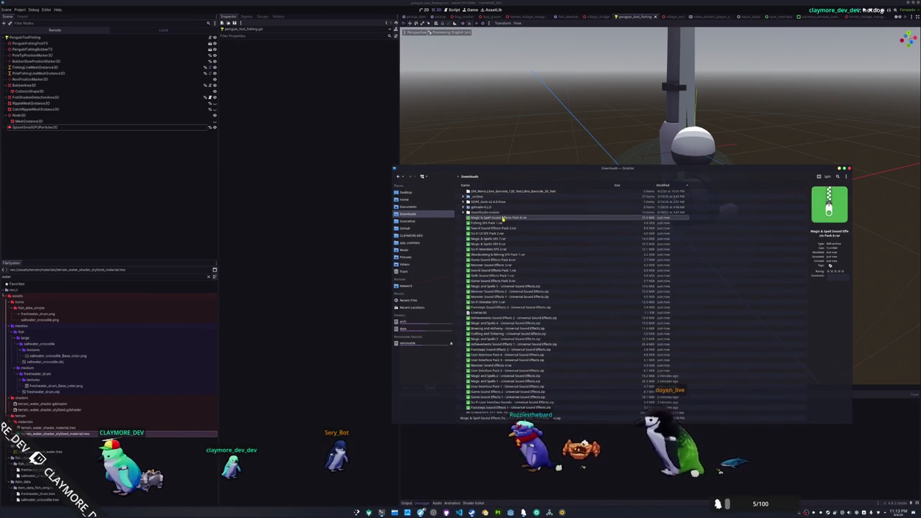
double_click(517, 281)
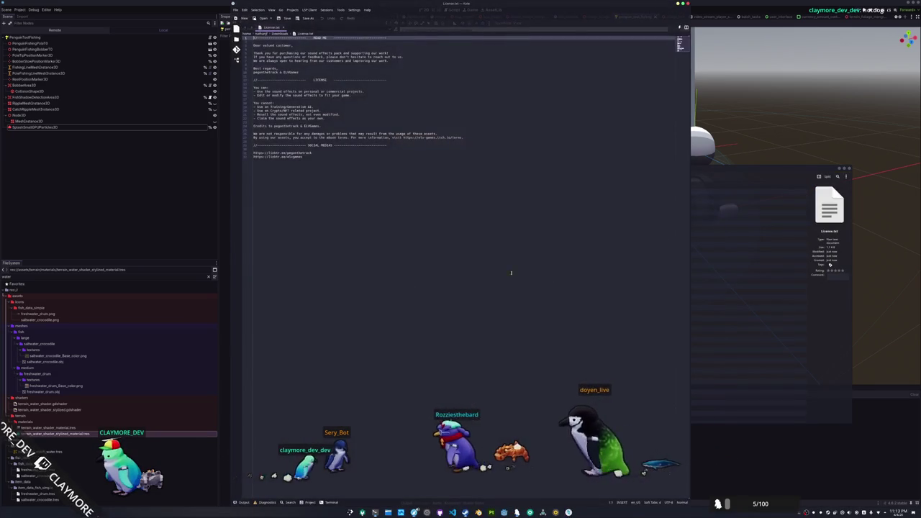
Step: Open the terms URL on line 27 of License.txt in the browser
left_click(316, 178)
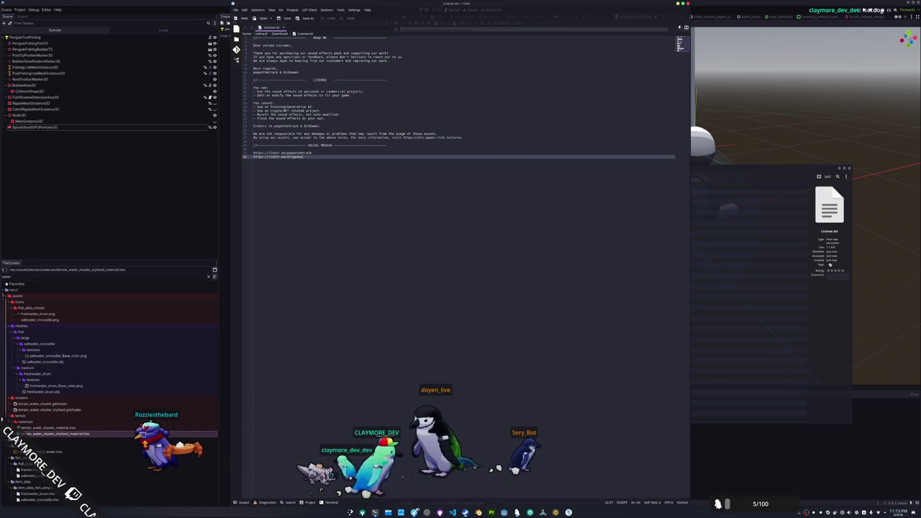
left_click(461, 137)
right_click(408, 138)
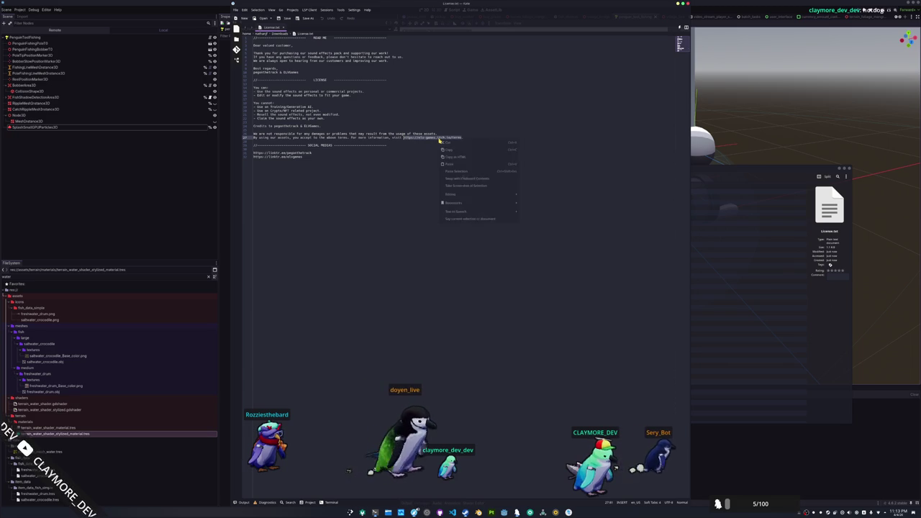
left_click(446, 149)
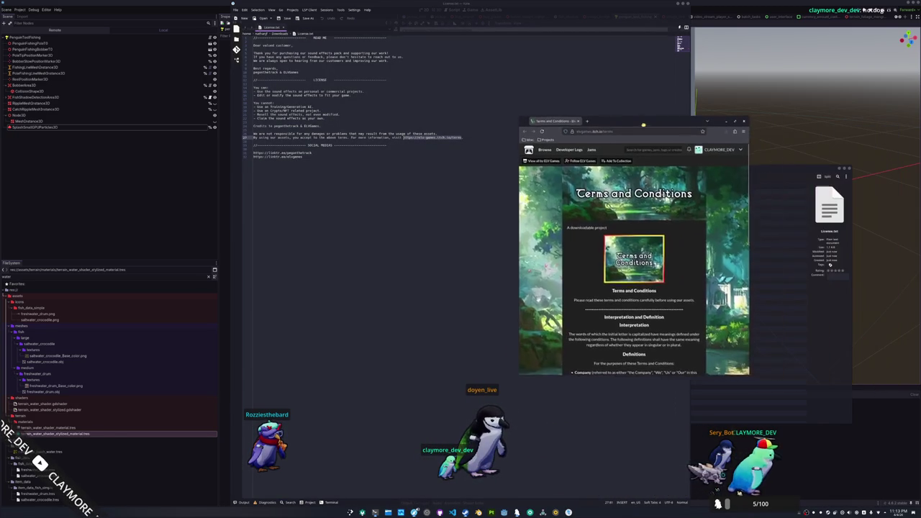
Step: Widen the terms window, enlarge its text, and scroll through the ELV Games terms
left_click_drag(499, 261, 278, 261)
key("ctrl+plus")
key("ctrl+plus")
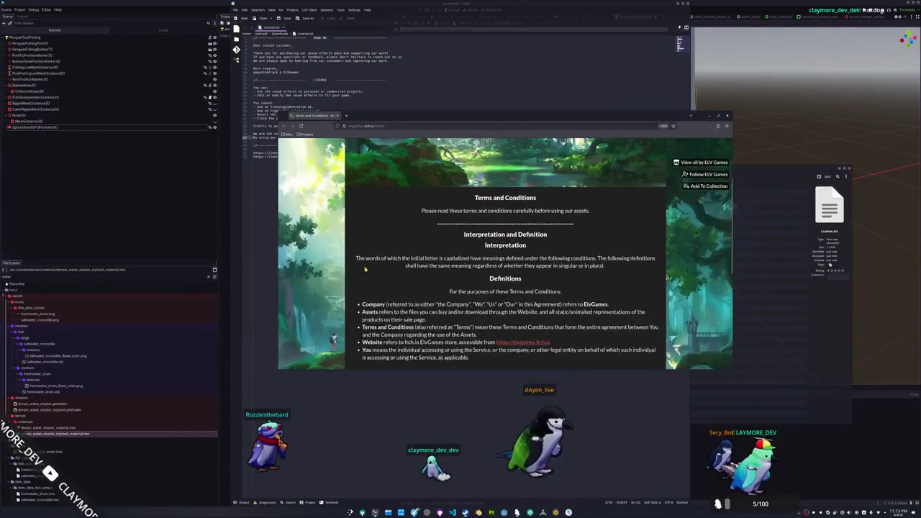
scroll(333, 263, "down", 2)
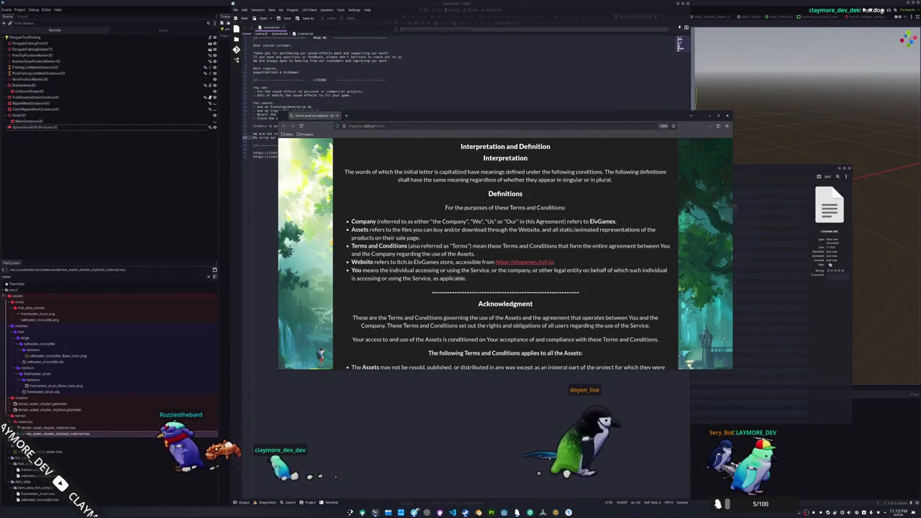
scroll(505, 252, "down", 1)
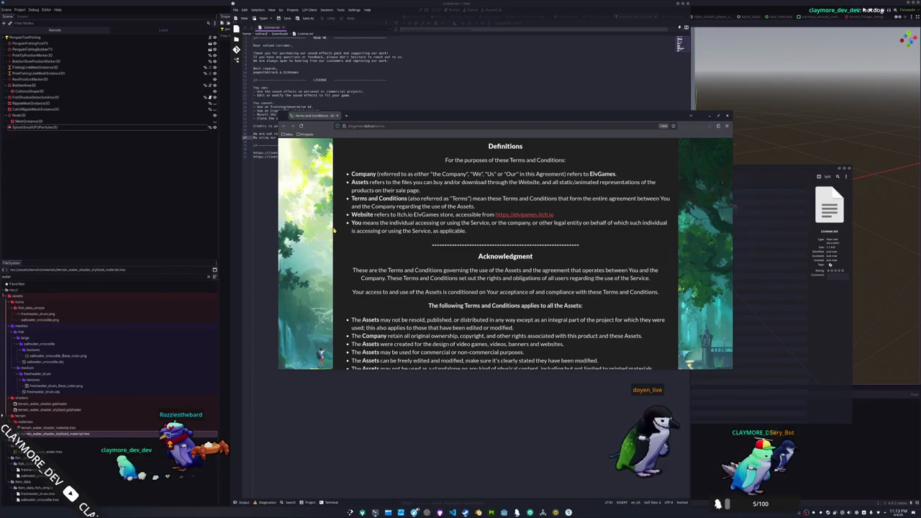
scroll(333, 230, "down", 1)
scroll(334, 230, "down", 1)
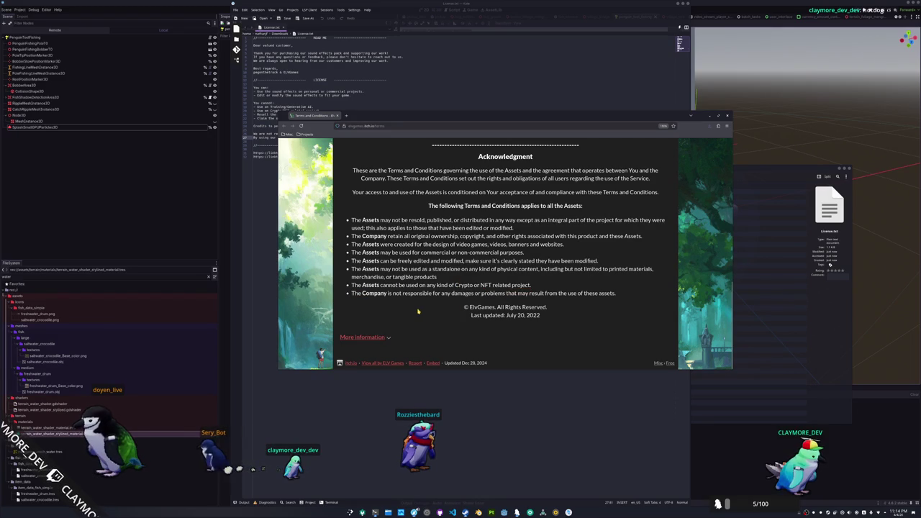
scroll(415, 311, "up", 10)
scroll(417, 313, "down", 10)
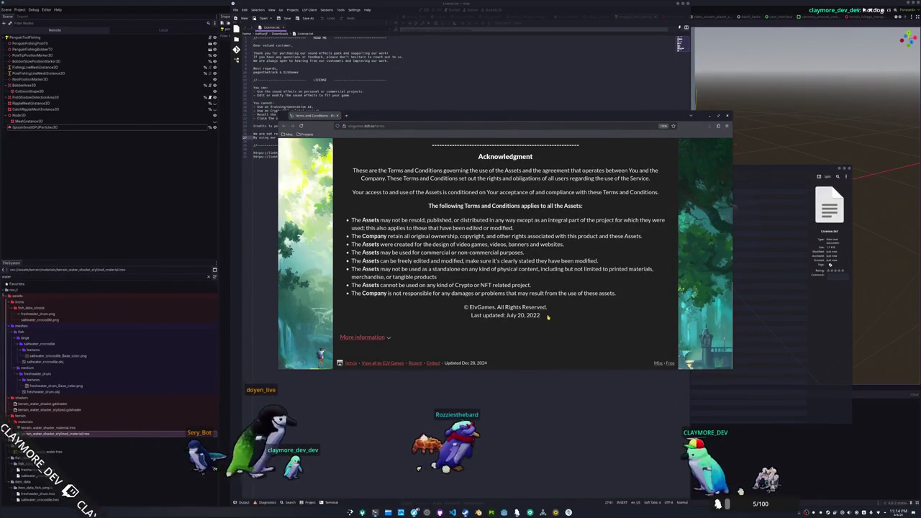
Step: Expand the More information section, review it, then close the terms page window
left_click_drag(547, 317, 468, 321)
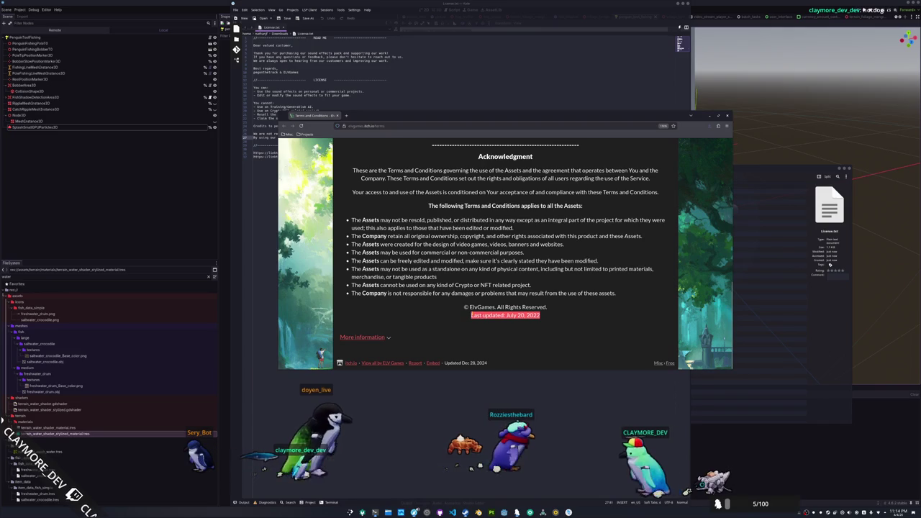
left_click(469, 320)
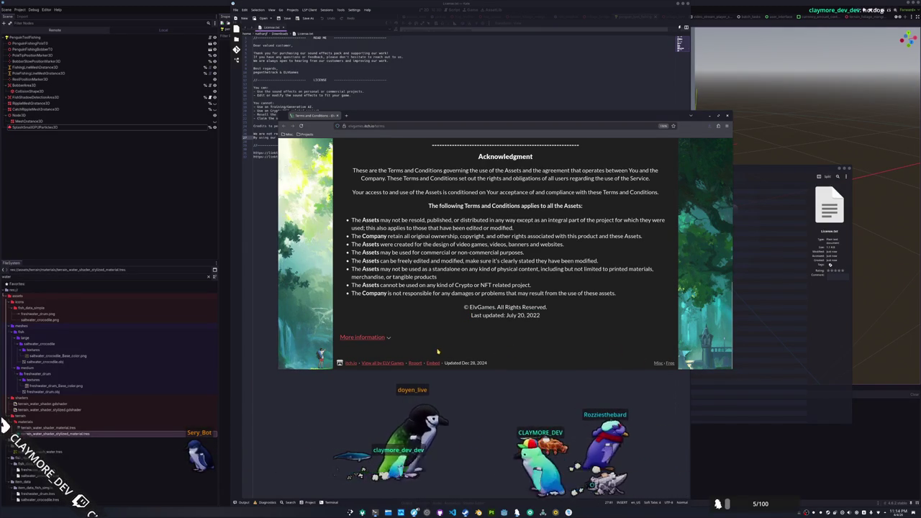
scroll(403, 346, "up", 1)
scroll(374, 341, "down", 1)
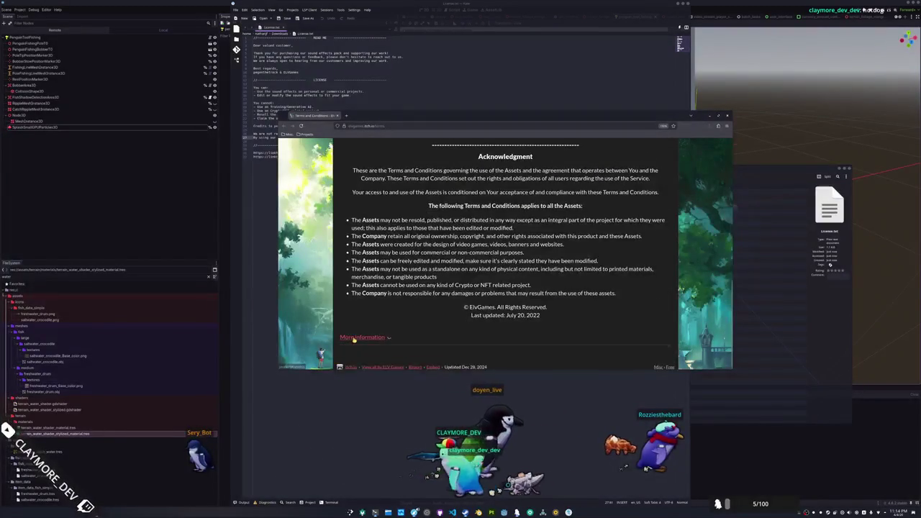
left_click(354, 338)
scroll(422, 317, "up", 10)
scroll(422, 312, "up", 1)
left_click_drag(458, 123, 525, 131)
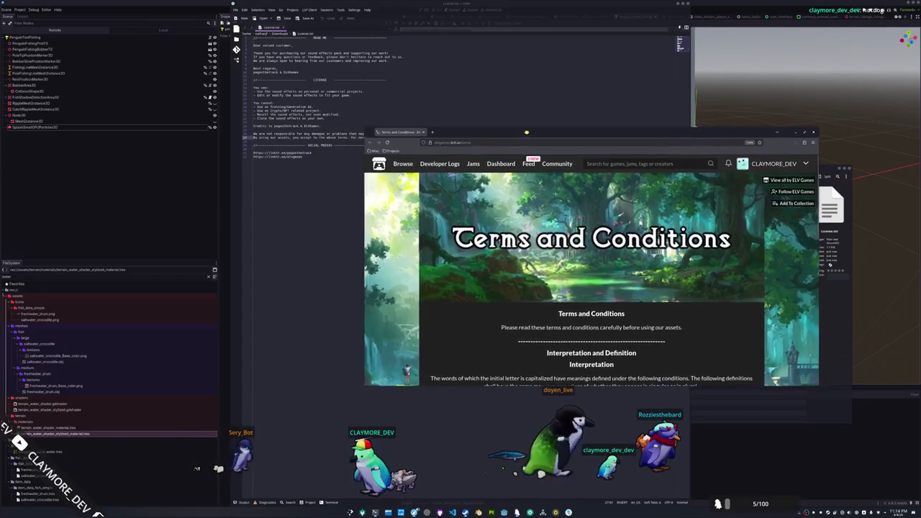
left_click(423, 132)
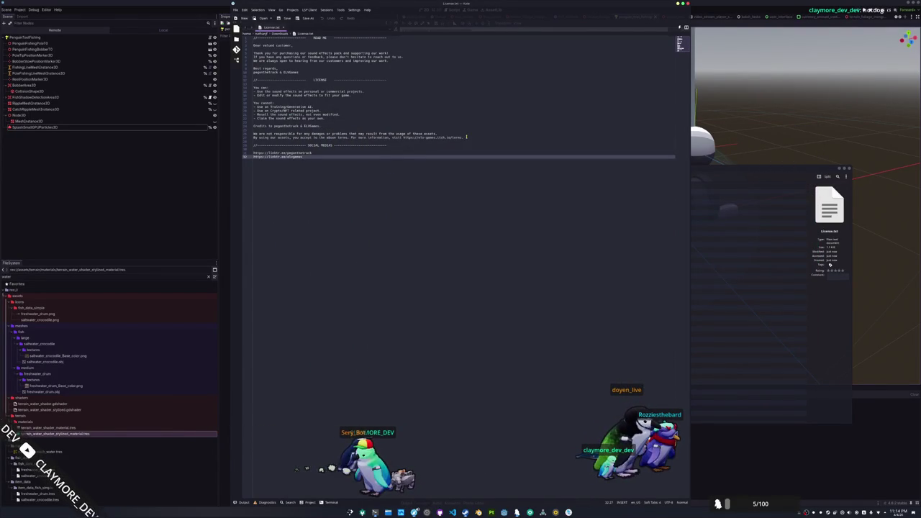
Step: Clear the license text selection, close License.txt, and quit Kate
left_click(309, 115)
left_click(320, 126)
left_click(417, 228)
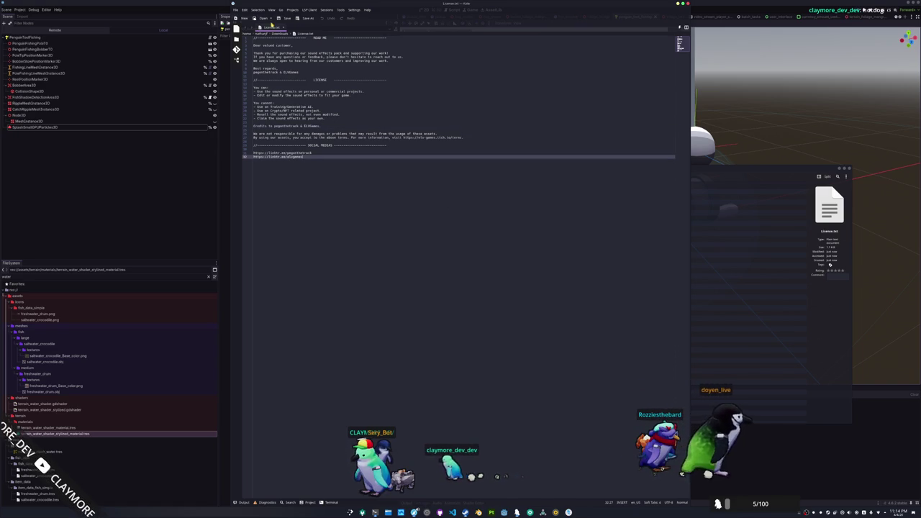
key("ctrl+w")
key("ctrl+q")
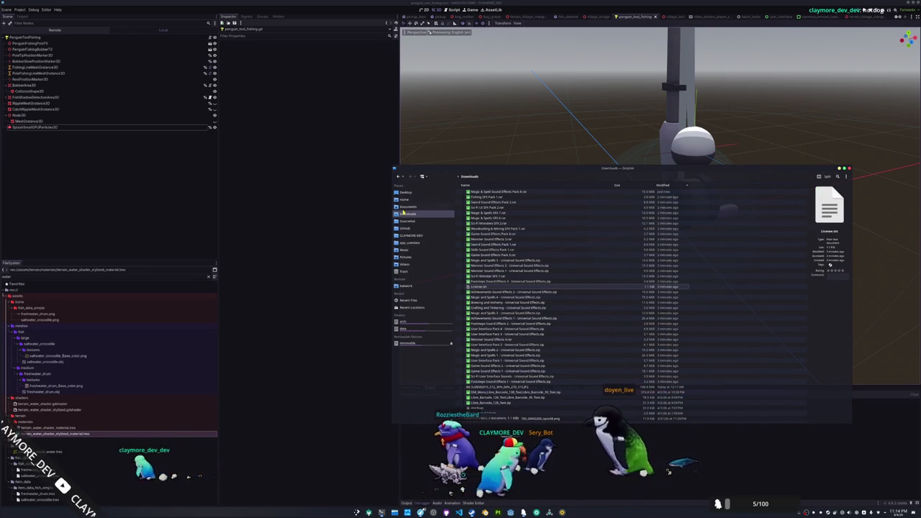
Step: Navigate from Documents through SourceHut into the game project folder
left_click(408, 207)
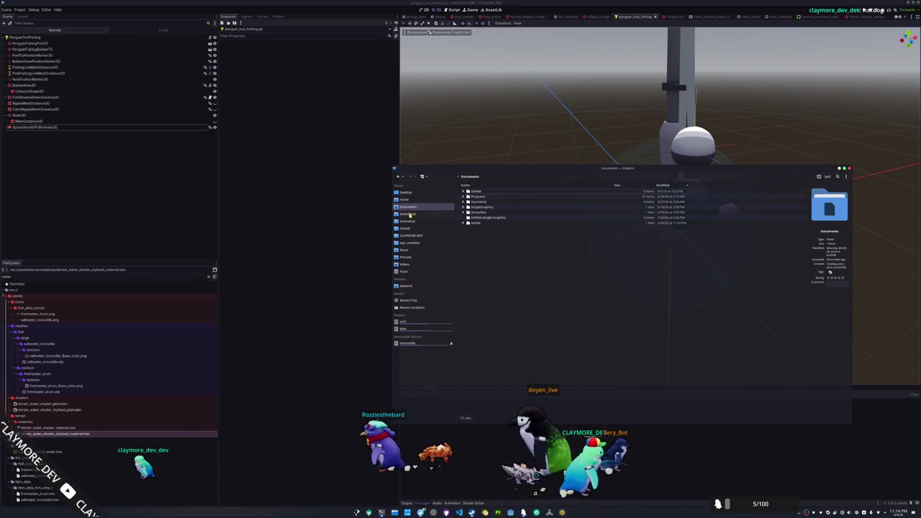
left_click(403, 221)
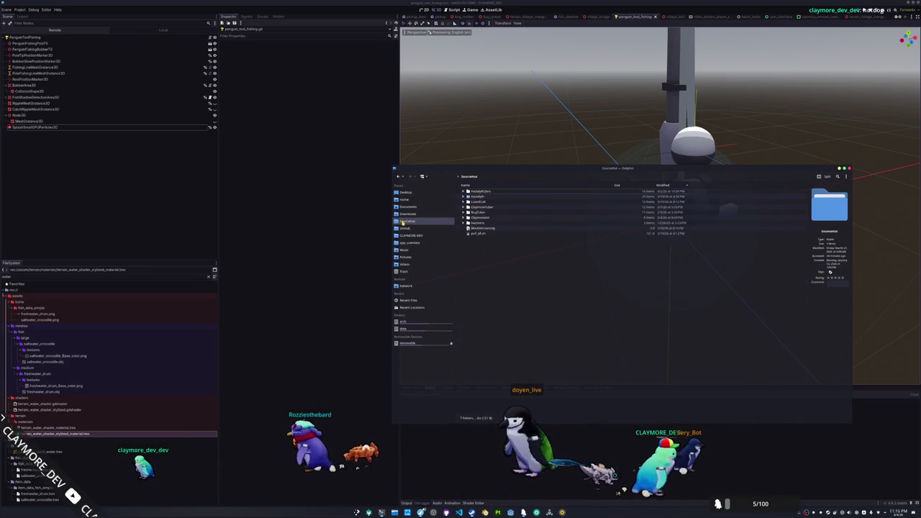
left_click(408, 236)
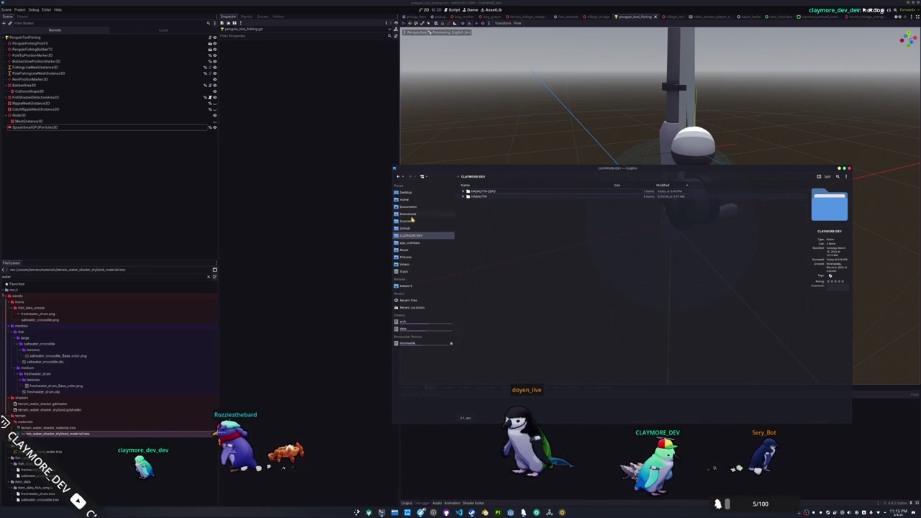
left_click(409, 242)
left_click(404, 221)
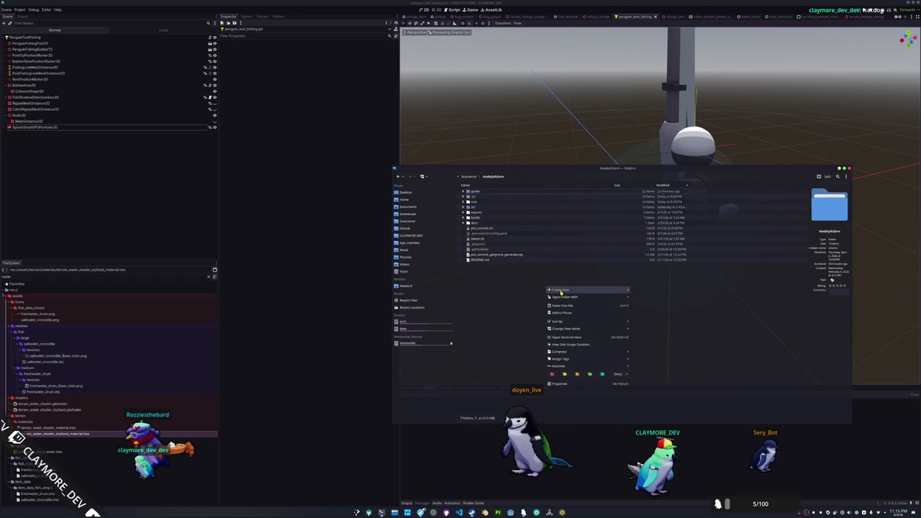
Step: Create a 'licenses' folder in the project and paste License.txt into it
left_click(636, 291)
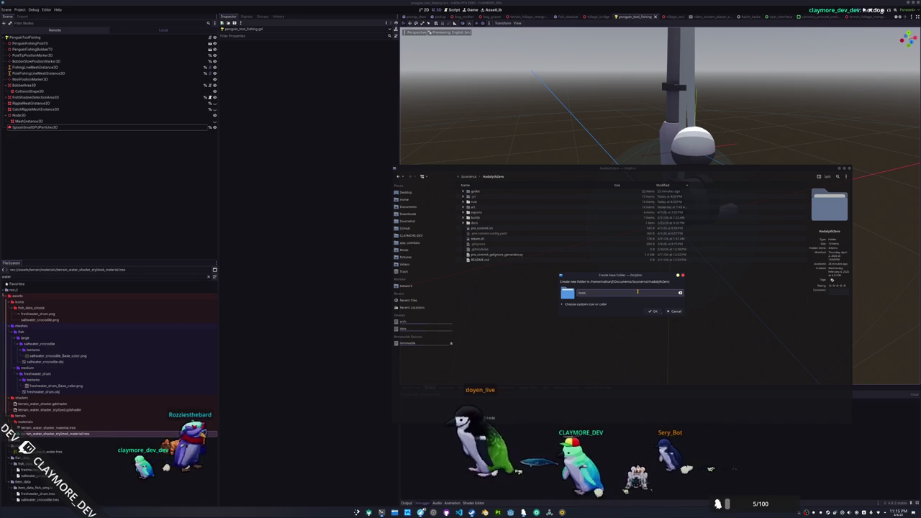
type("licenses")
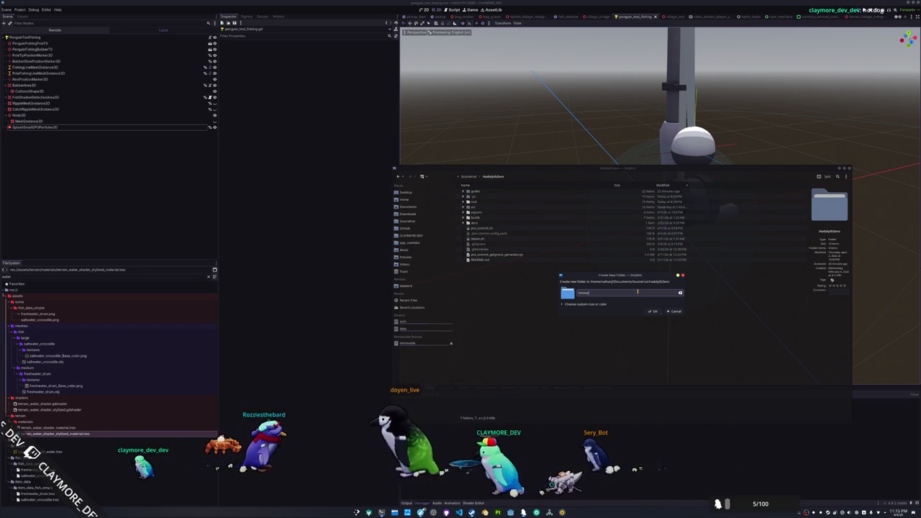
key("Return")
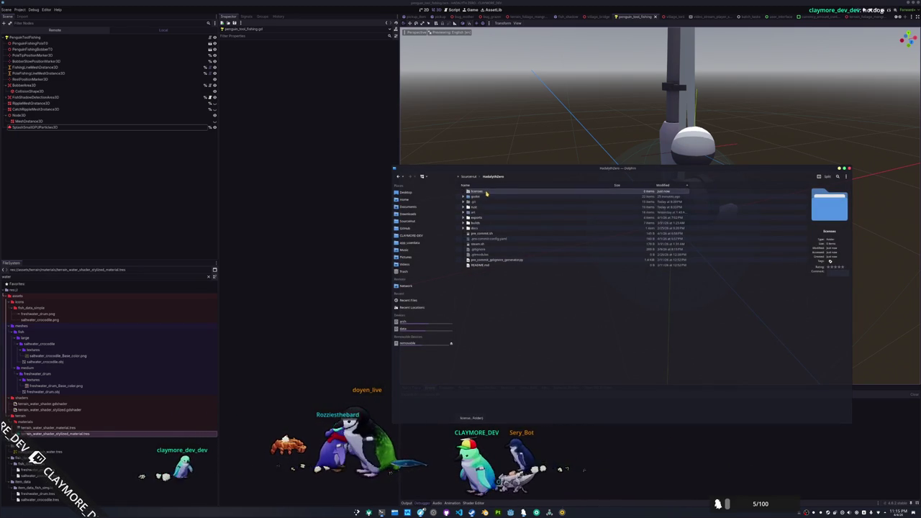
left_click(483, 185)
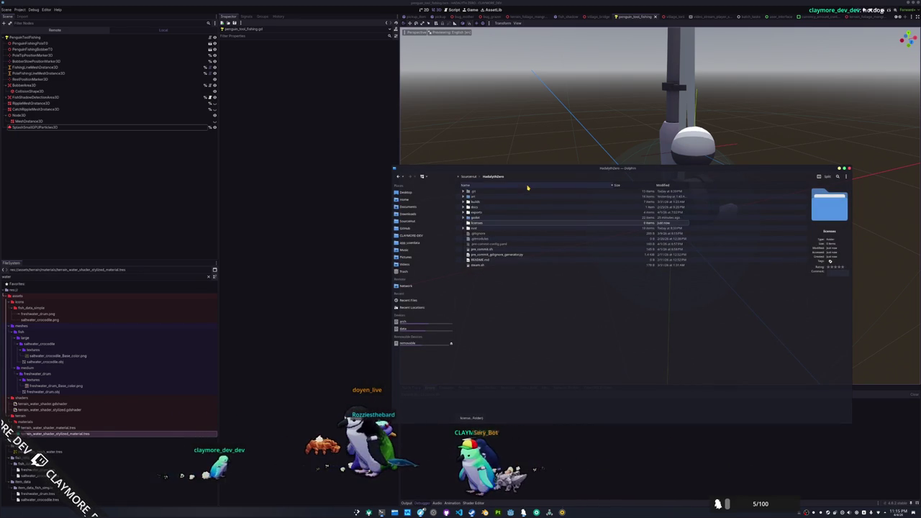
double_click(488, 222)
key("ctrl+v")
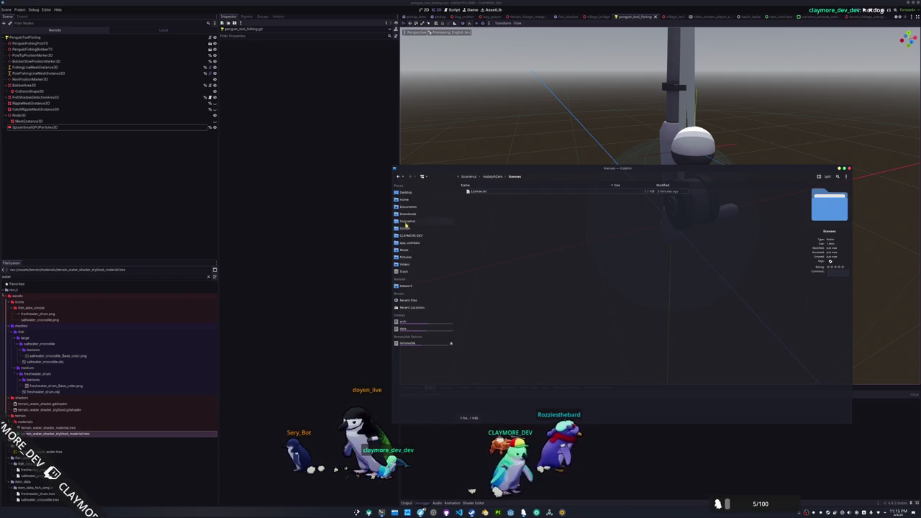
left_click(408, 213)
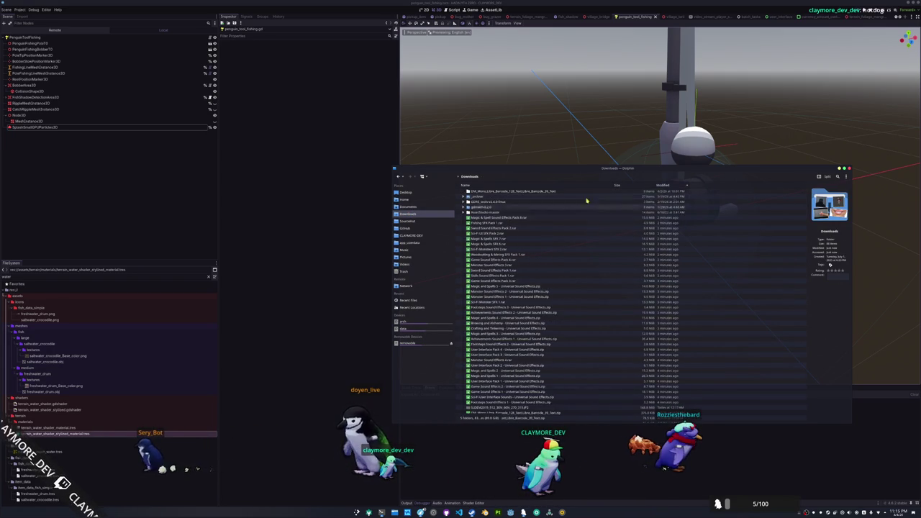
Step: Select the downloaded sound effect pack archives in Downloads
scroll(487, 261, "down", 6)
scroll(478, 308, "up", 1)
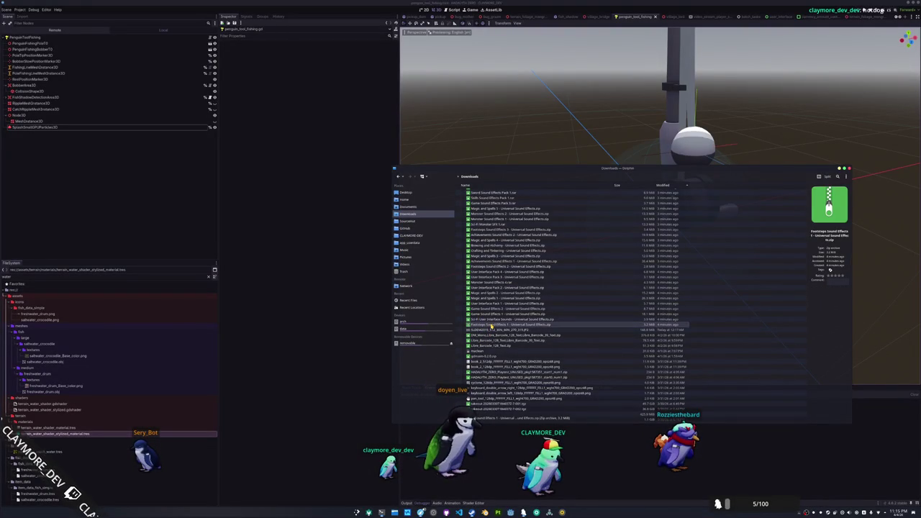
scroll(491, 309, "up", 5)
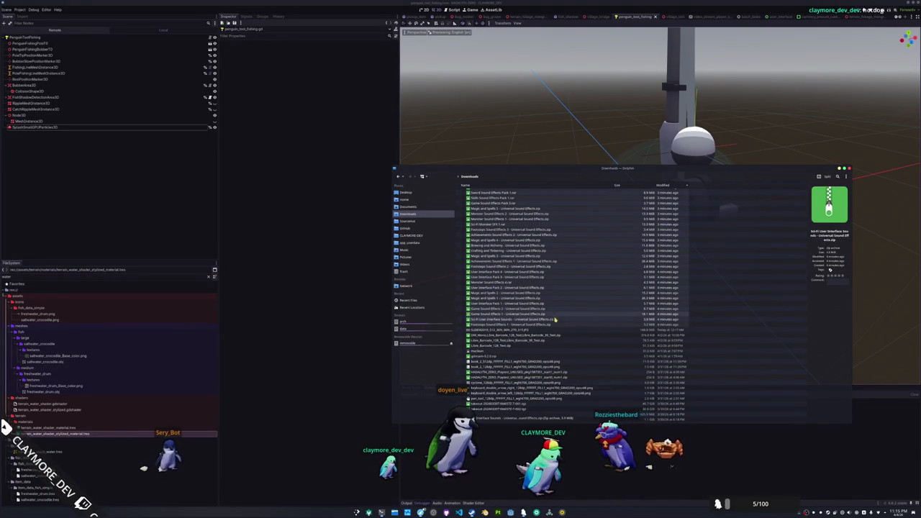
scroll(520, 349, "down", 3)
scroll(501, 299, "up", 3)
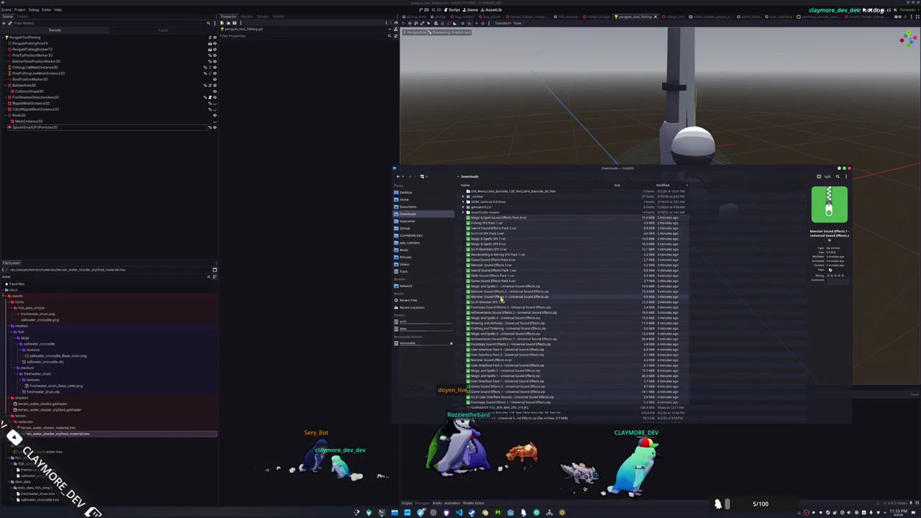
left_click(501, 300, "shift")
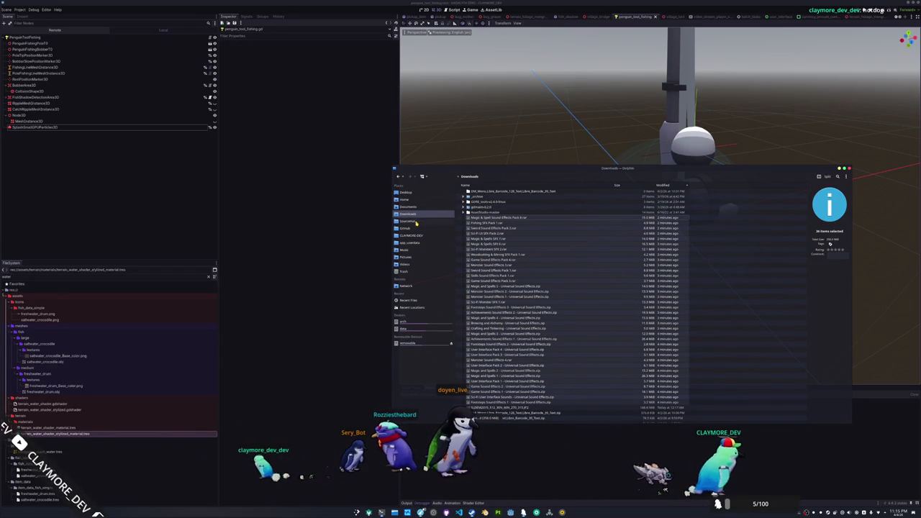
Step: On the data drive, open Documents and start creating a new folder there
left_click(415, 329)
double_click(474, 195)
right_click(479, 234)
left_click(576, 238)
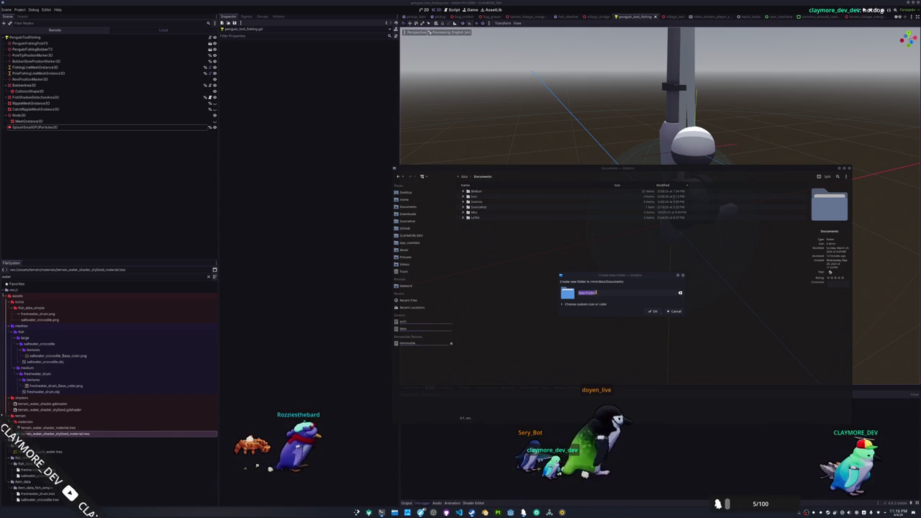
Step: Name the new folder ELVGames and confirm it
type("GDGames")
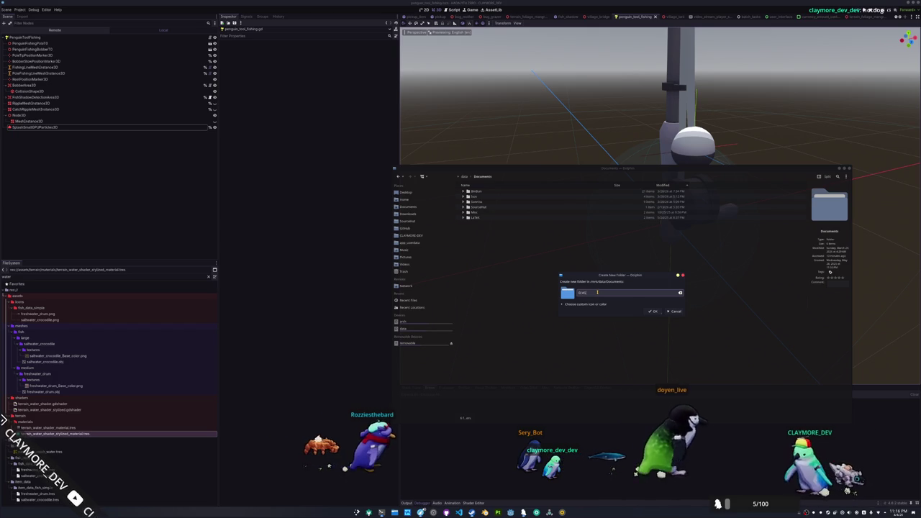
key("Return")
Step: Paste the sound effect packs into ELVGames, select the extracted folders, and compress them into one archive
double_click(471, 201)
key("ctrl+v")
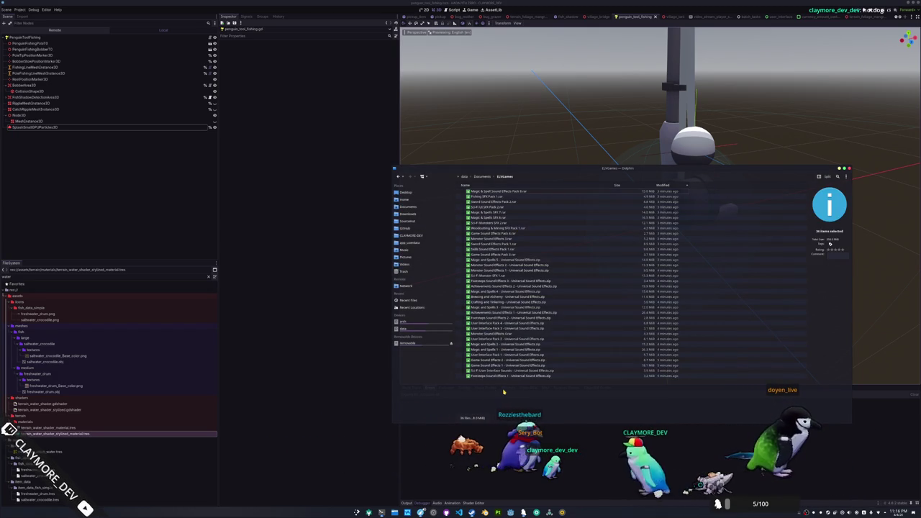
right_click(503, 391)
left_click(505, 376)
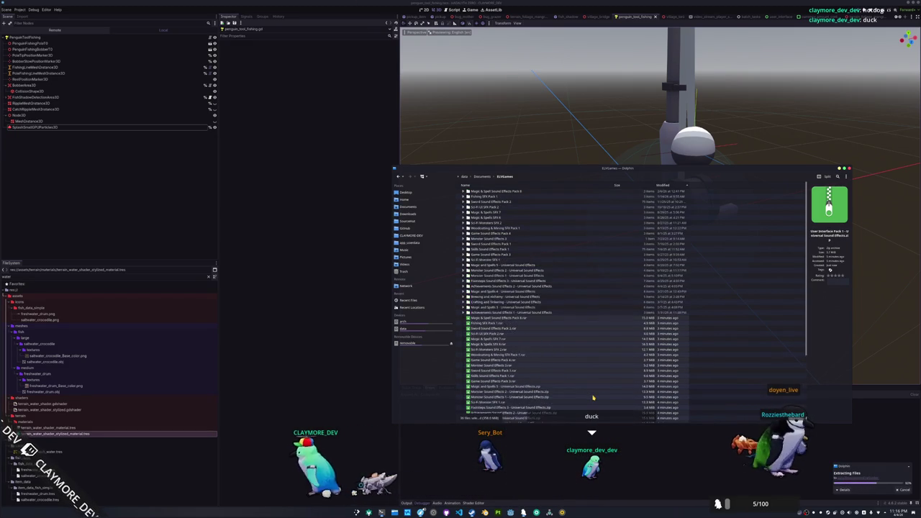
scroll(592, 397, "down", 8)
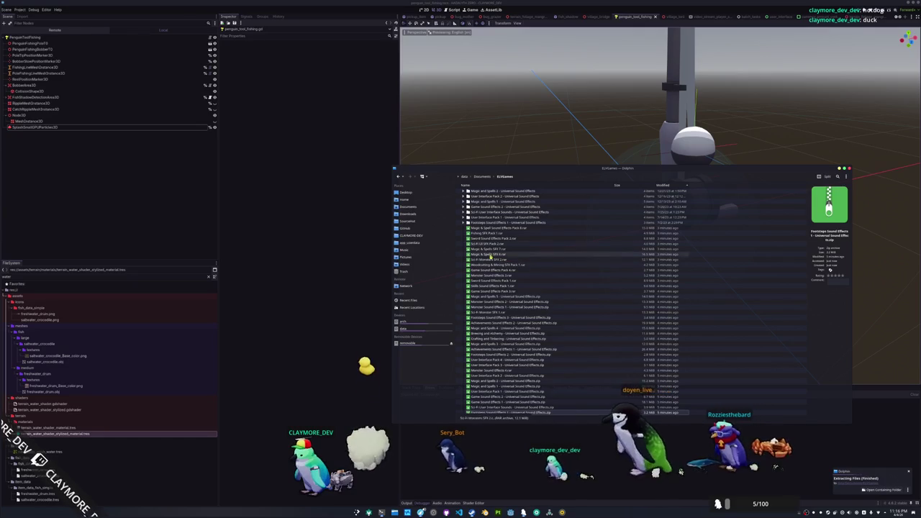
scroll(562, 327, "up", 10)
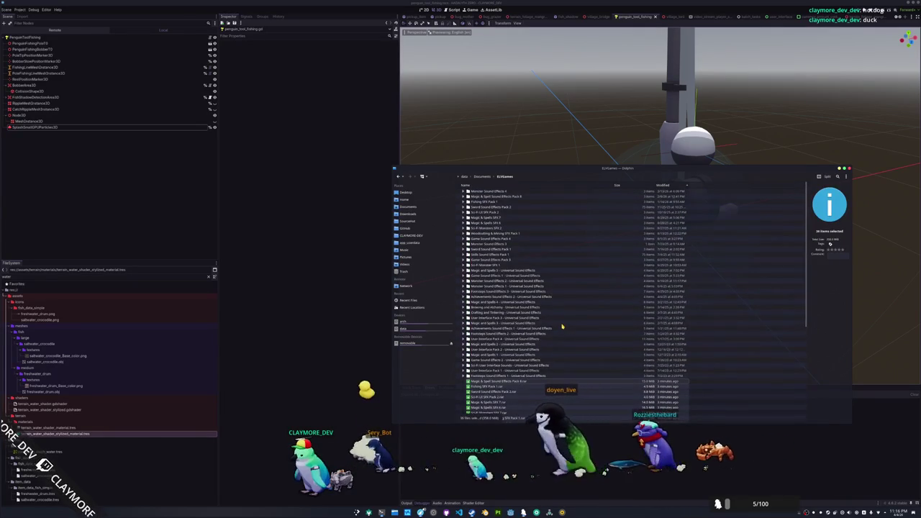
scroll(562, 327, "down", 10)
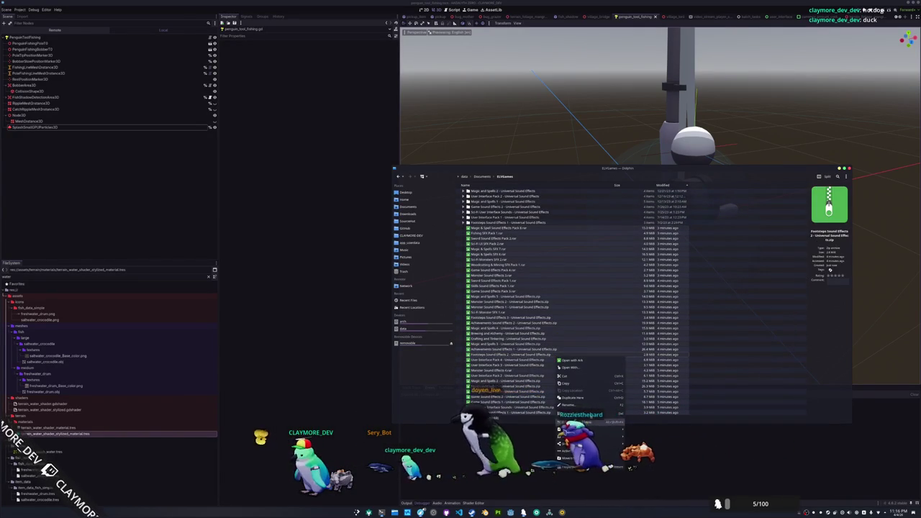
left_click(654, 432)
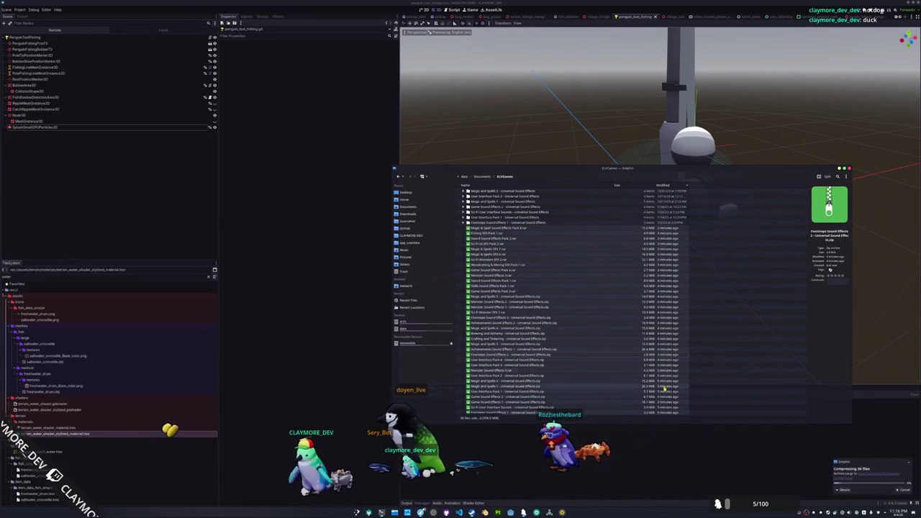
Step: Move the selected .rar archives to Trash and show the removable drive
scroll(679, 367, "up", 10)
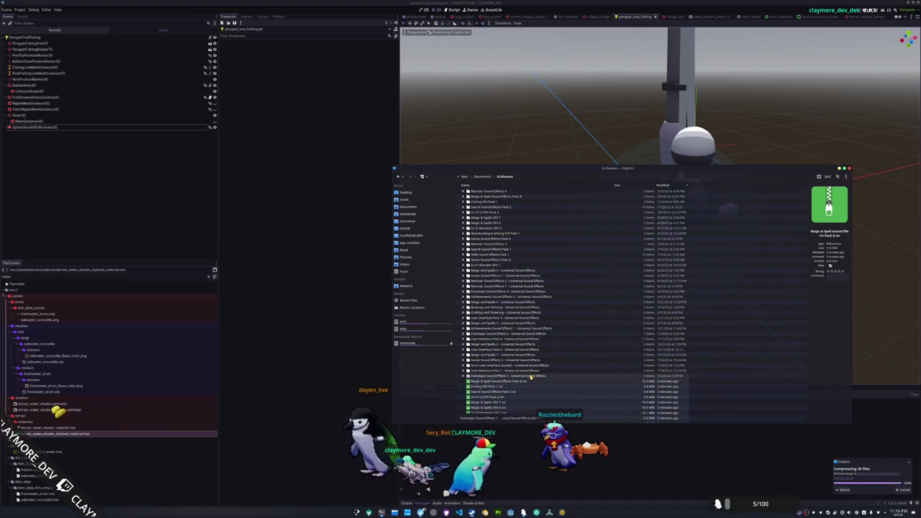
scroll(532, 276, "down", 8)
scroll(534, 284, "down", 2)
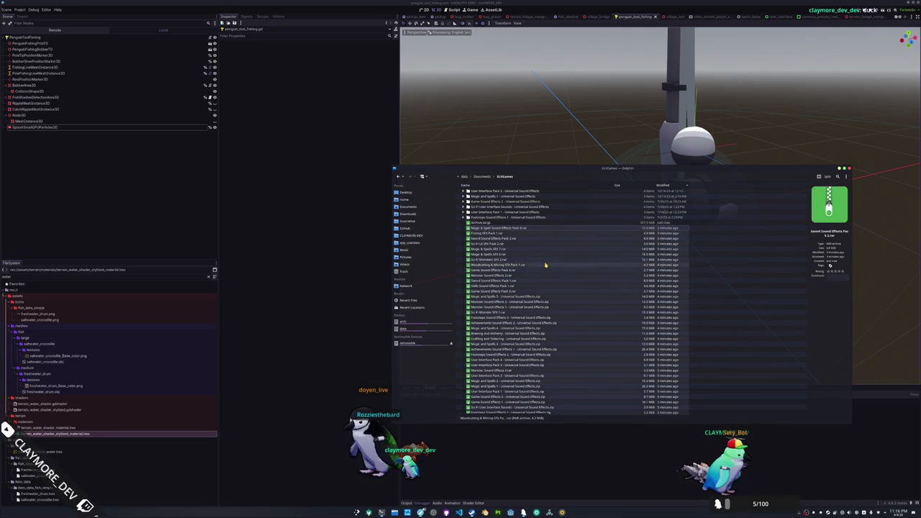
key("Delete")
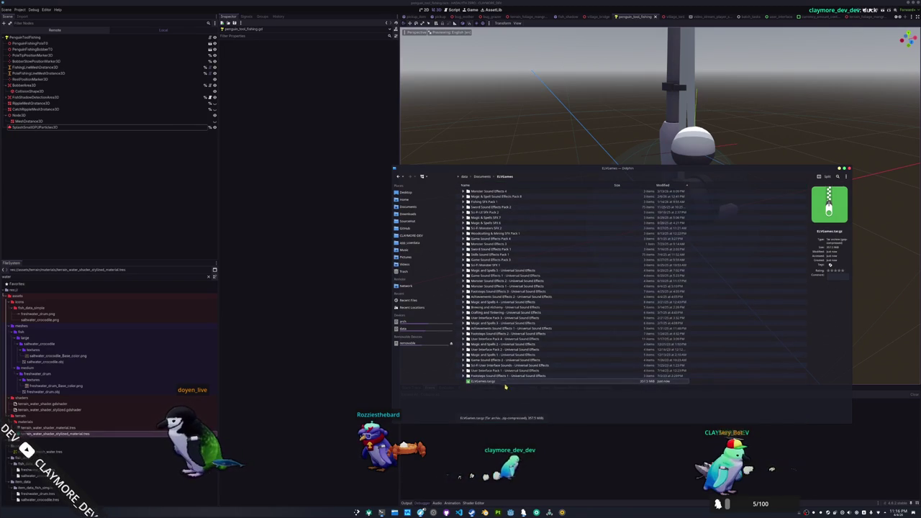
left_click(412, 344)
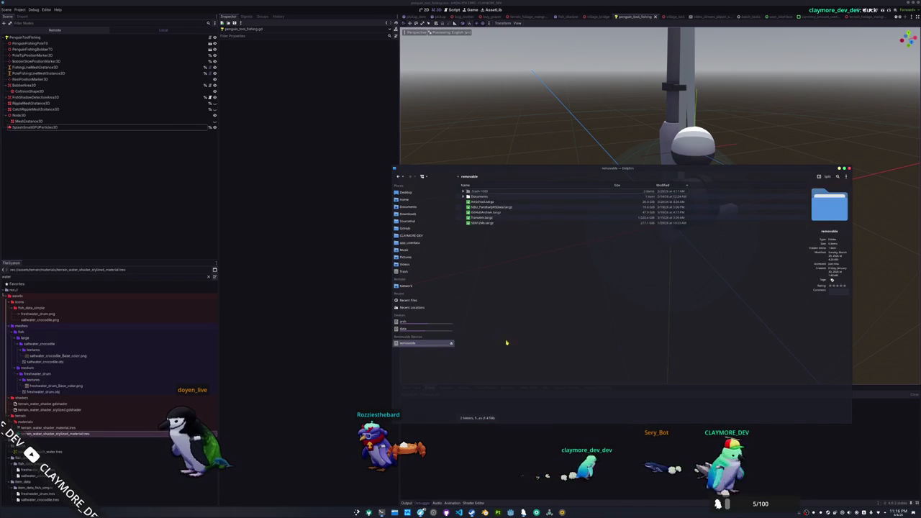
Step: Paste ELVGames.tar.gz onto the removable drive, then browse to Fishing SFX Pack 1's WAV files
key("ctrl+v")
left_click(414, 328)
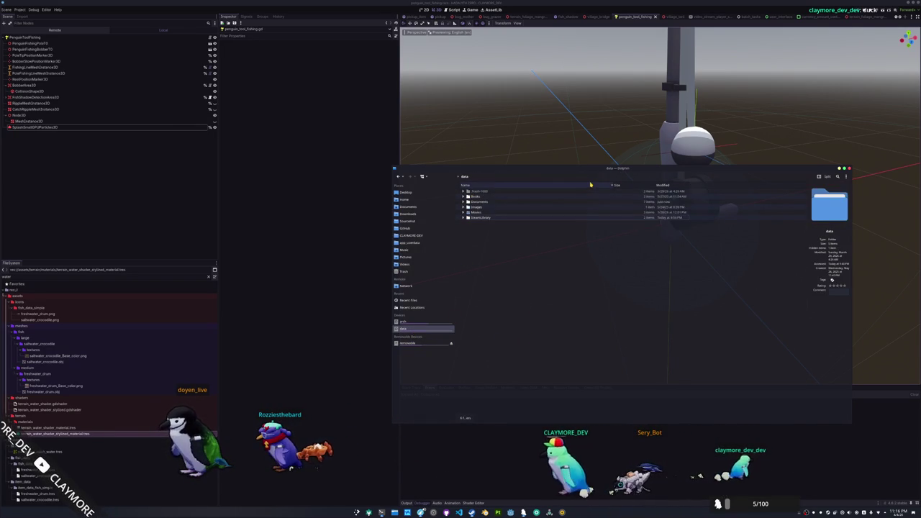
double_click(478, 191)
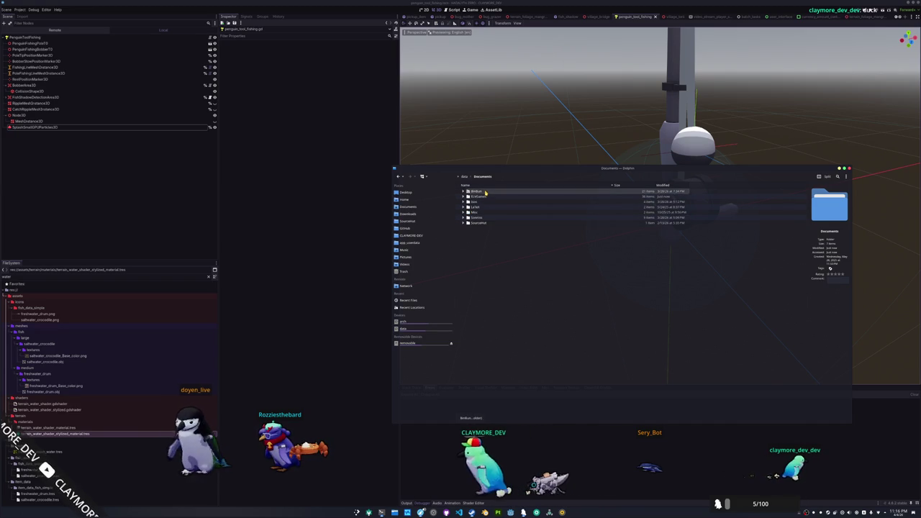
double_click(479, 197)
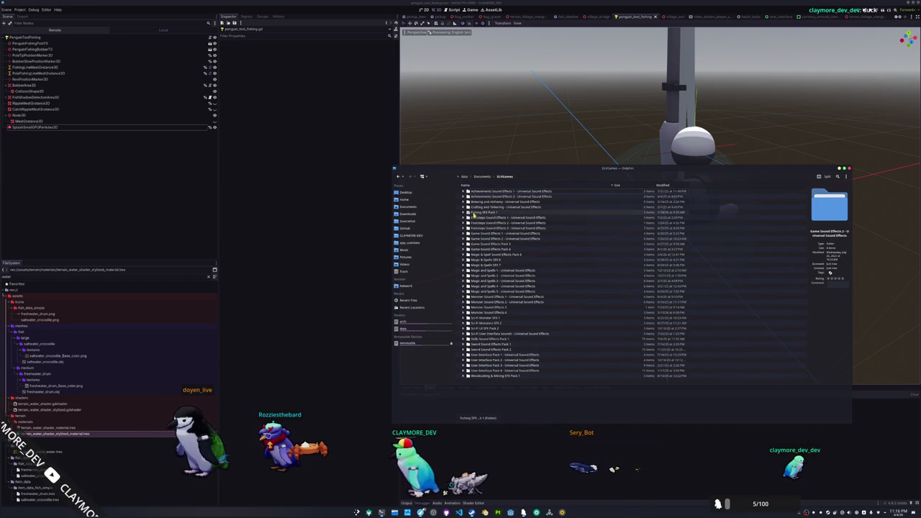
left_click(464, 212)
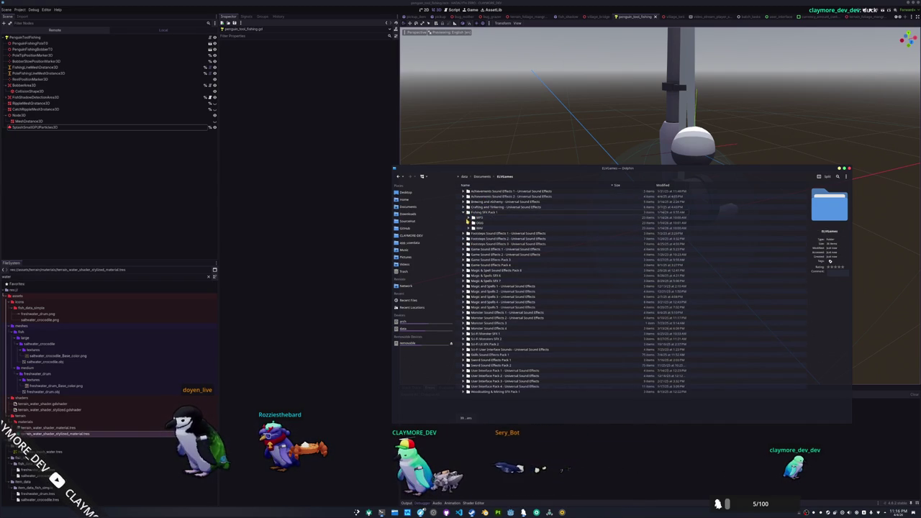
left_click(469, 228)
left_click(503, 233)
Step: Preview Bobber Lands in Water and Reeling in Fishing Rod 1, 2, 4, 5 and 6
double_click(509, 238)
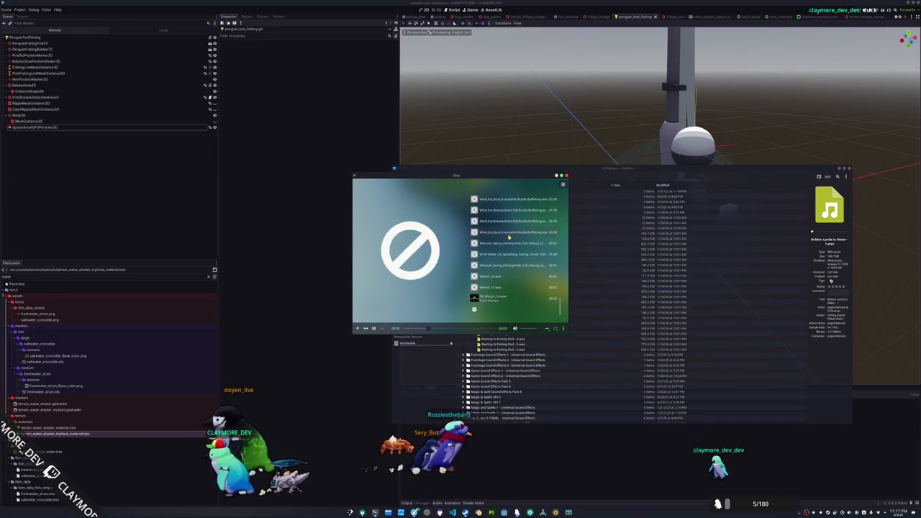
left_click(505, 246)
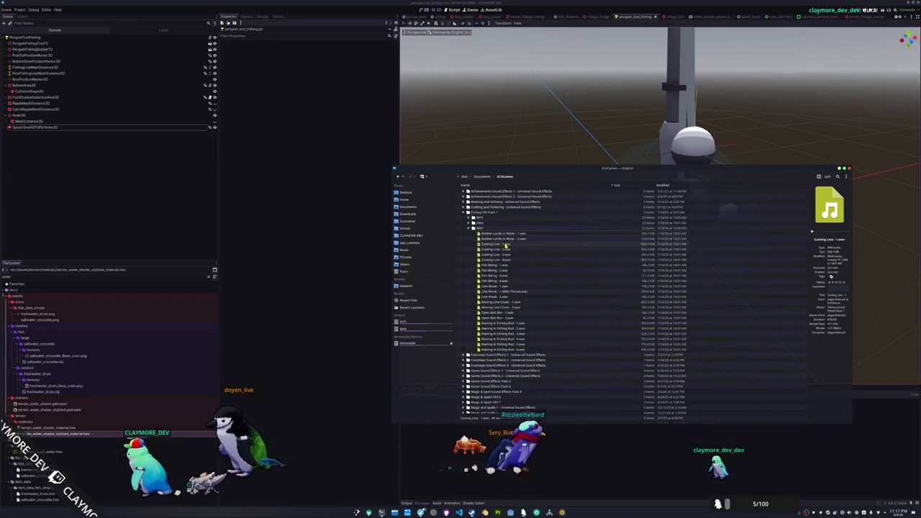
left_click(503, 316)
left_click(502, 323)
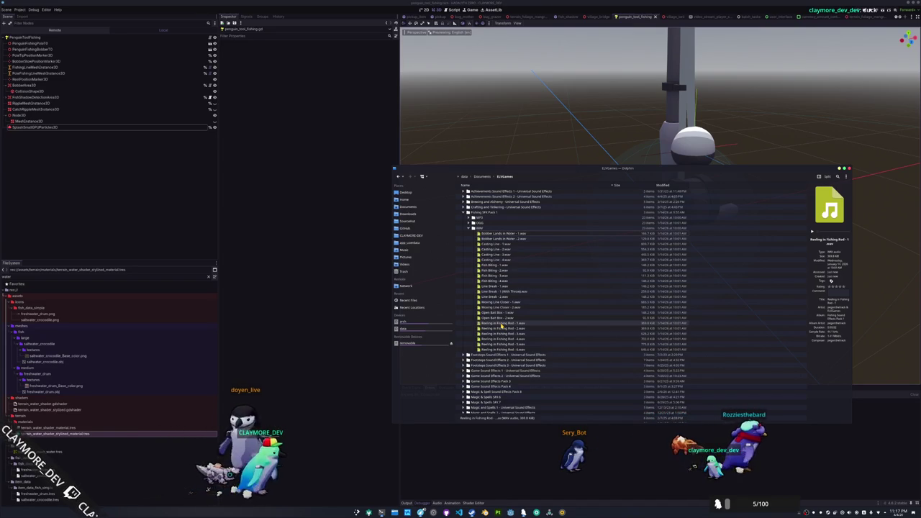
double_click(501, 325)
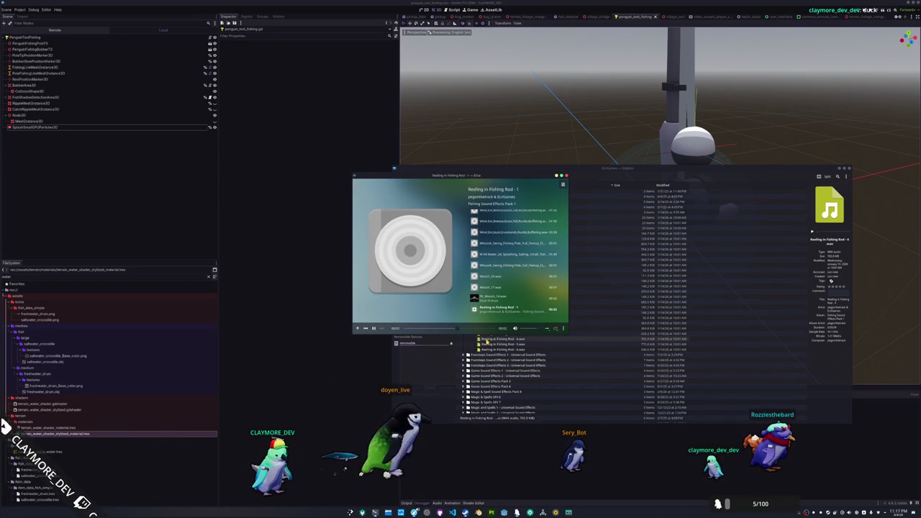
left_click(504, 348)
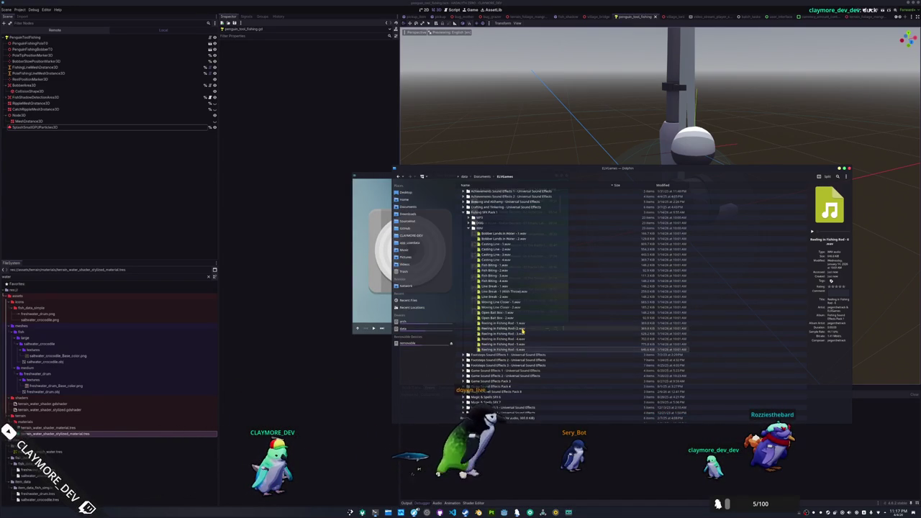
double_click(523, 330)
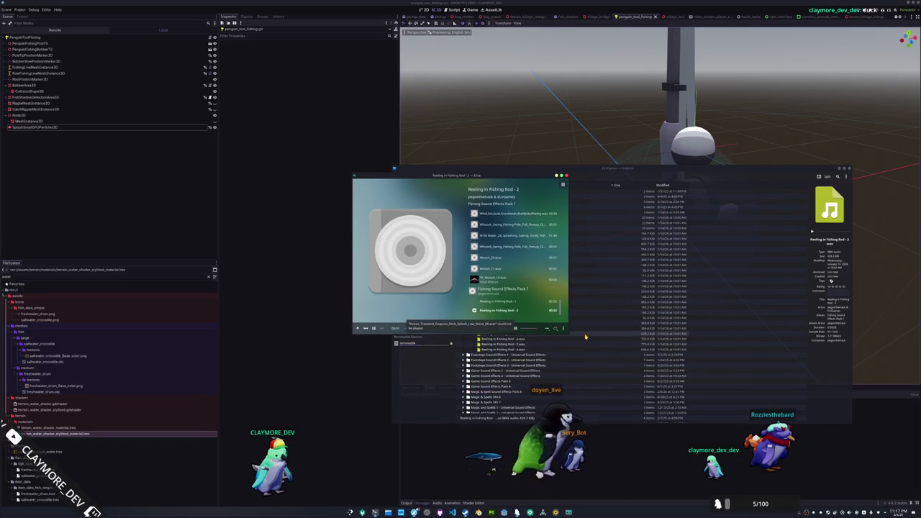
left_click(586, 336)
double_click(568, 341)
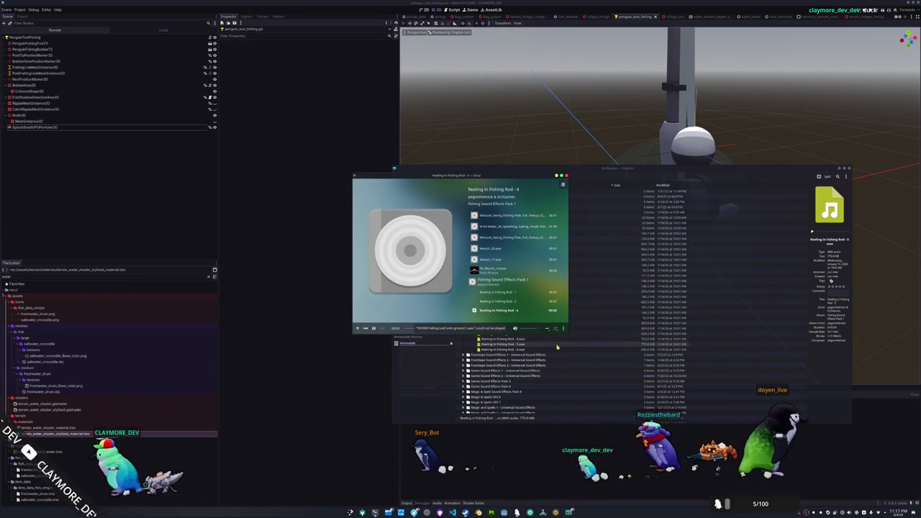
double_click(556, 346)
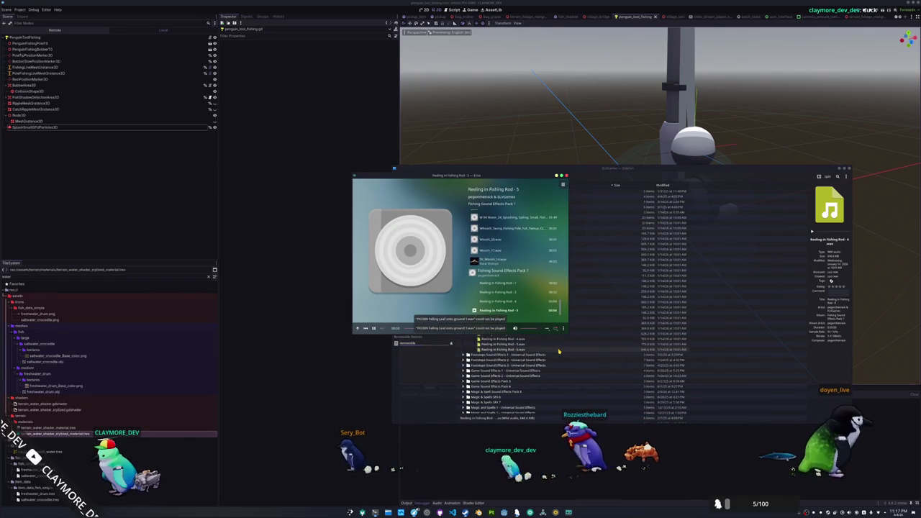
left_click(558, 351)
double_click(558, 349)
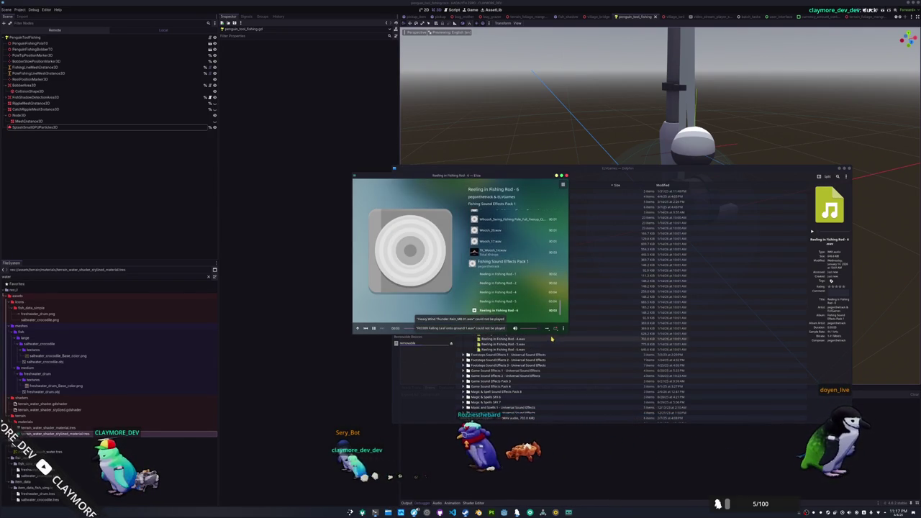
left_click(585, 335)
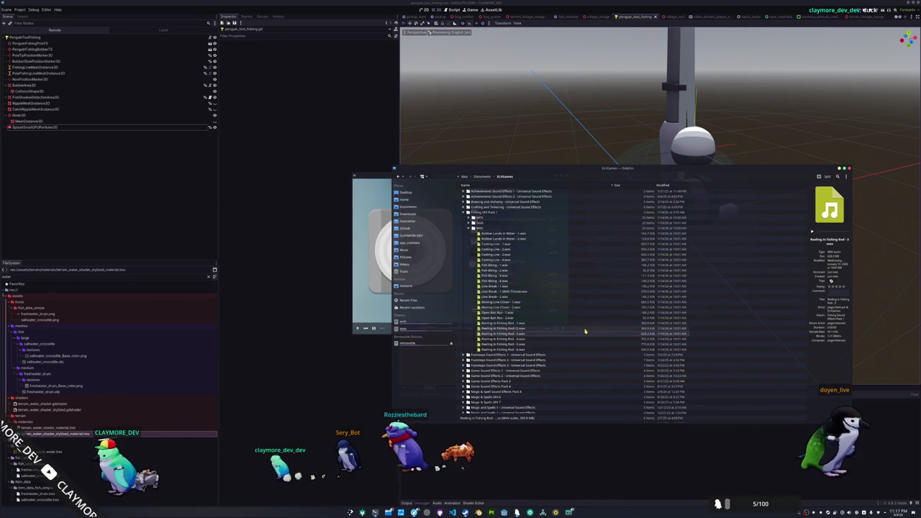
Step: Preview Moving Line Closer - 1, another fishing sound, a Fish Biting sound, and Casting Line - 4
left_click(582, 324)
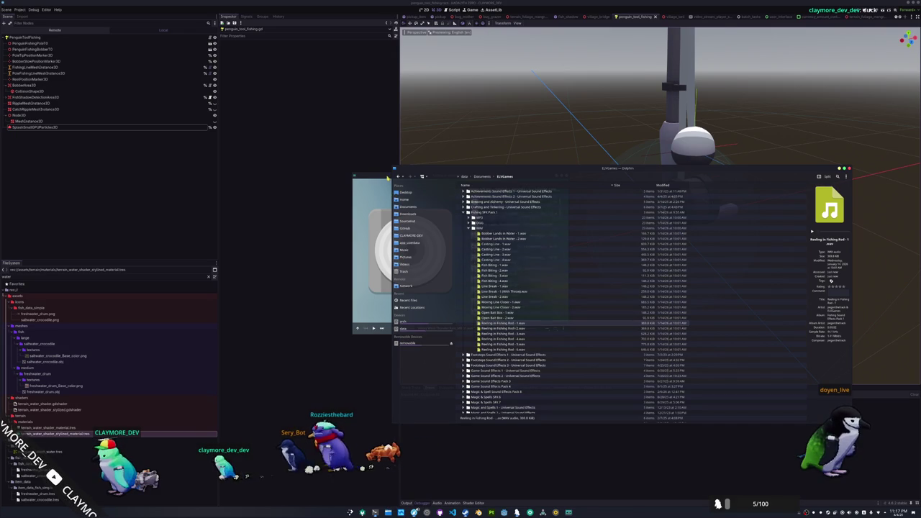
left_click(387, 177)
left_click(448, 216)
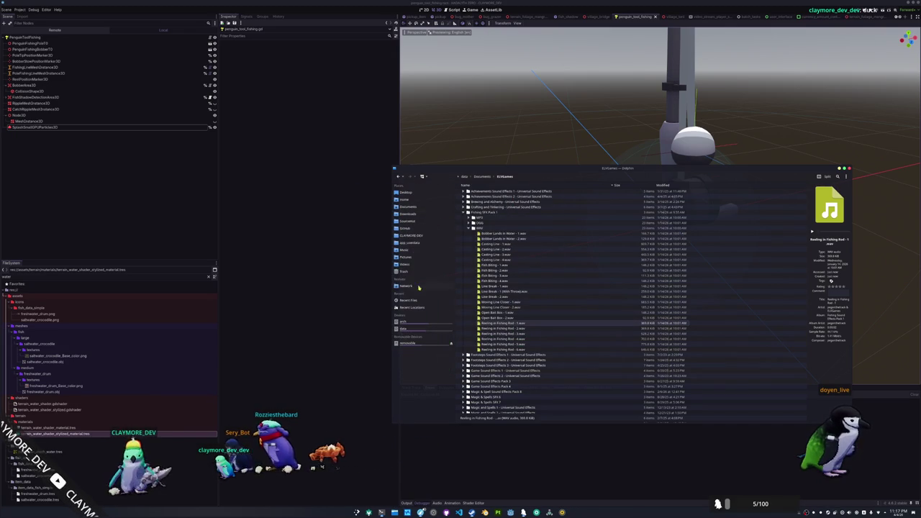
left_click(544, 313)
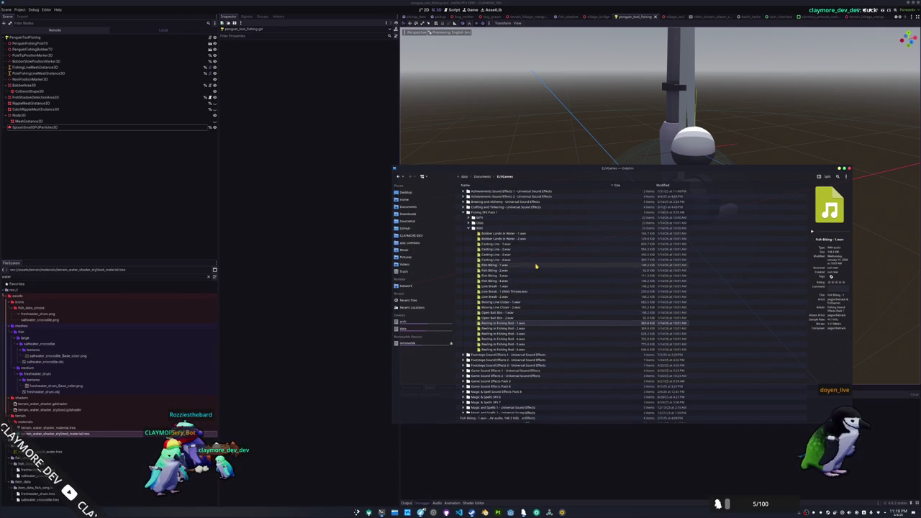
double_click(541, 302)
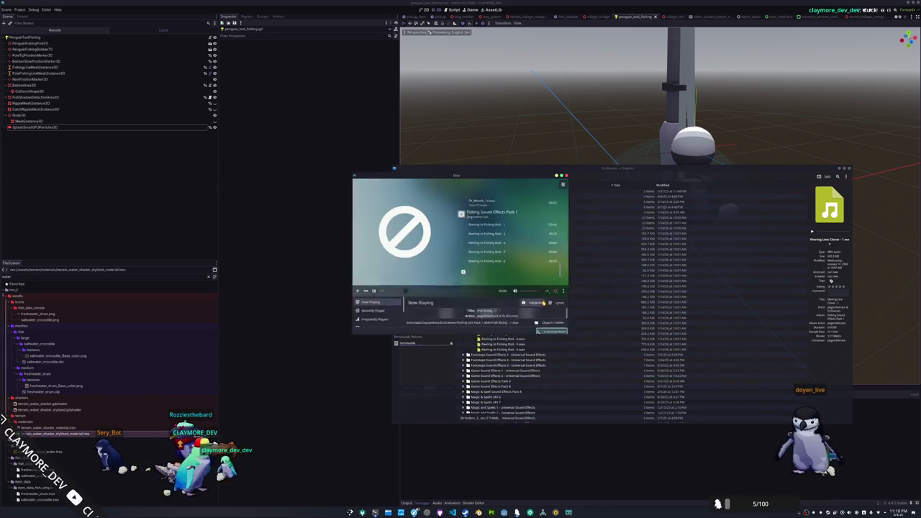
left_click(566, 175)
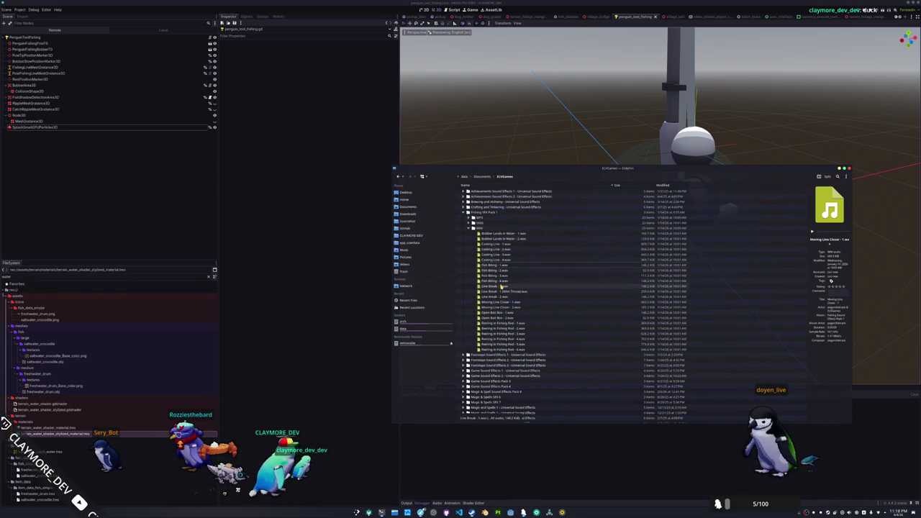
double_click(502, 286)
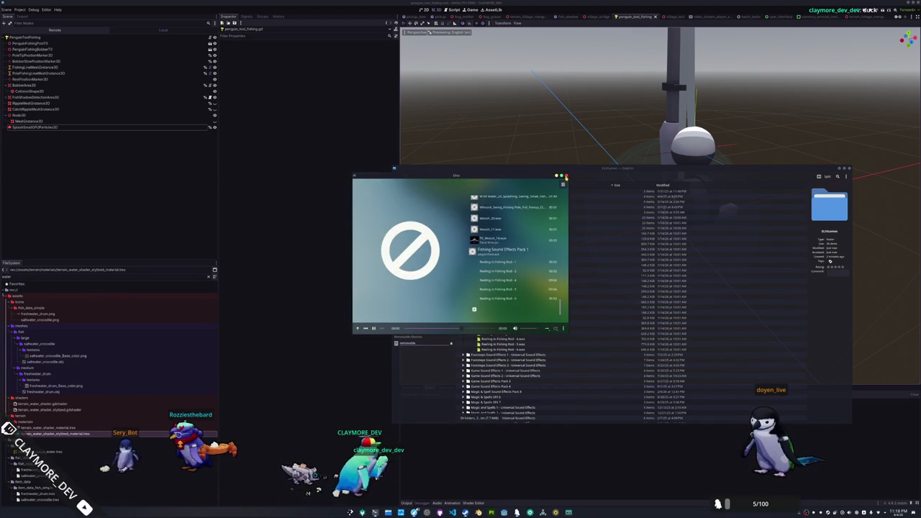
left_click(566, 176)
double_click(504, 265)
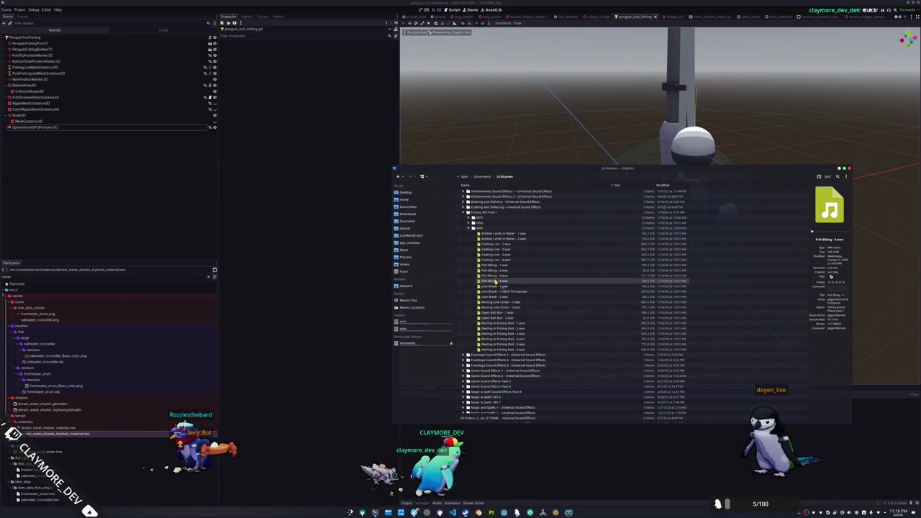
key("ctrl+q")
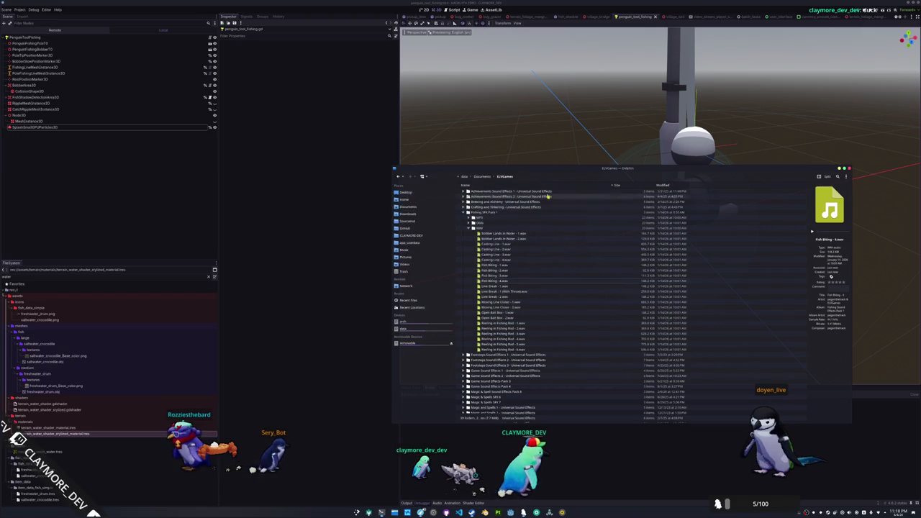
double_click(489, 260)
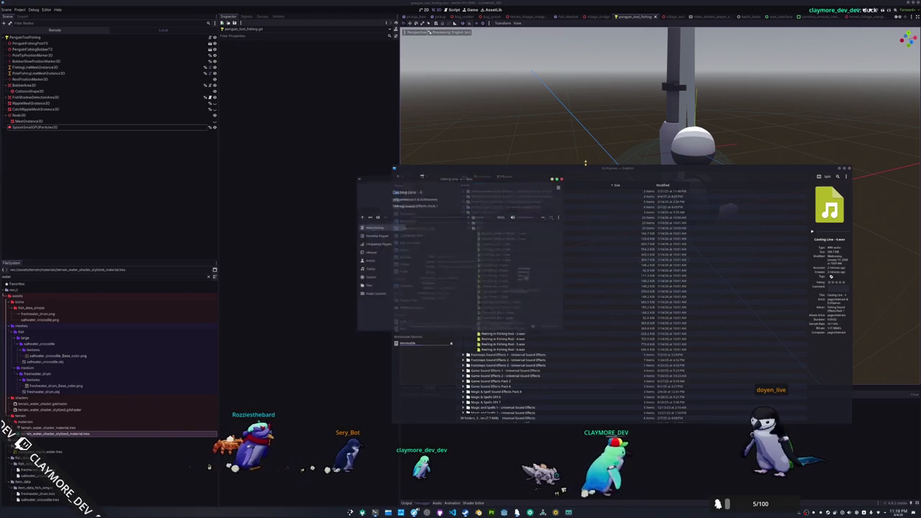
Step: Audition Fish Biting - 3, Casting Line - 1 and Casting Line - 2, closing each preview
left_click(566, 175)
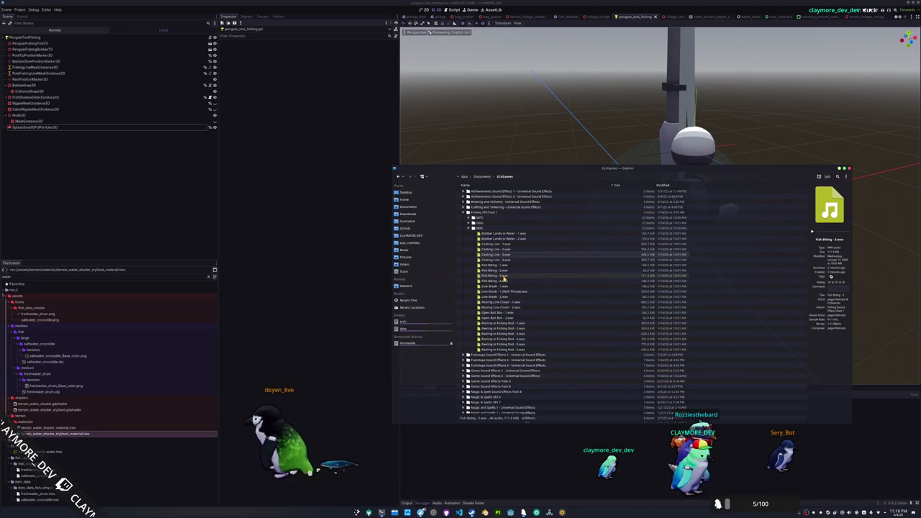
double_click(503, 279)
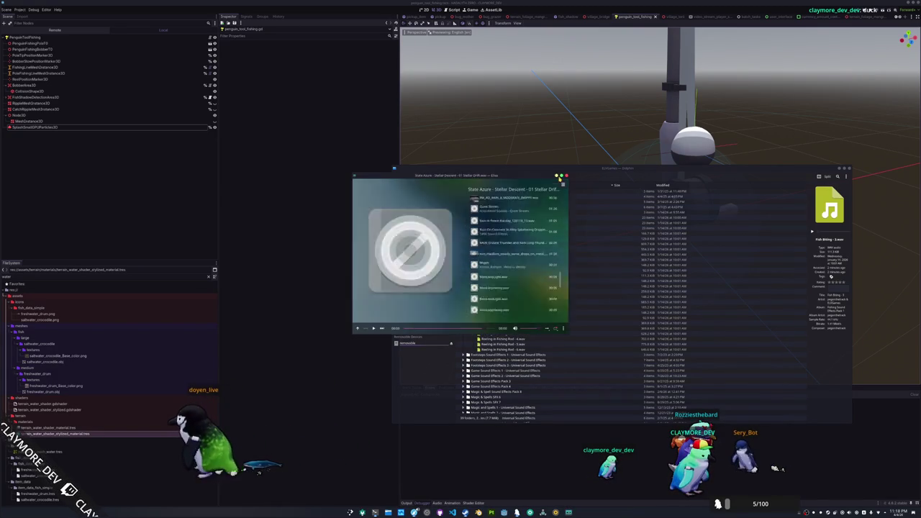
left_click(566, 176)
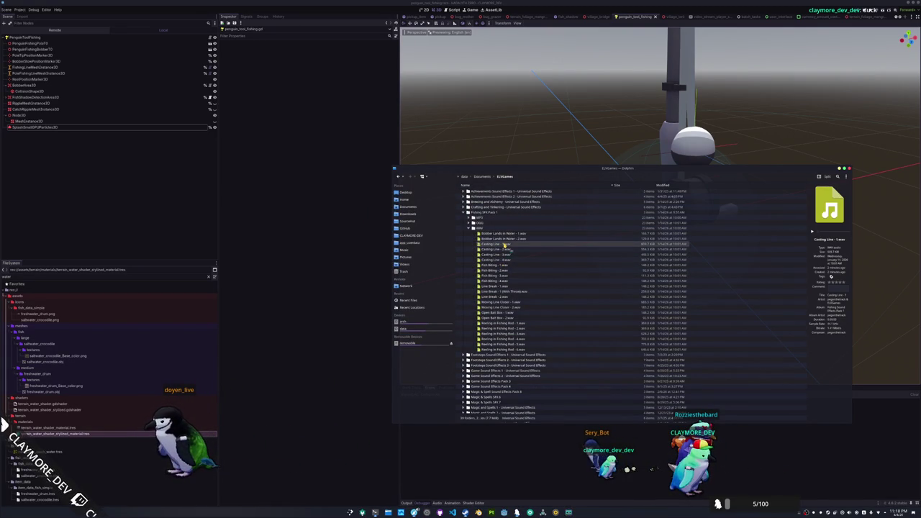
double_click(504, 245)
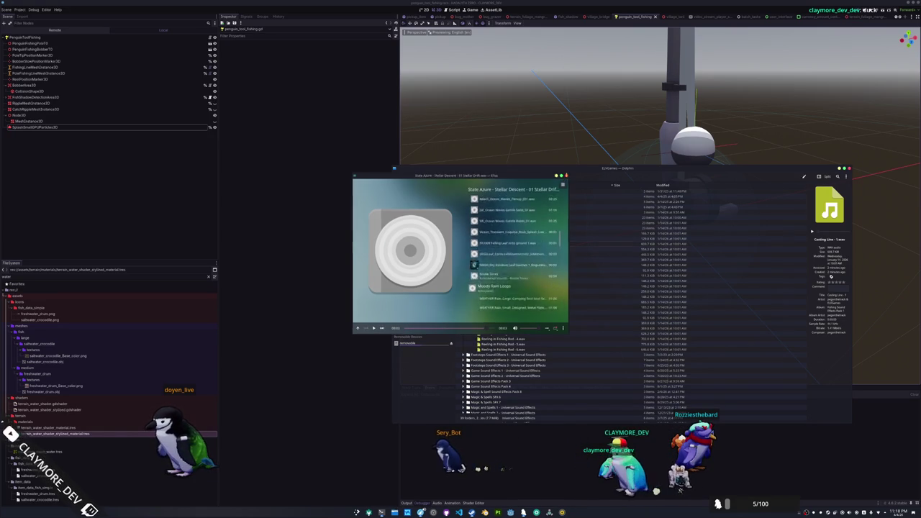
key("ctrl+q")
double_click(505, 250)
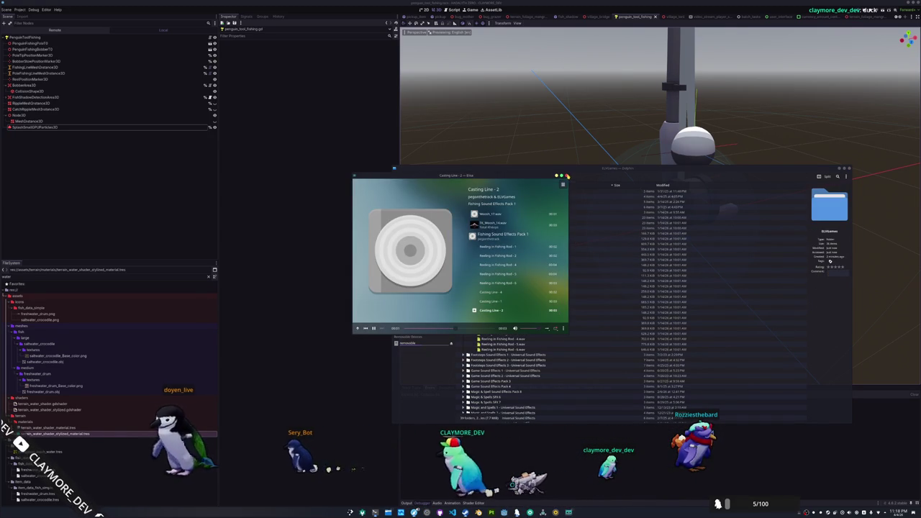
left_click(566, 175)
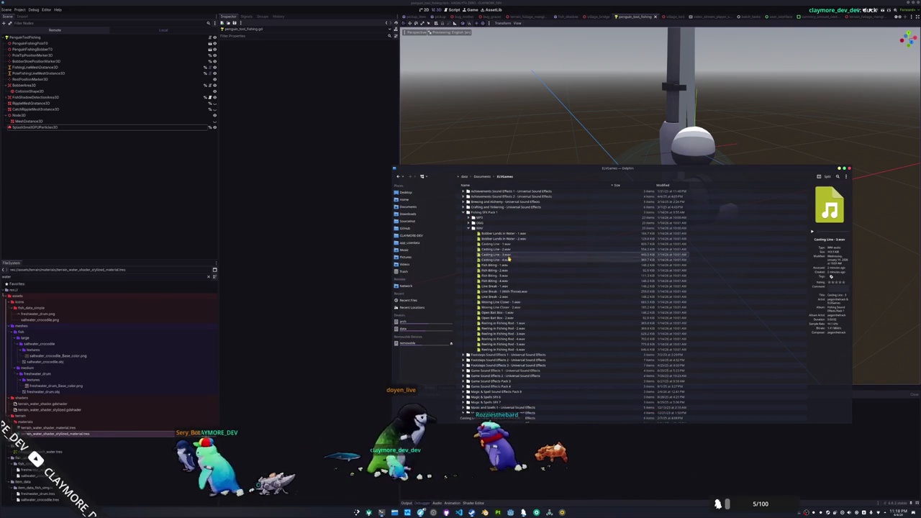
Step: Audition Moving Line Closer - 1, then select every fishing WAV file from Reeling in Fishing Rod - 6 up
left_click(511, 303)
double_click(512, 303)
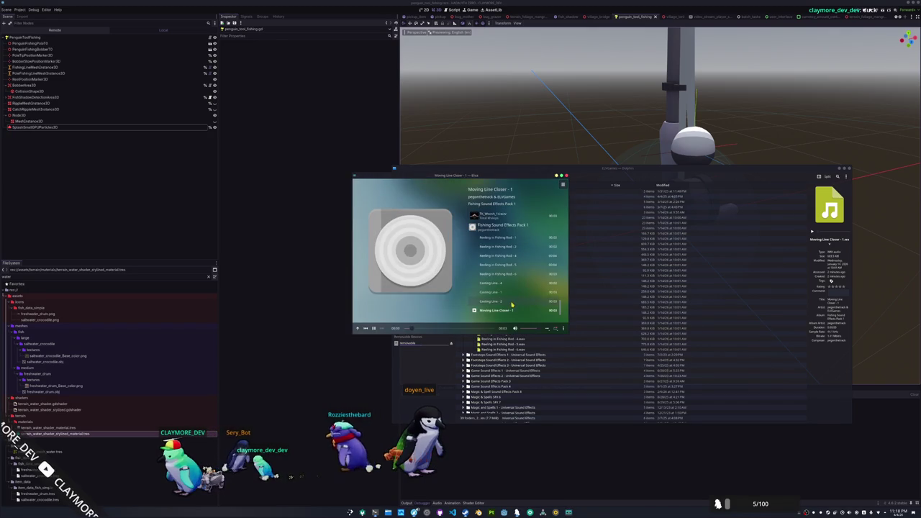
key("alt+F4")
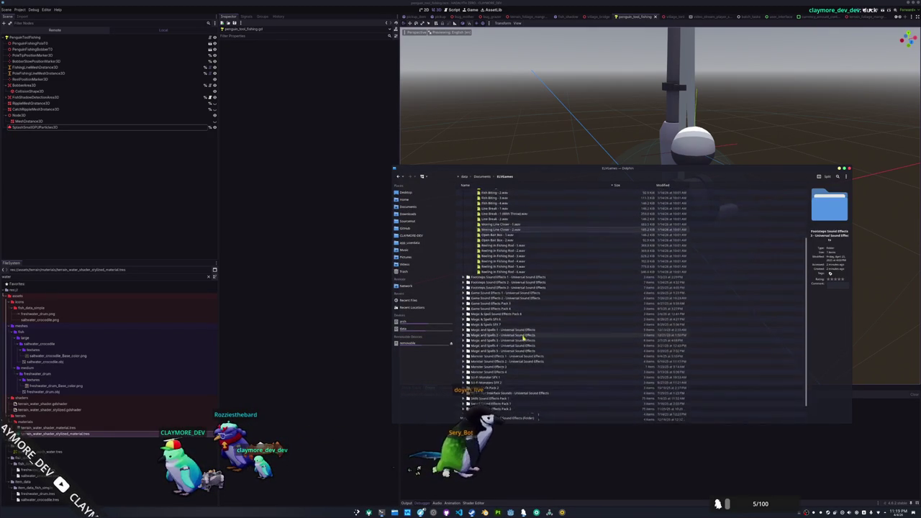
left_click(496, 351)
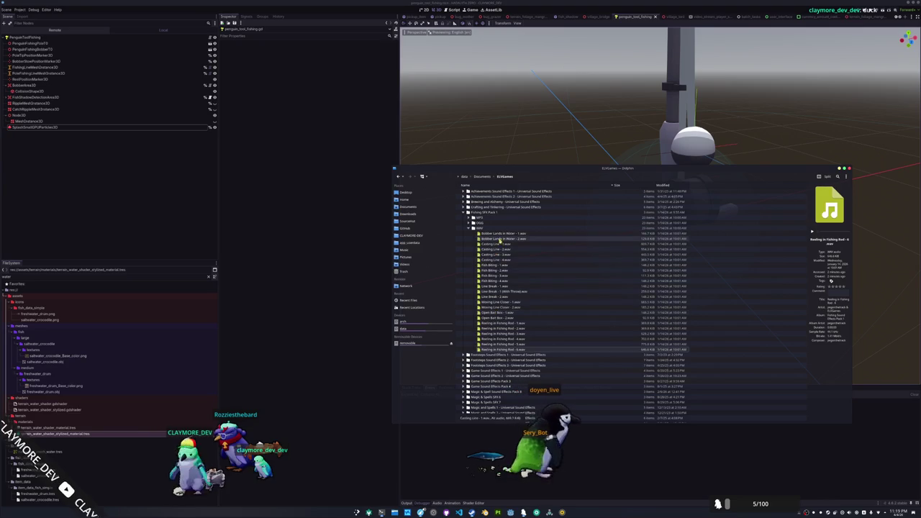
left_click(500, 235, "shift")
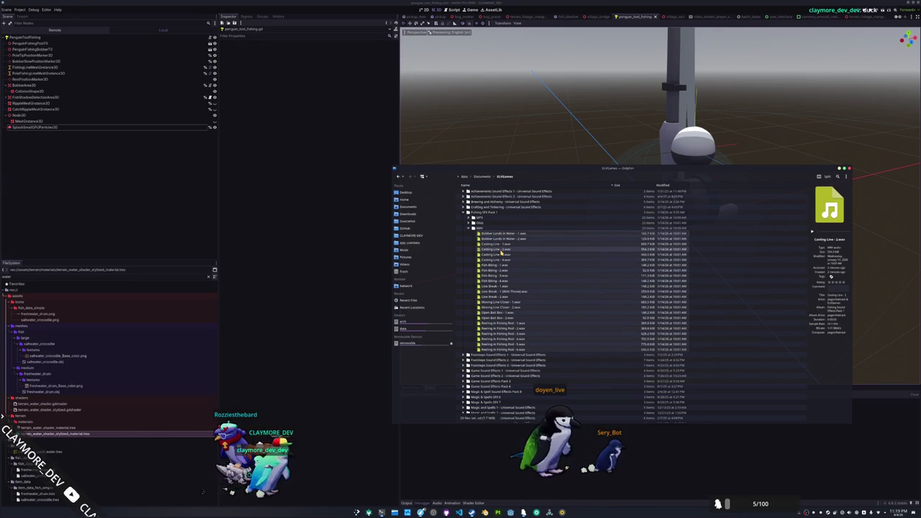
Step: Browse in Dolphin to Sourcemod/HadalythZero/godot/assets/sounds
left_click(413, 222)
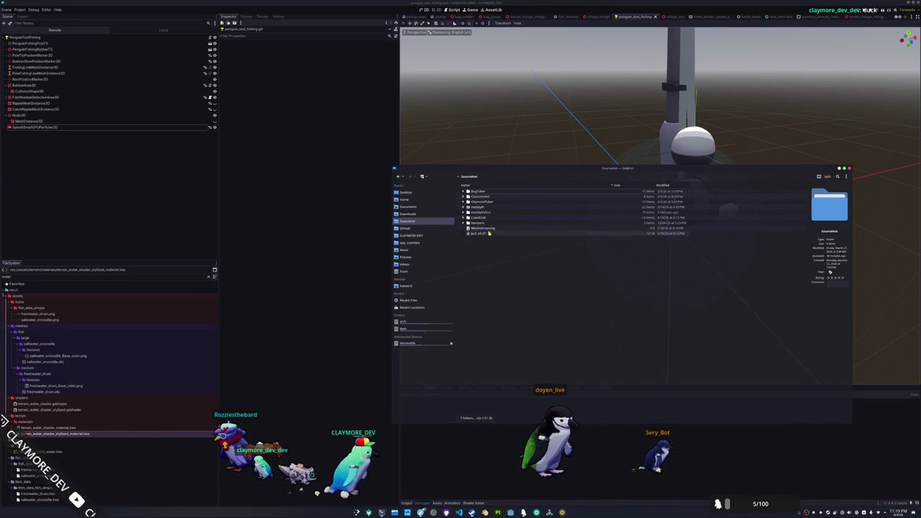
double_click(480, 213)
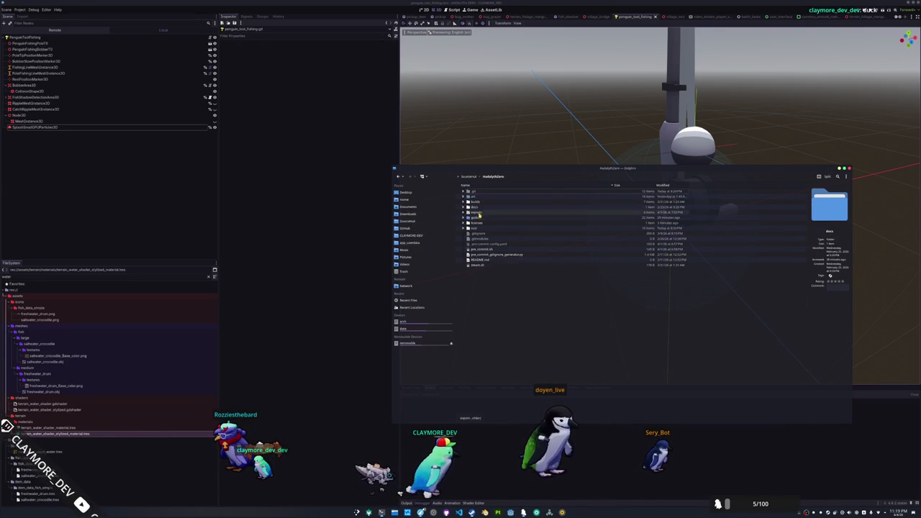
double_click(476, 218)
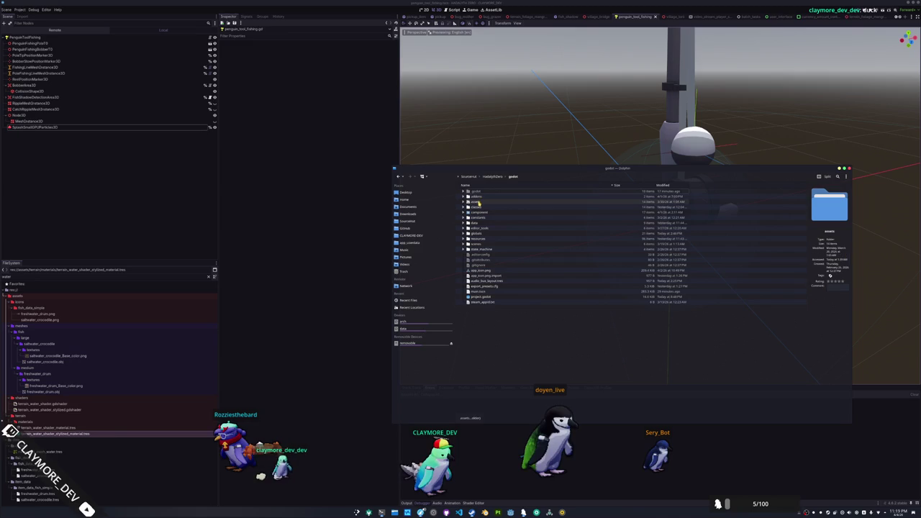
double_click(476, 203)
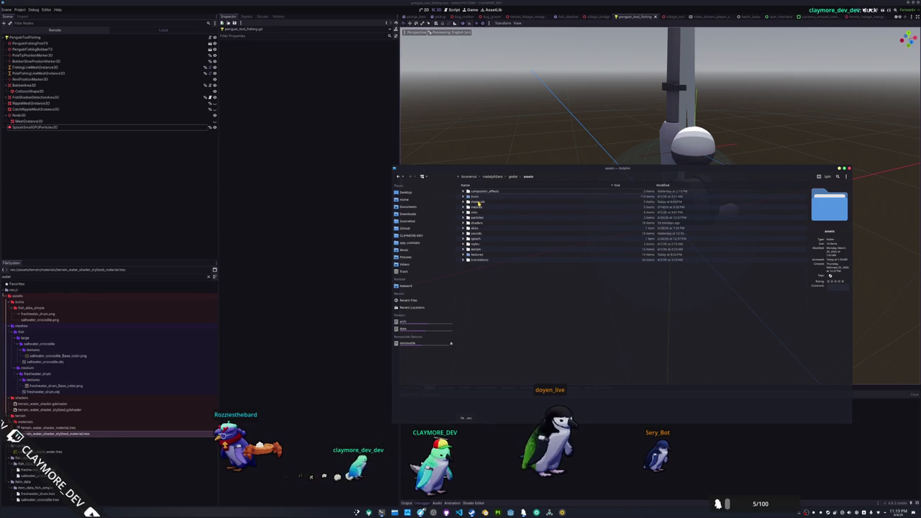
double_click(479, 233)
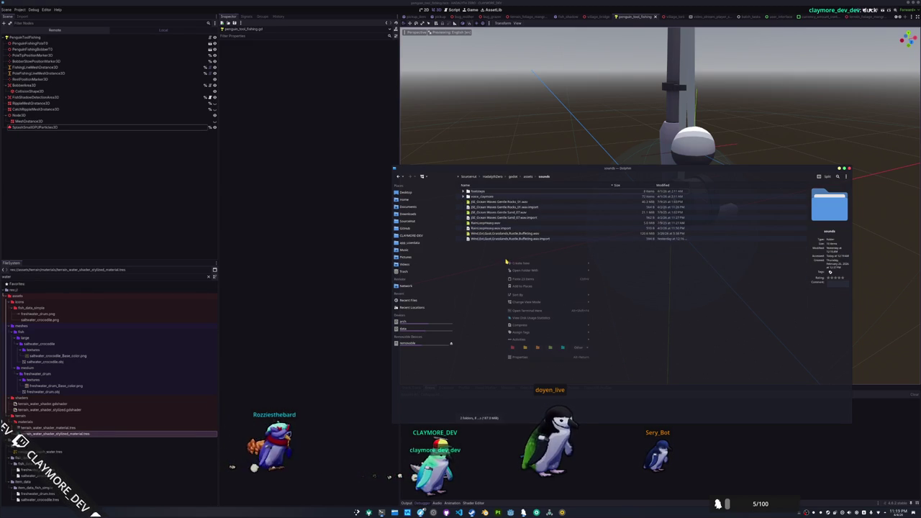
Step: Create a fishing_minigames folder there and paste the fishing WAV files into it
left_click(602, 265)
type("fishing_slugmet")
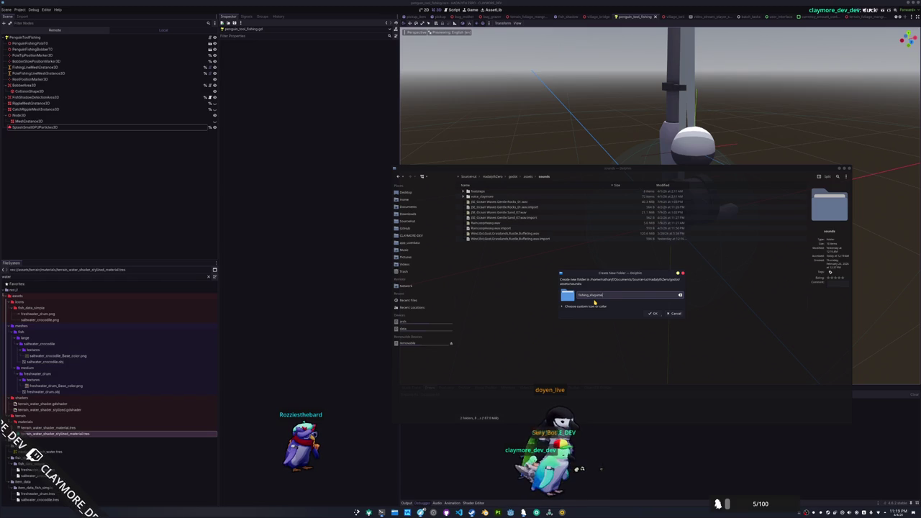
key("Return")
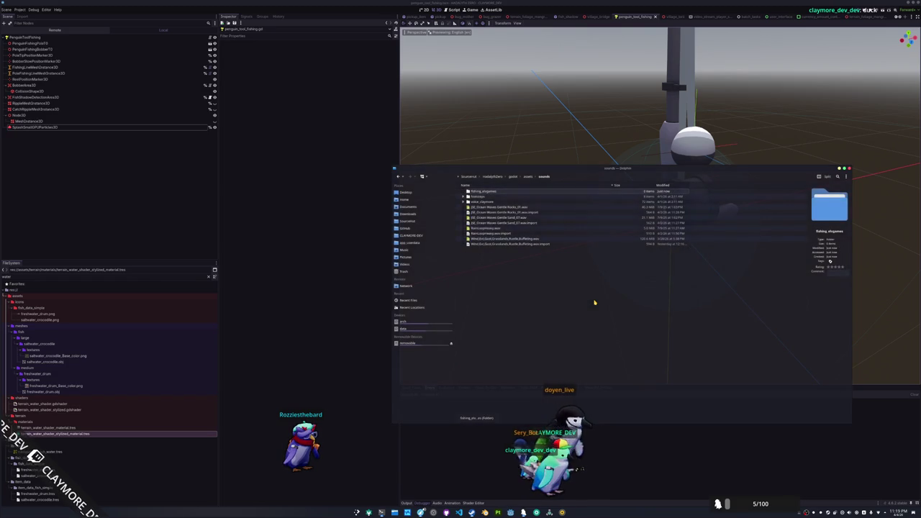
double_click(479, 193)
key("ctrl+v")
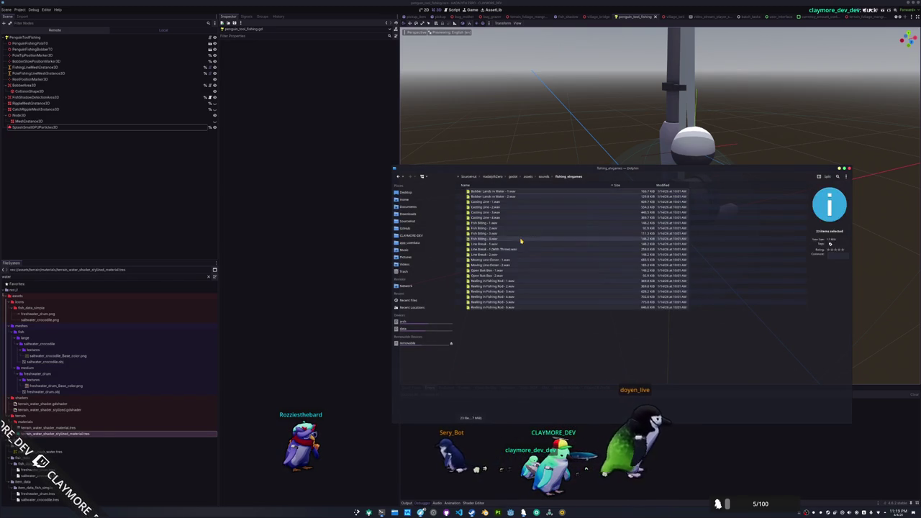
left_click(321, 369)
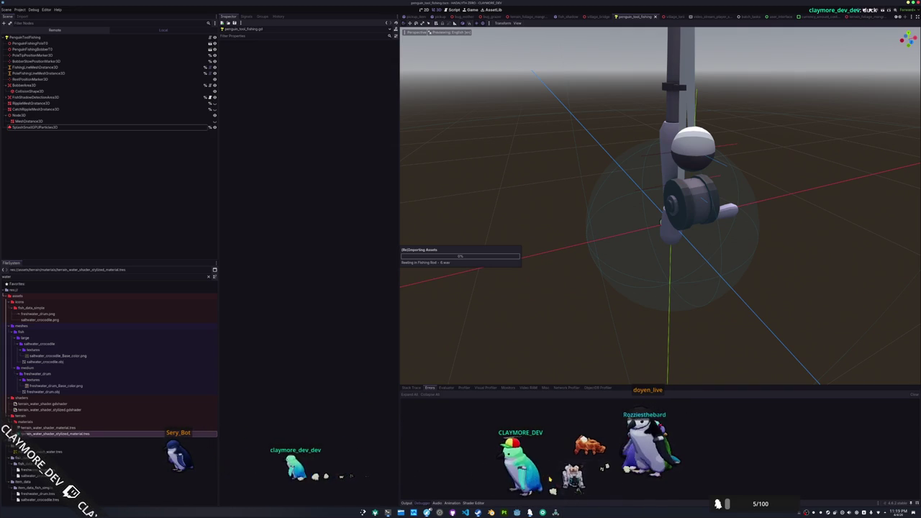
Step: Cycle windows so Godot starts reimporting, toggling the streaming software and raising the terminal
key("alt+Tab")
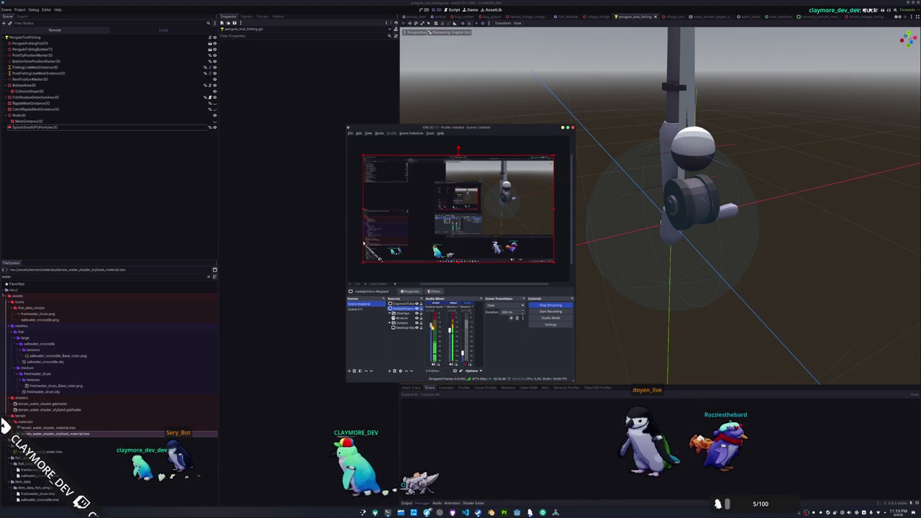
key("alt+Tab")
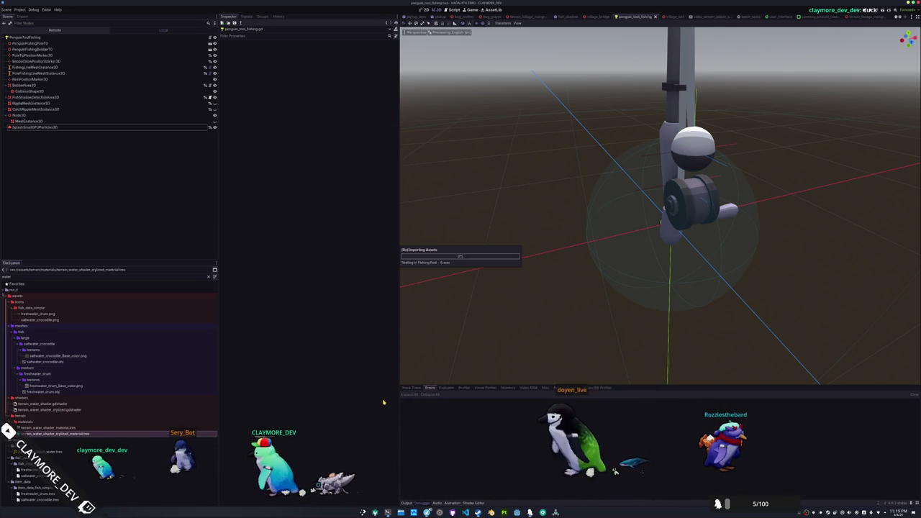
key("alt+Tab")
key("alt+Tab")
key("alt+Tab")
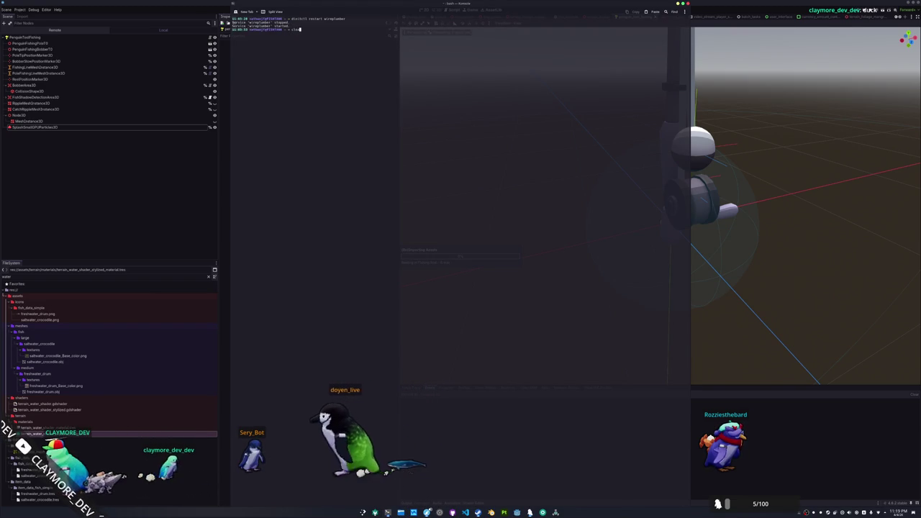
Step: Clear the terminal and run ./build_all.sh
key("ctrl+l")
key("alt+Tab")
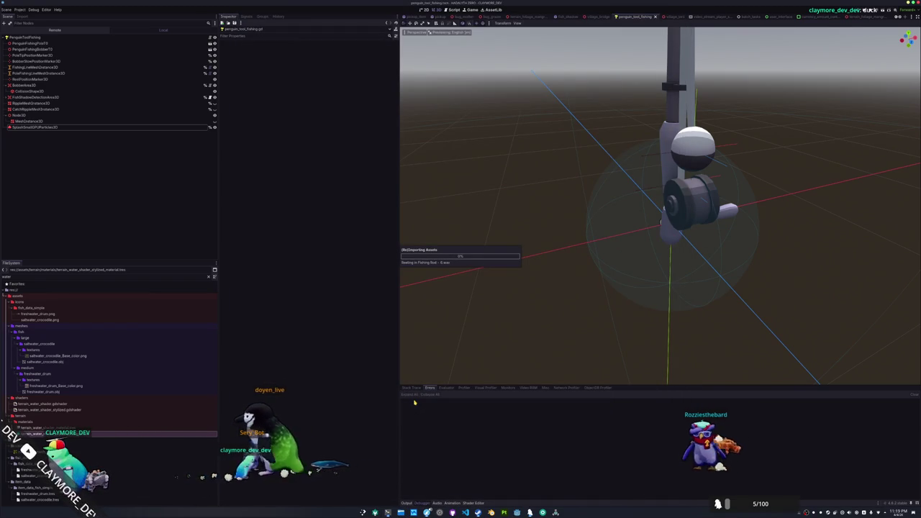
left_click(388, 513)
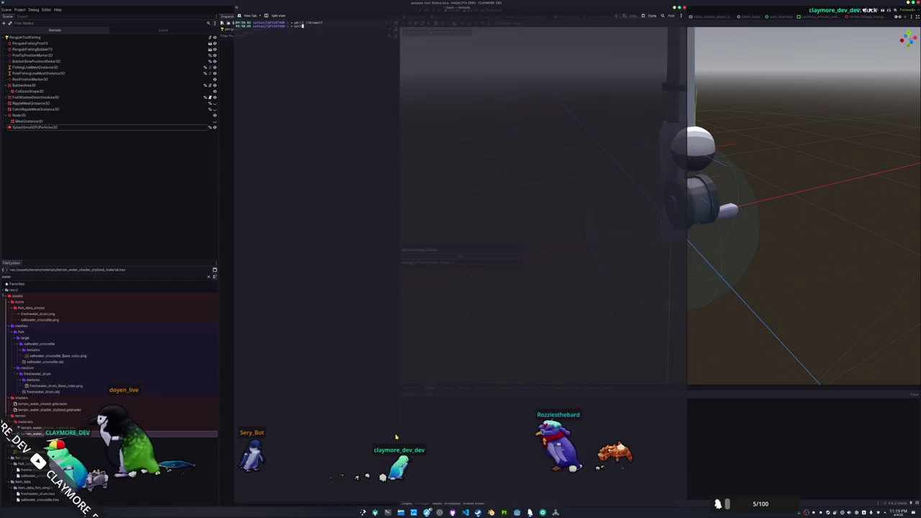
key("alt+Tab")
key("alt+Tab")
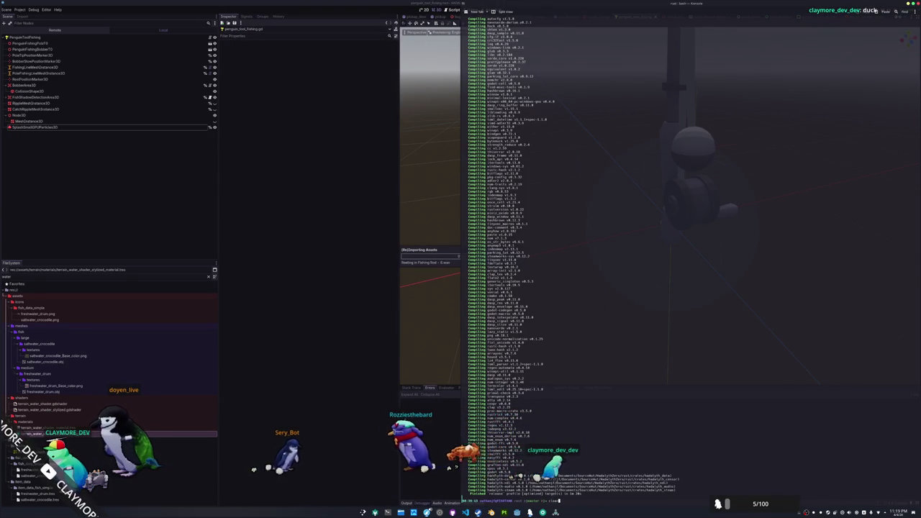
key("ctrl+l")
type("./b")
key("Tab")
key("Tab")
type("uild_a")
key("Tab")
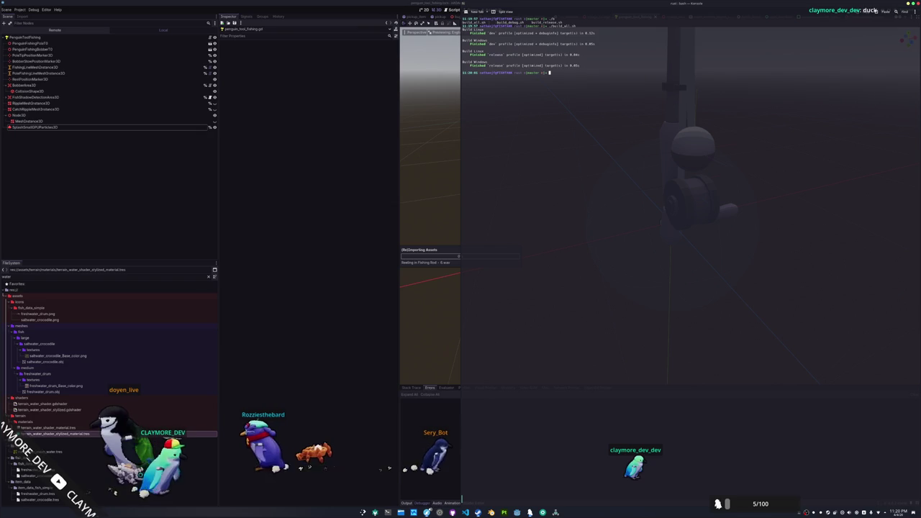
Step: Run git status to review the repository's modified and untracked files
key("ctrl+l")
type("git sta")
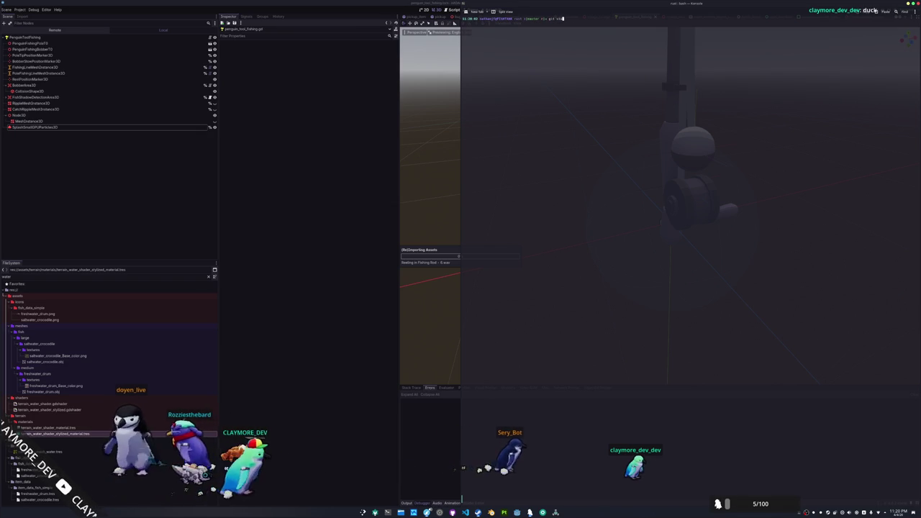
type("tus")
key("Return")
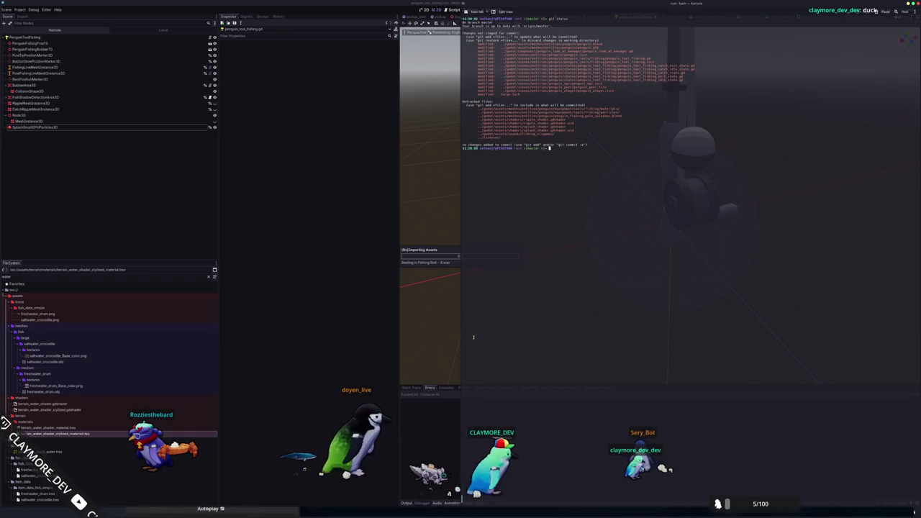
left_click(516, 512)
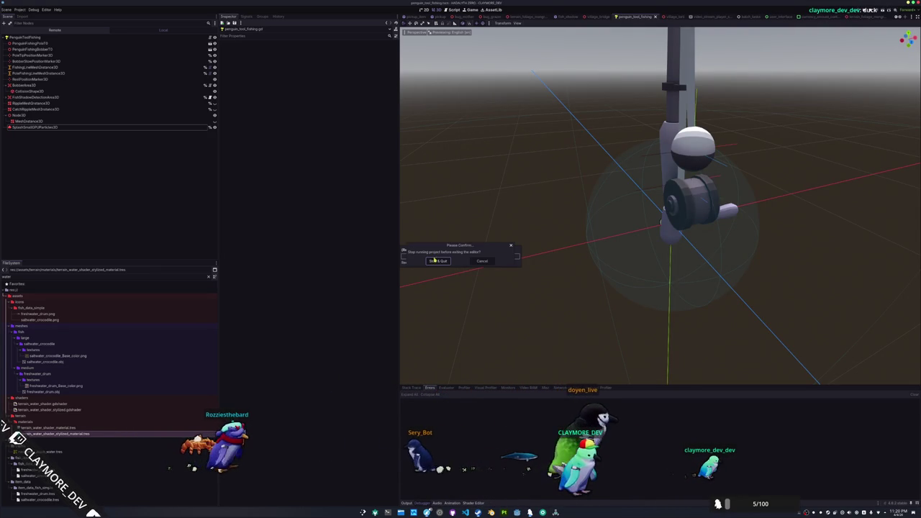
Step: Stop & Quit Godot, kill and relaunch godot4, and reopen the HADALYTH ZERO project
left_click(439, 261)
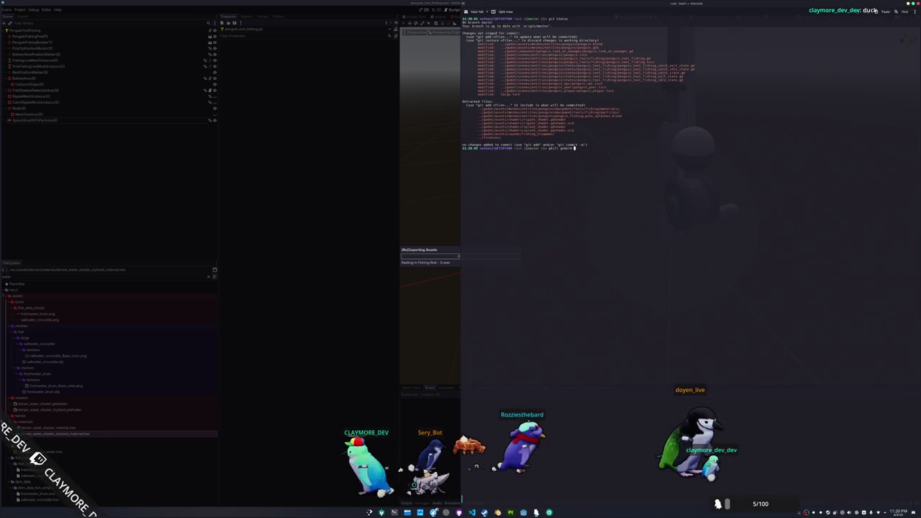
key("Return")
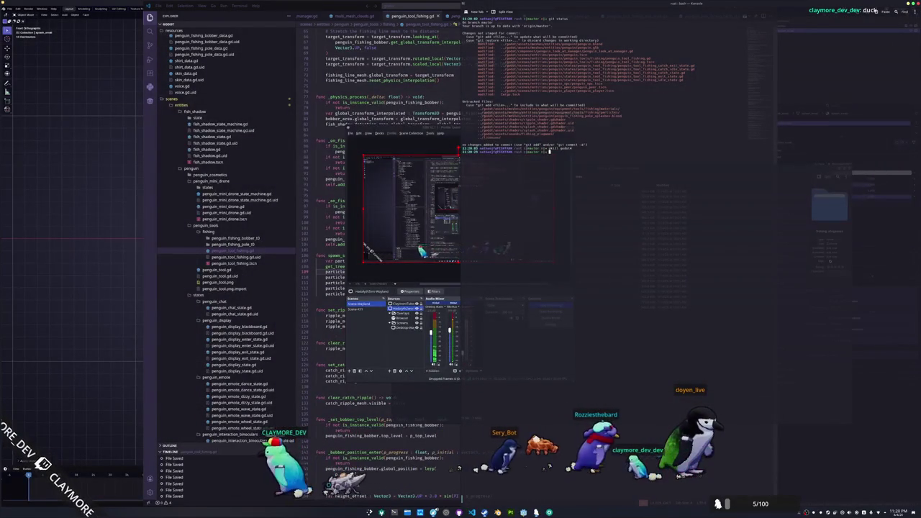
type("godot4")
key("Return")
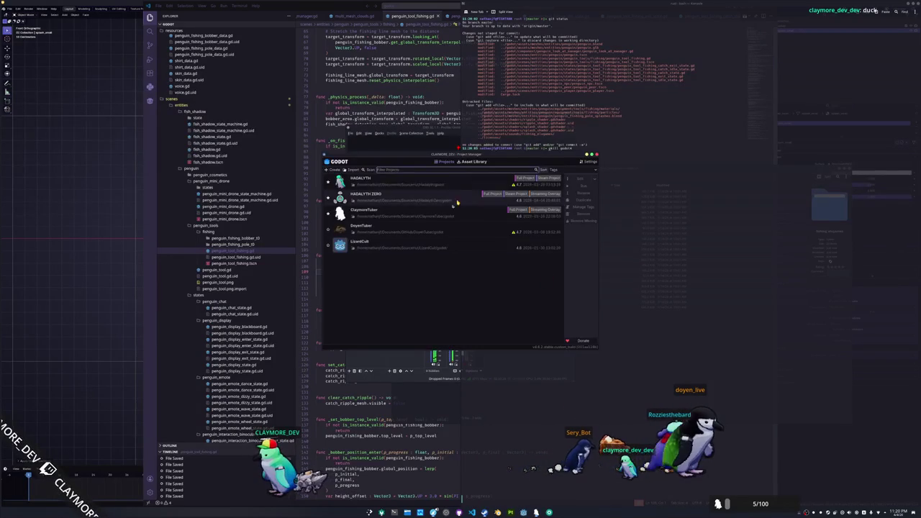
double_click(436, 196)
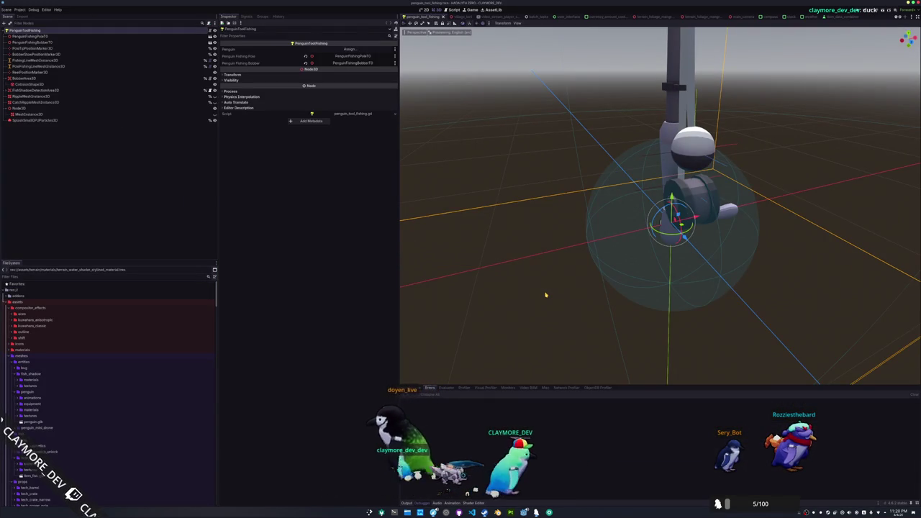
Step: Expand the fishing sfx folder under sounds so its splash, casting and bite WAVs are listed
scroll(581, 267, "down", 3)
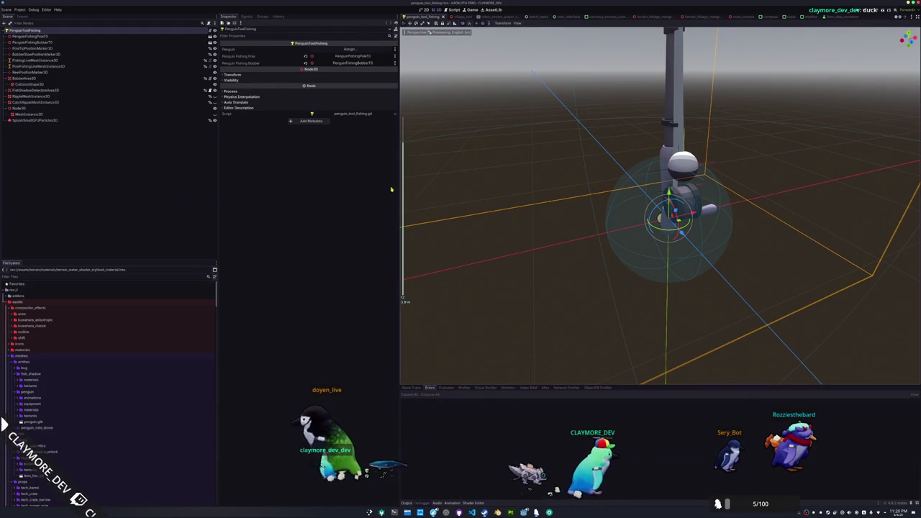
scroll(81, 392, "down", 5)
scroll(79, 396, "down", 10)
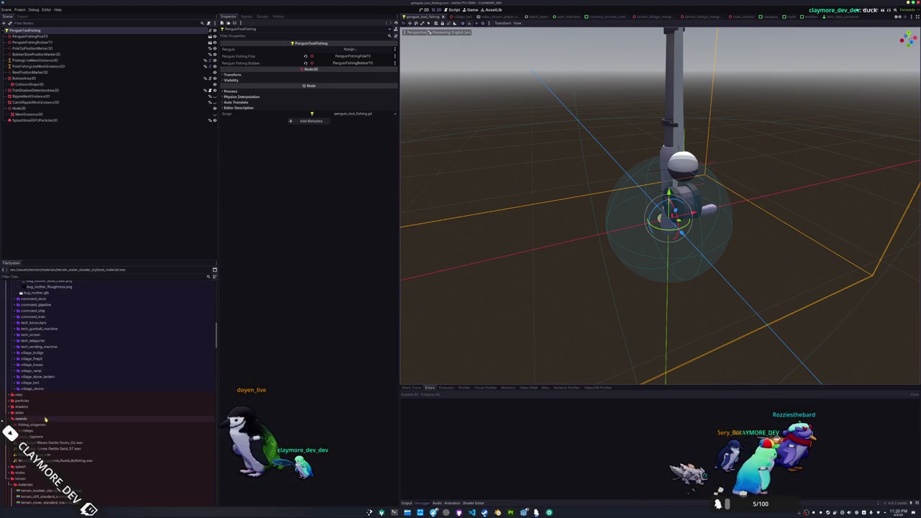
scroll(44, 421, "down", 2)
double_click(39, 397)
scroll(39, 394, "down", 3)
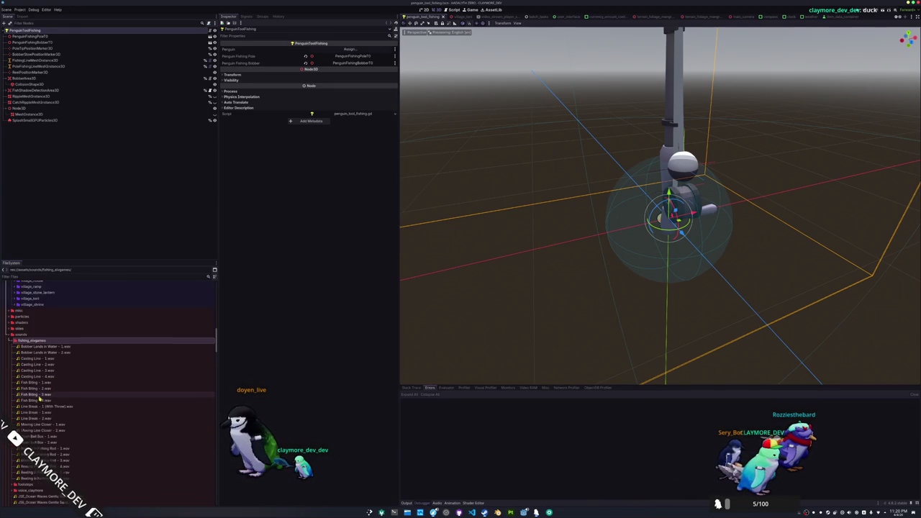
left_click(112, 175)
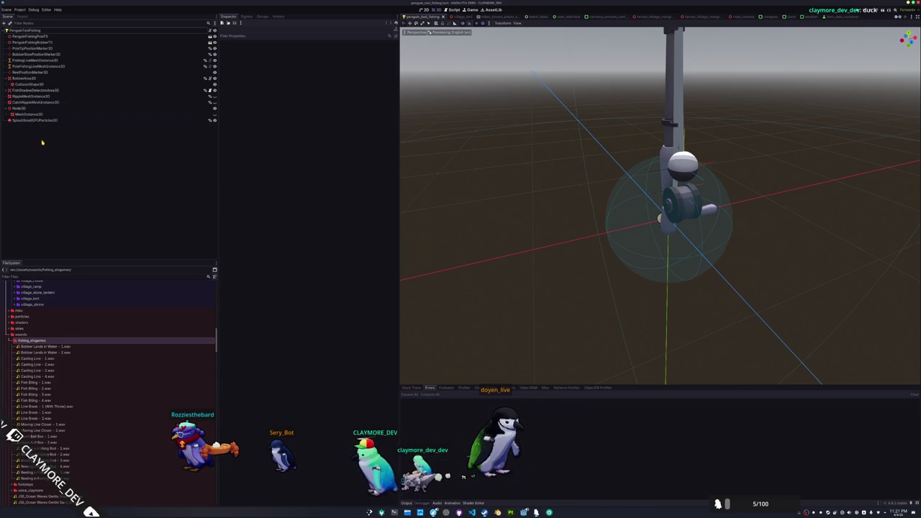
right_click(15, 30)
Step: Add an AudioStreamPlayer3D child node to the fishing tool root
left_click(35, 40)
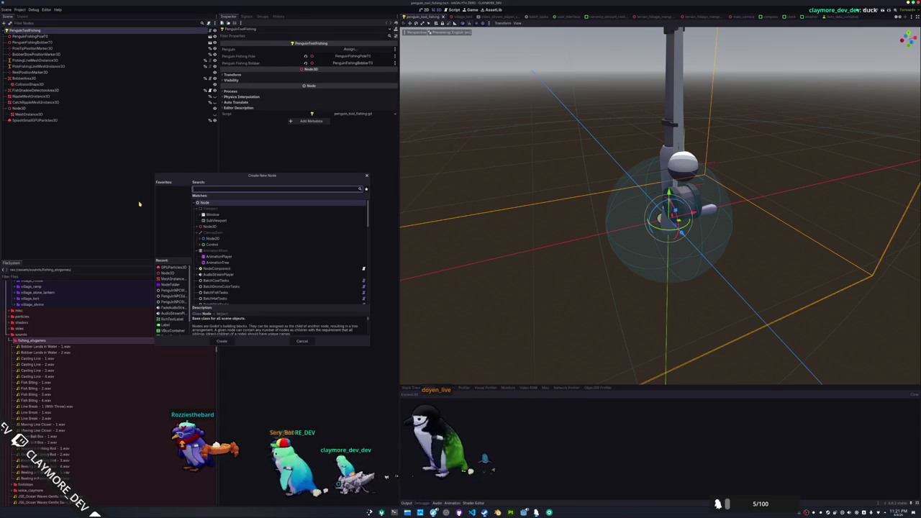
type("audiost")
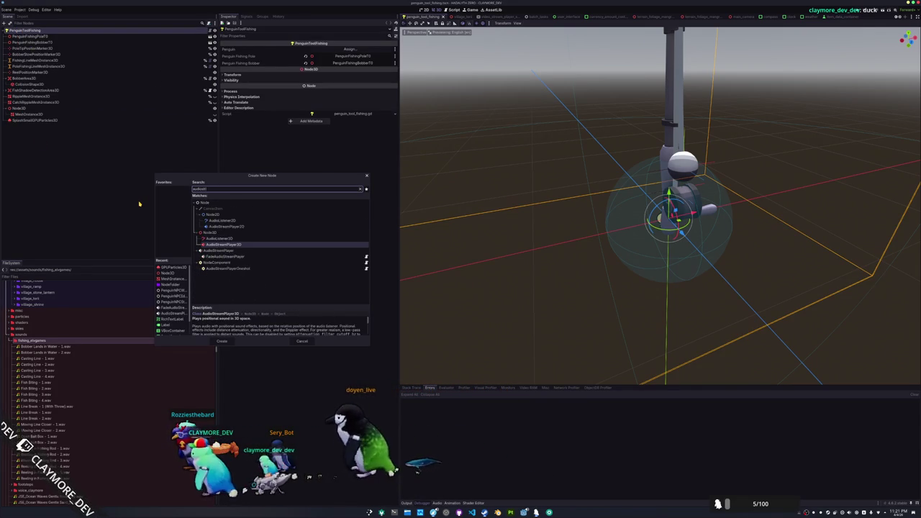
key("Return")
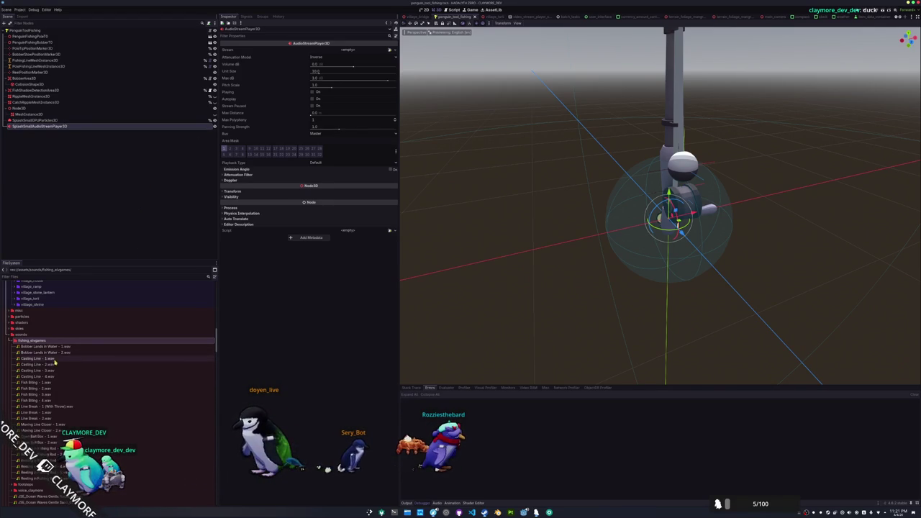
mouse_move(45, 346)
left_mouse_down()
mouse_move(40, 327)
mouse_move(40, 346)
left_mouse_up()
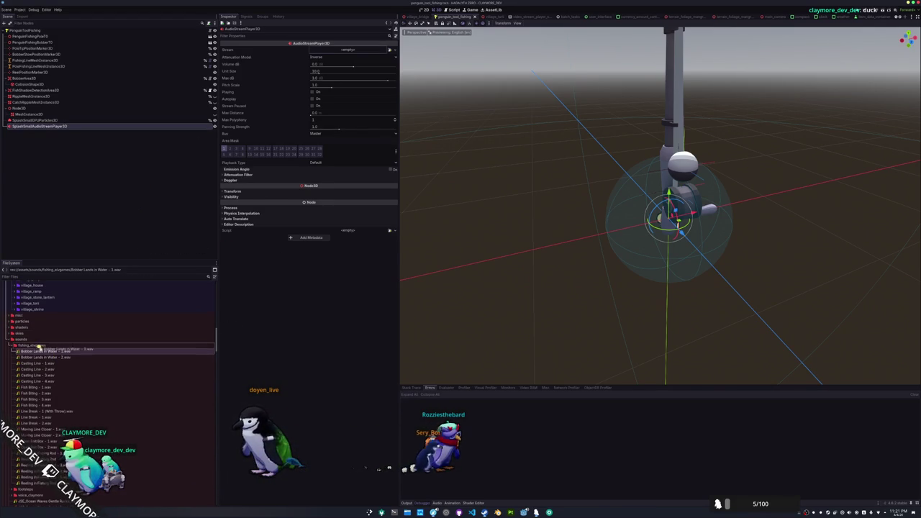
Step: Set its Stream to an AudioStreamRandomizer holding Bobber Lands in Water - 1.wav and - 2.wav
left_click(393, 49)
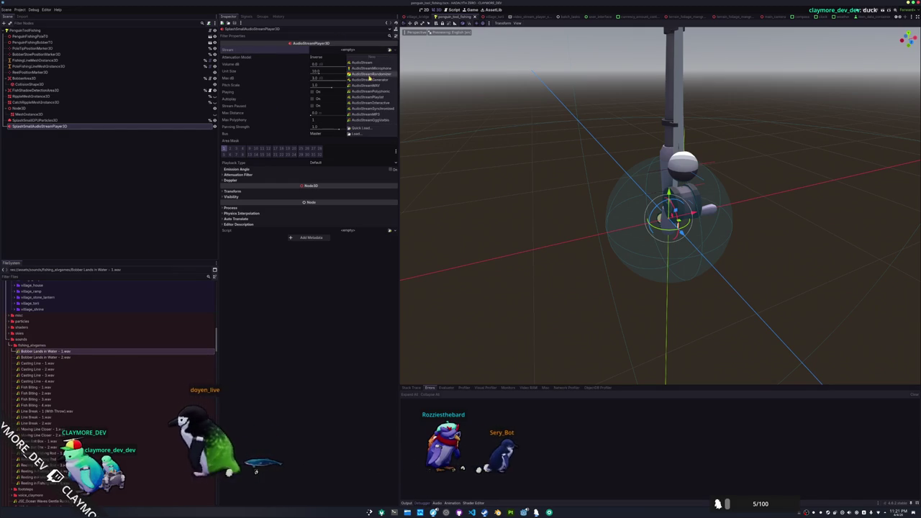
left_click(370, 74)
left_click(348, 51)
left_click(245, 78)
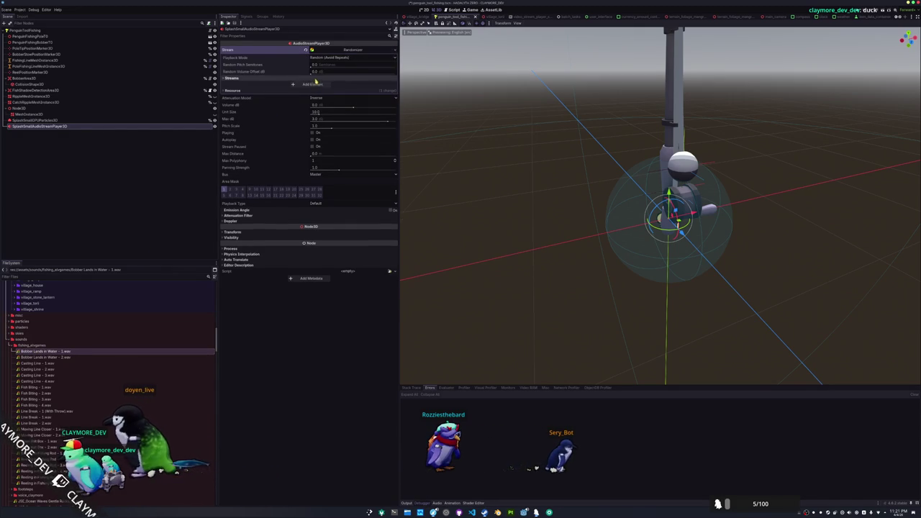
left_click(312, 85)
left_click(314, 100)
mouse_move(77, 351)
left_mouse_down()
mouse_move(187, 270)
mouse_move(345, 87)
left_mouse_up()
mouse_move(65, 401)
left_mouse_down()
mouse_move(72, 338)
mouse_move(337, 120)
left_mouse_up()
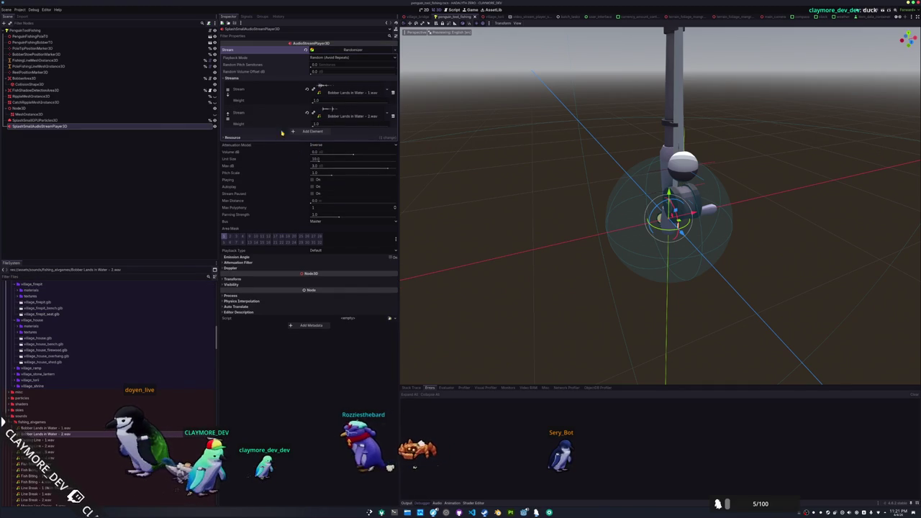
Step: Route the splash player to the Effects bus at -12 dB and preview it
scroll(473, 195, "down", 5)
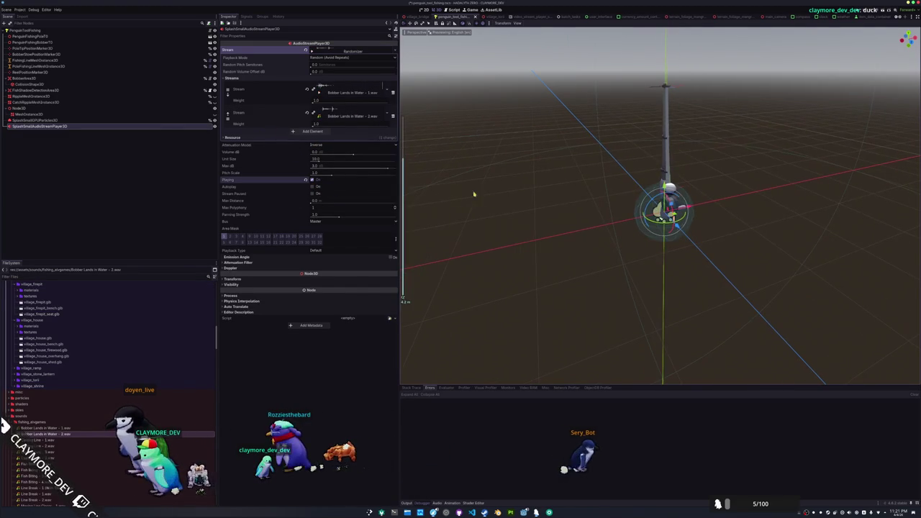
left_click(317, 223)
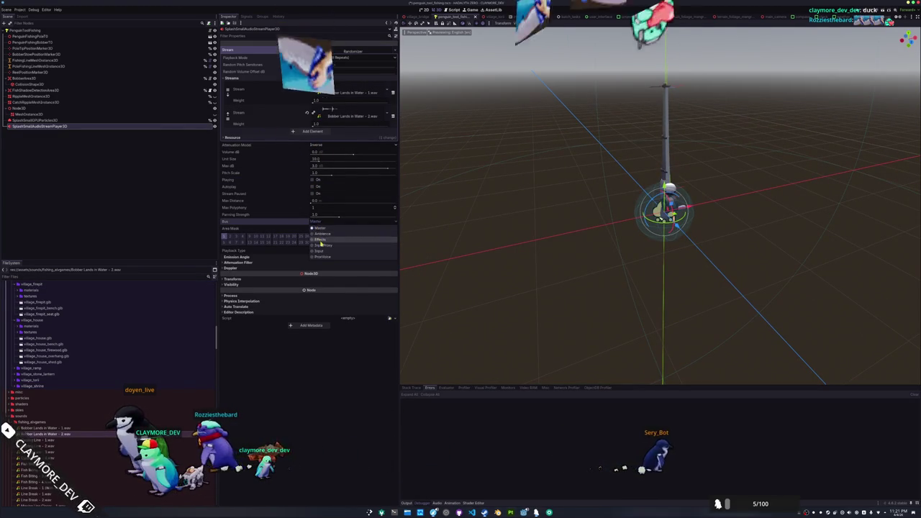
left_click(319, 242)
left_click_drag(330, 153, 321, 152)
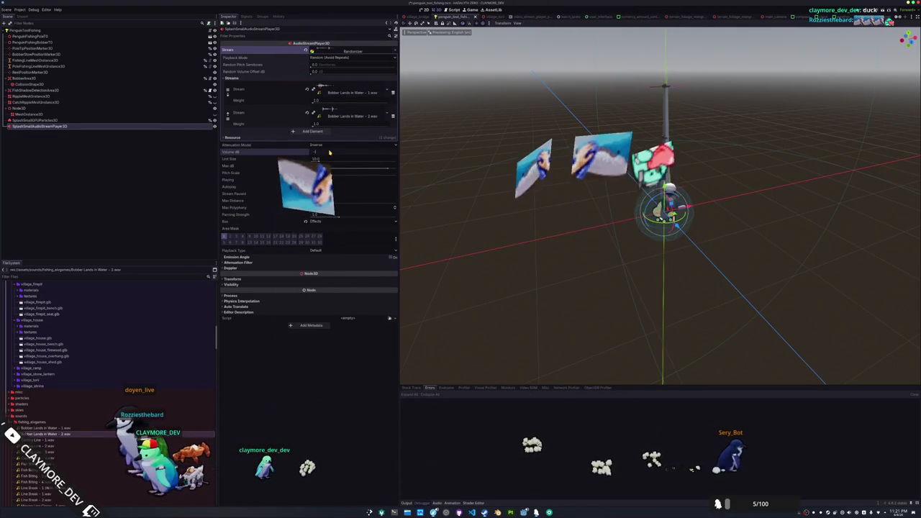
left_click(363, 185)
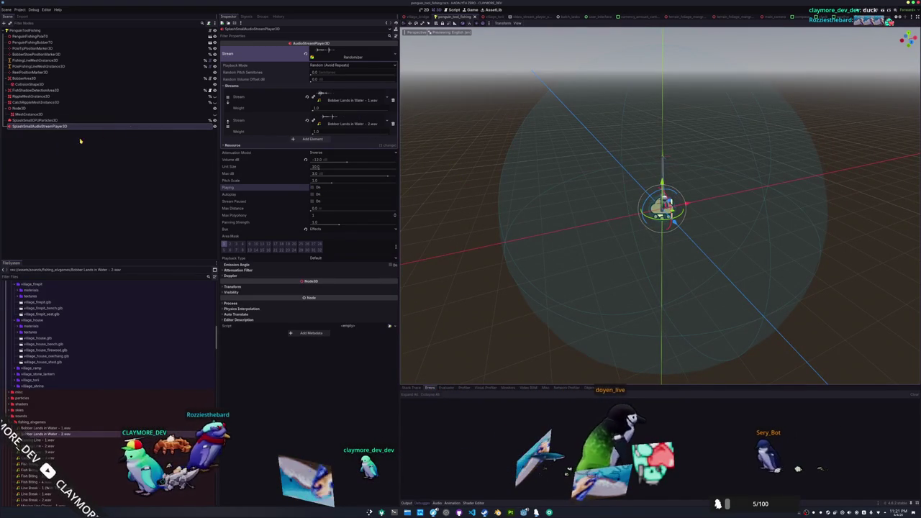
Step: Reselect the splash audio node and place the cursor on empty line 23 of the fishing script
right_click(138, 126)
left_click(157, 237)
left_click(154, 169)
left_click(76, 127)
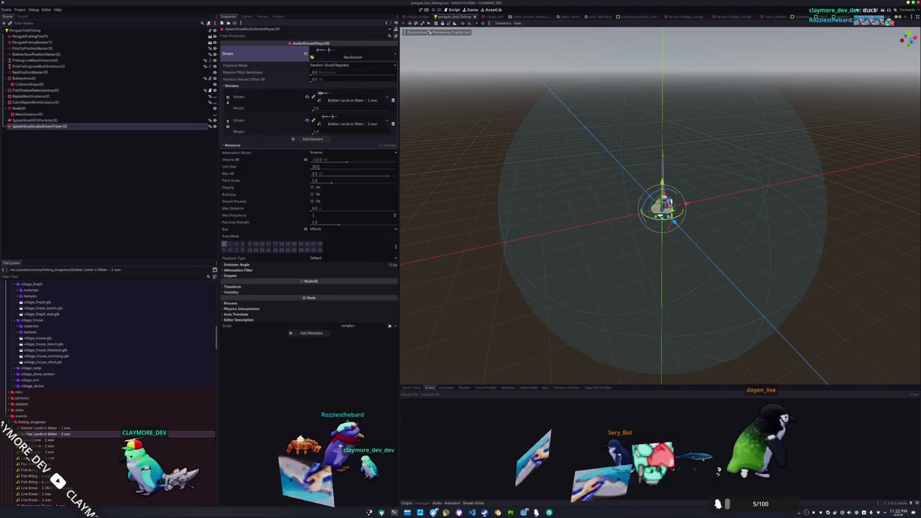
key("alt+Tab")
left_click(345, 150)
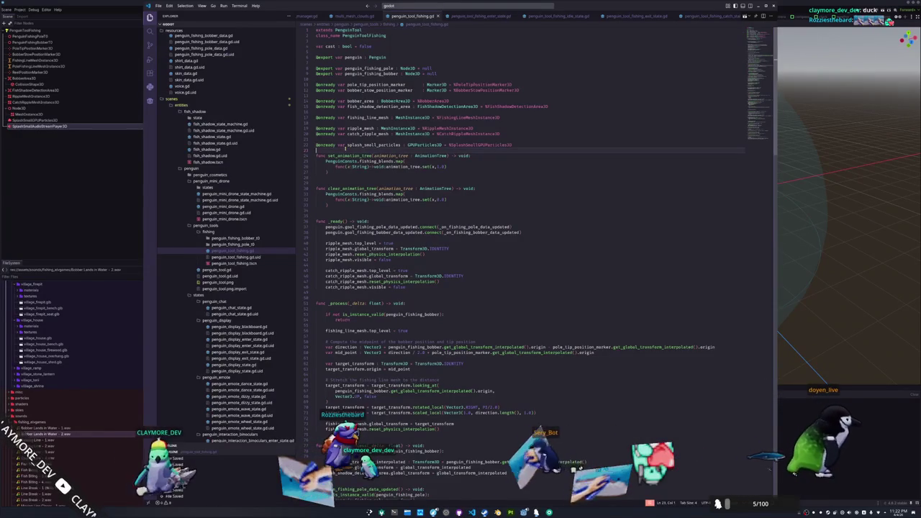
type("@onready var")
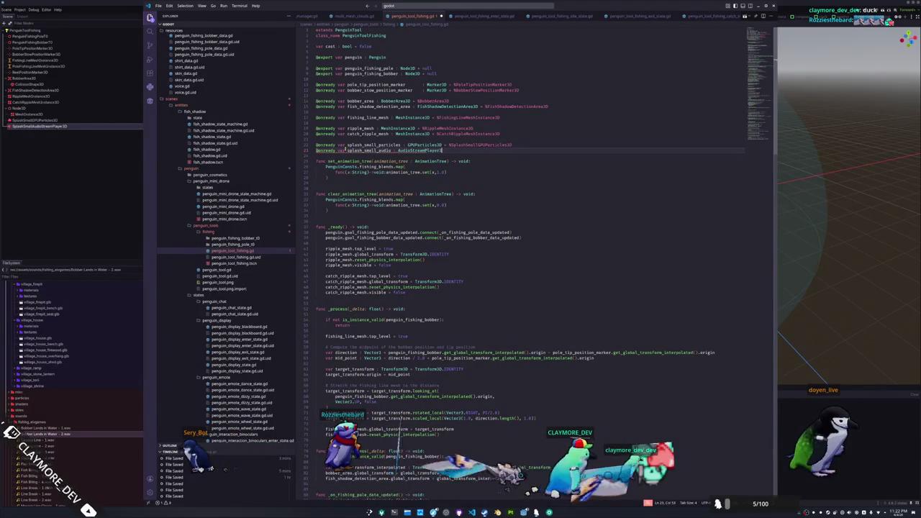
type("SplashSmallAudio")
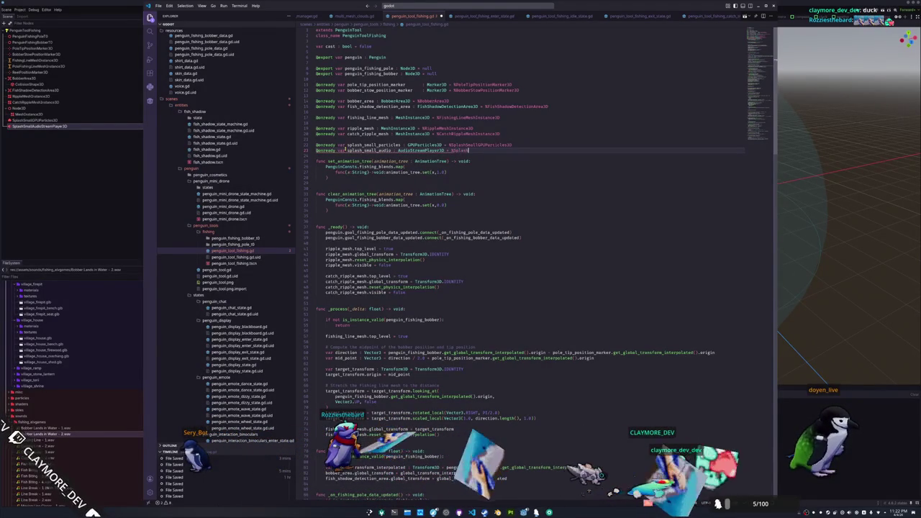
type("StreamPlayer3D")
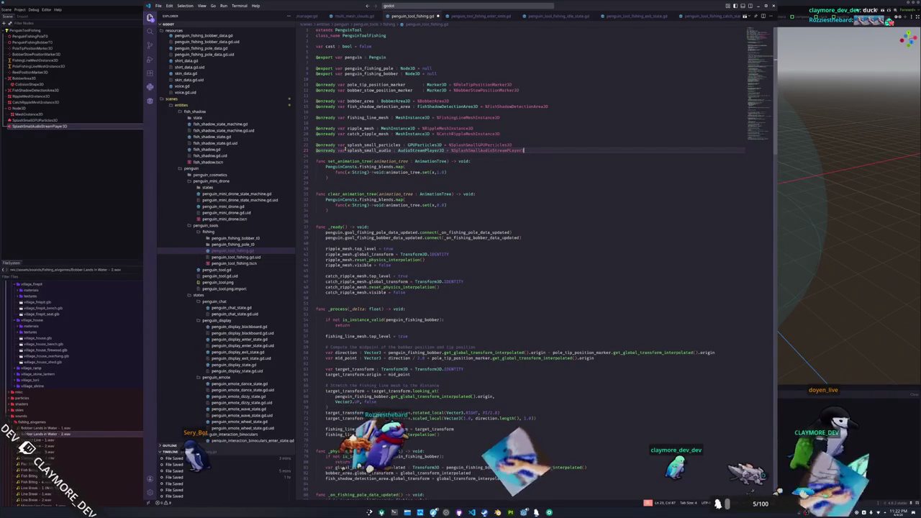
key("ctrl+shift+p")
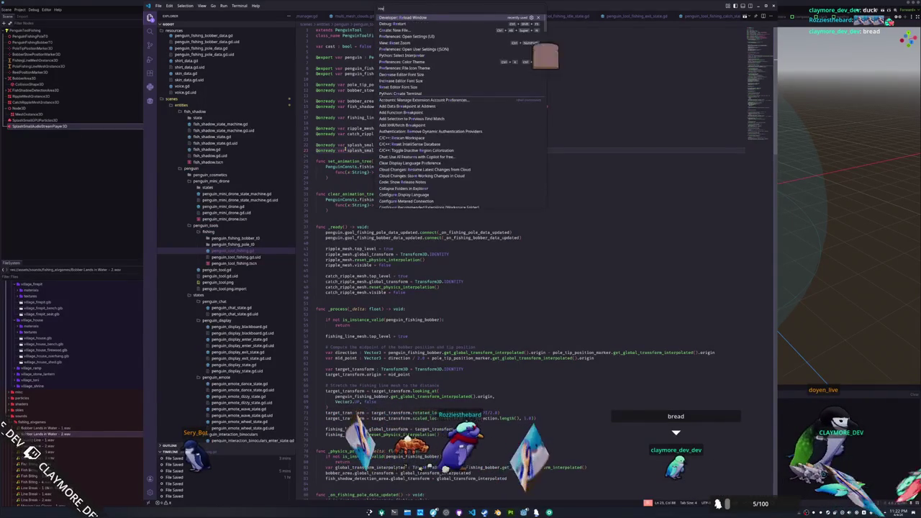
key("Return")
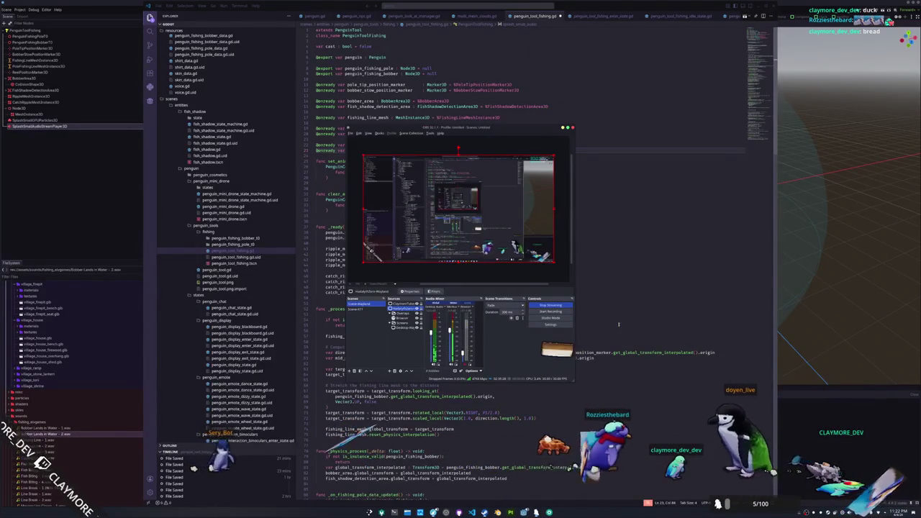
left_click(470, 156)
double_click(487, 150)
left_click(455, 155)
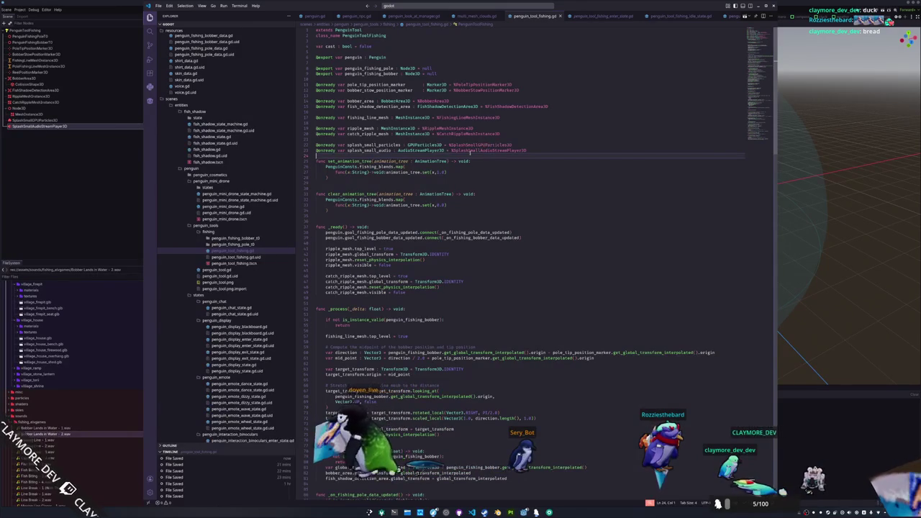
Step: Paste a copy of the particle-spawning code at the end of spawn_splash_small
scroll(504, 288, "down", 10)
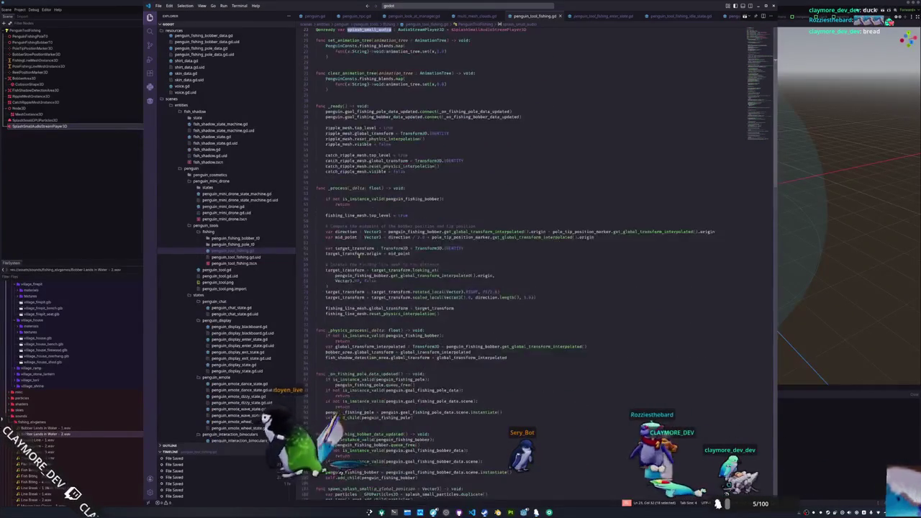
scroll(349, 266, "down", 7)
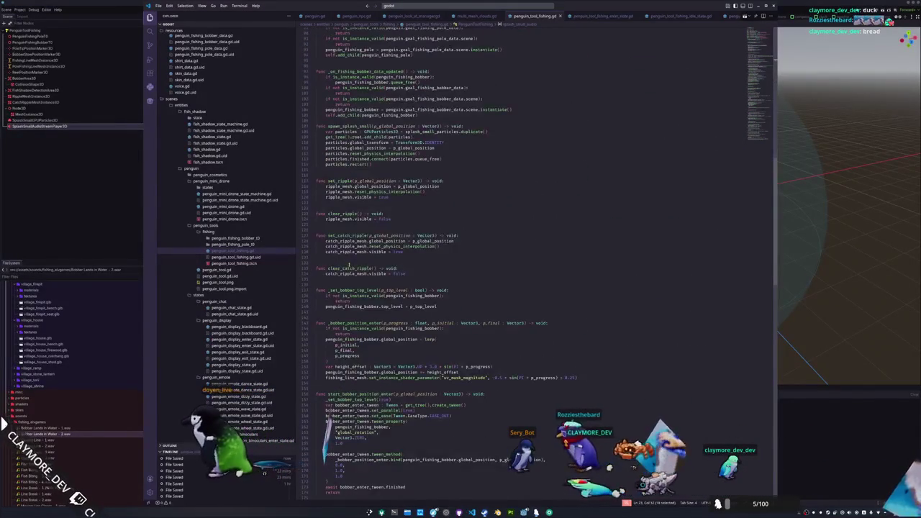
left_click(335, 258)
scroll(333, 264, "down", 1)
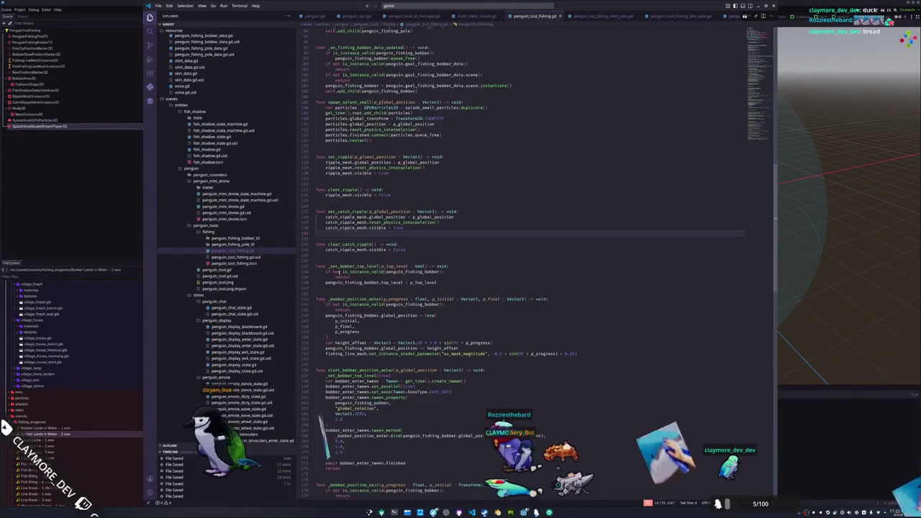
left_click(348, 152)
left_click(341, 157)
key("Return")
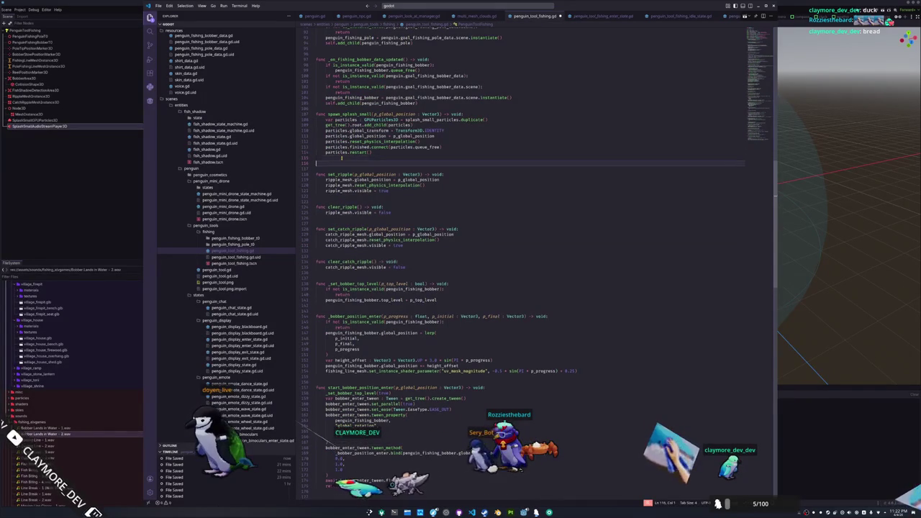
key("Return")
key("Tab")
key("shift+Up")
key("shift+Up")
key("shift+Up")
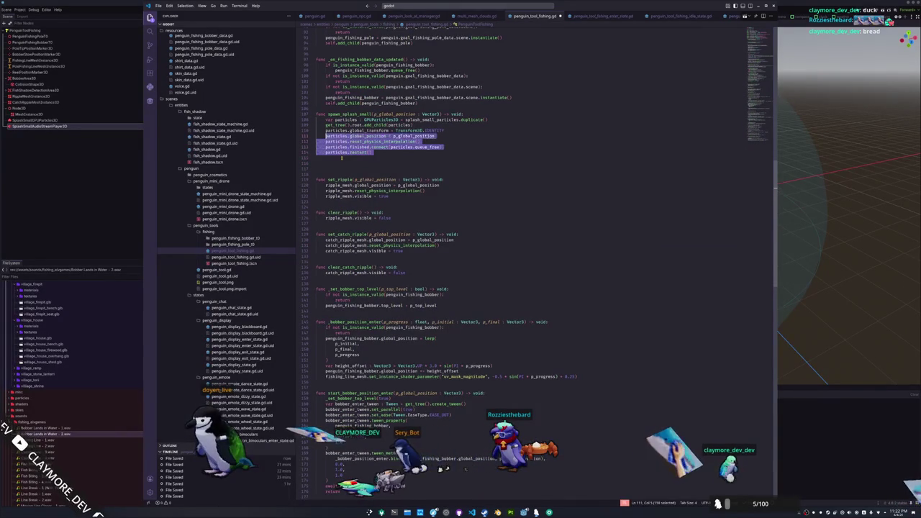
left_click(342, 157)
key("ctrl+v")
Step: Rename the copied block to audio, typed AudioStreamPlayer3D, calling play() instead of restart()
key("Up")
key("Up")
key("Up")
key("ctrl+d")
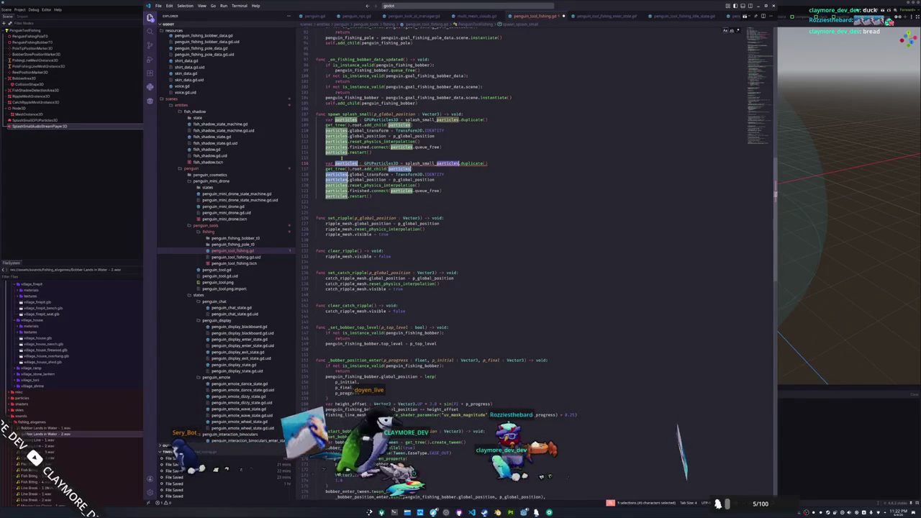
key("ctrl+d")
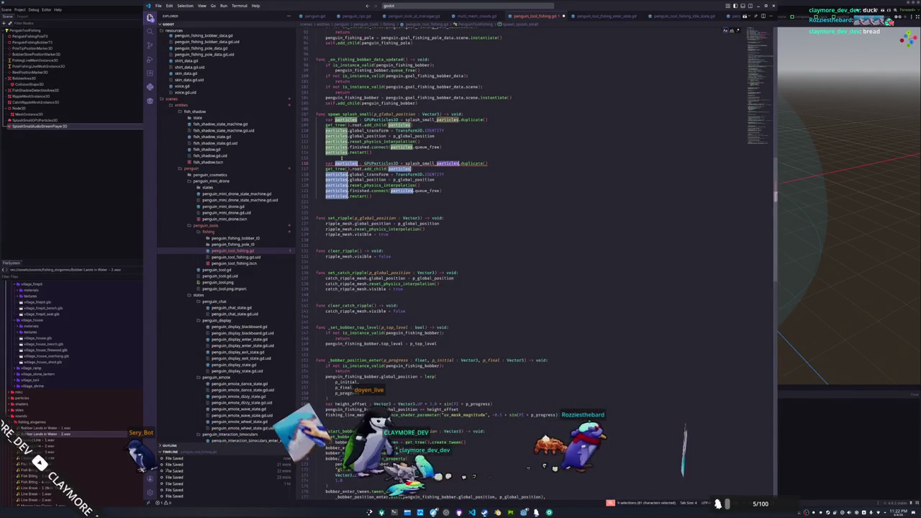
type("audio")
key("Escape")
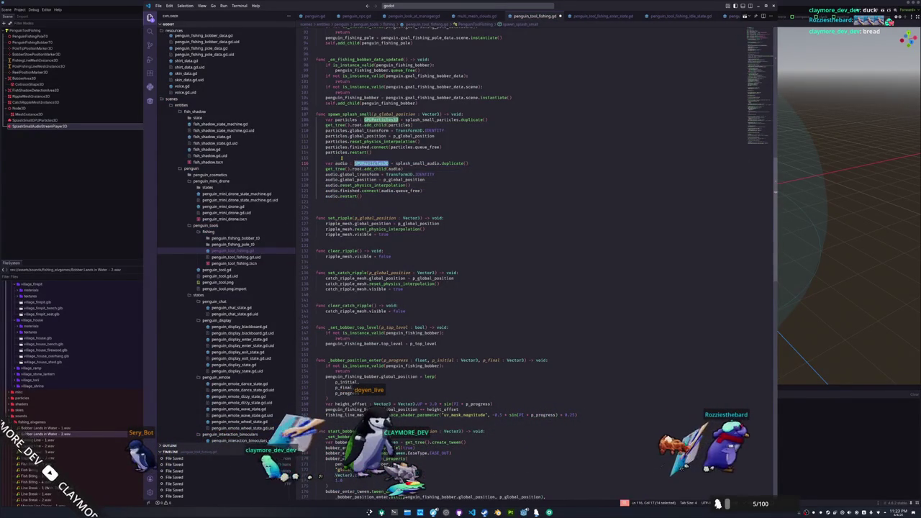
type("AudioStreamPla")
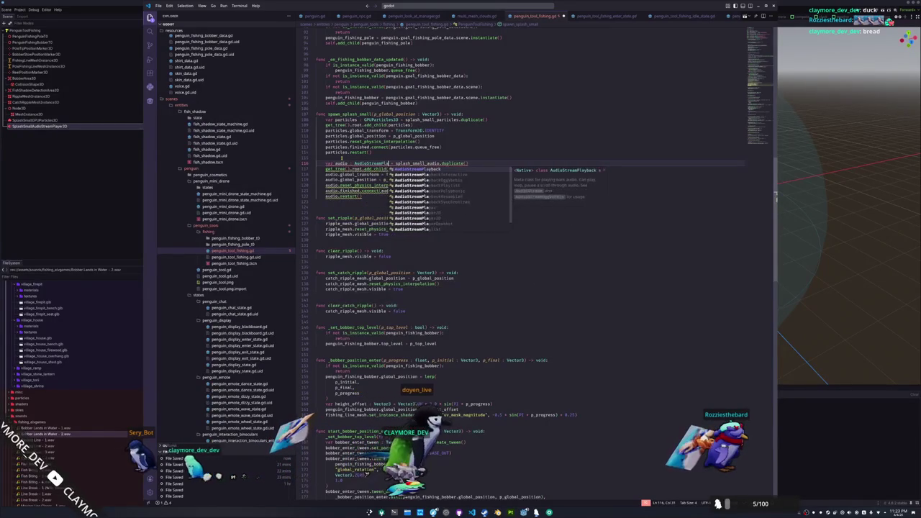
type("yer3D")
key("Return")
key("Down")
key("Down")
key("Down")
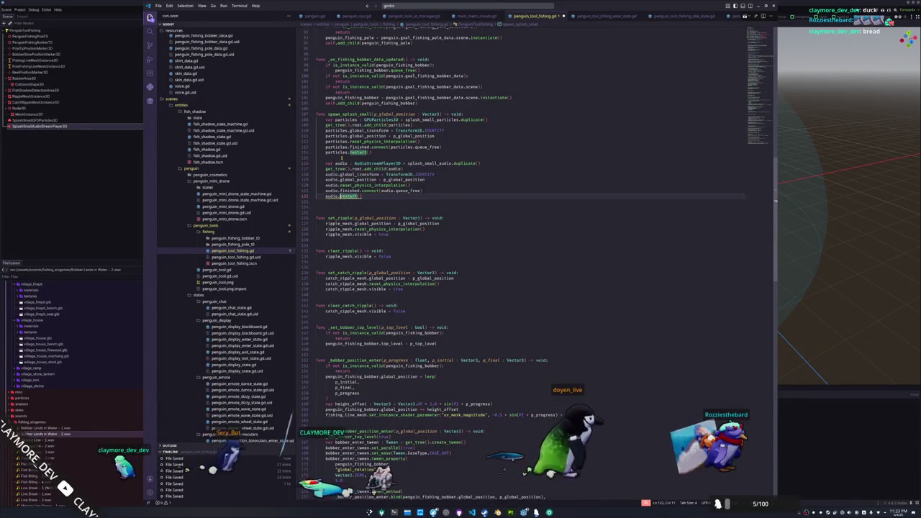
key("shift+End")
type("star")
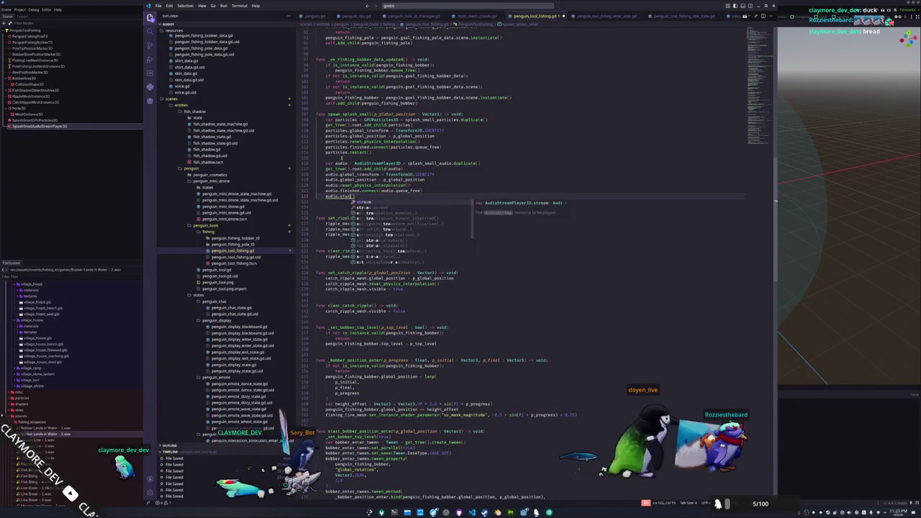
type("t")
key("BackSpace")
key("BackSpace")
key("BackSpace")
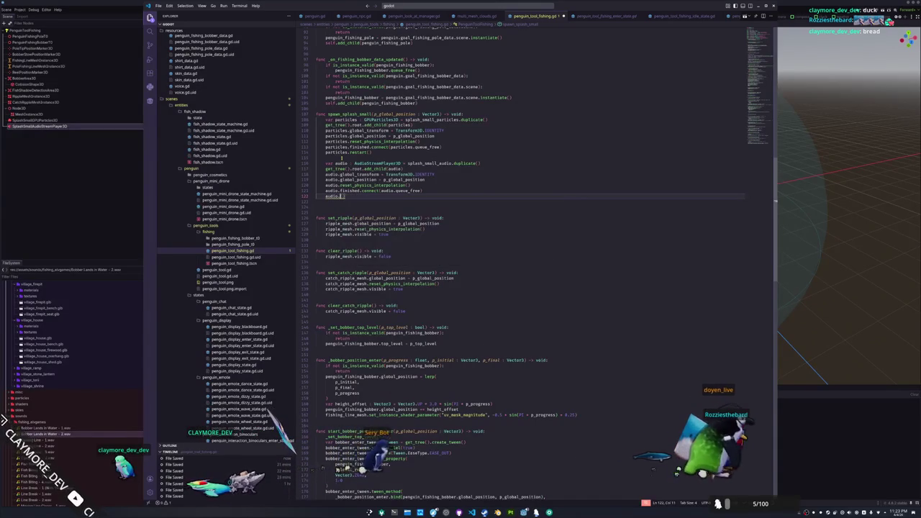
type("play")
key("Return")
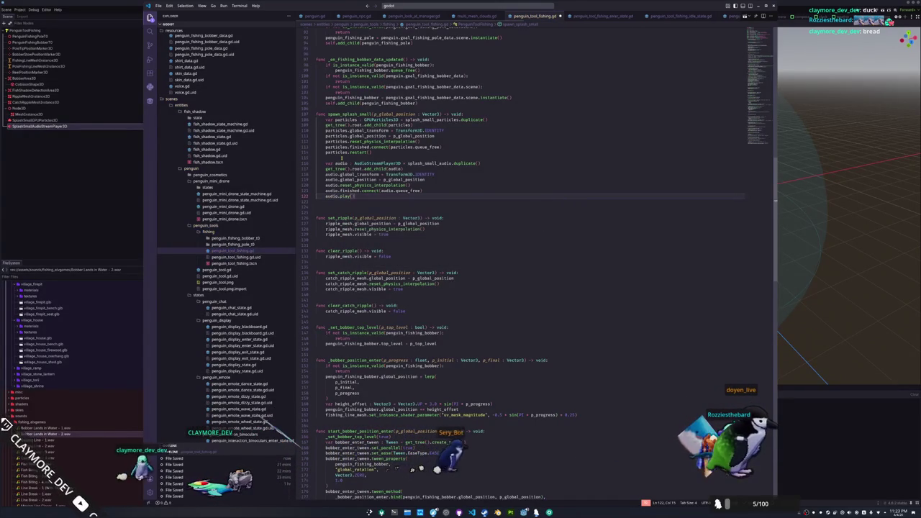
Step: Insert a blank line above 'var particles' and save the script
key("Up")
key("Up")
key("Up")
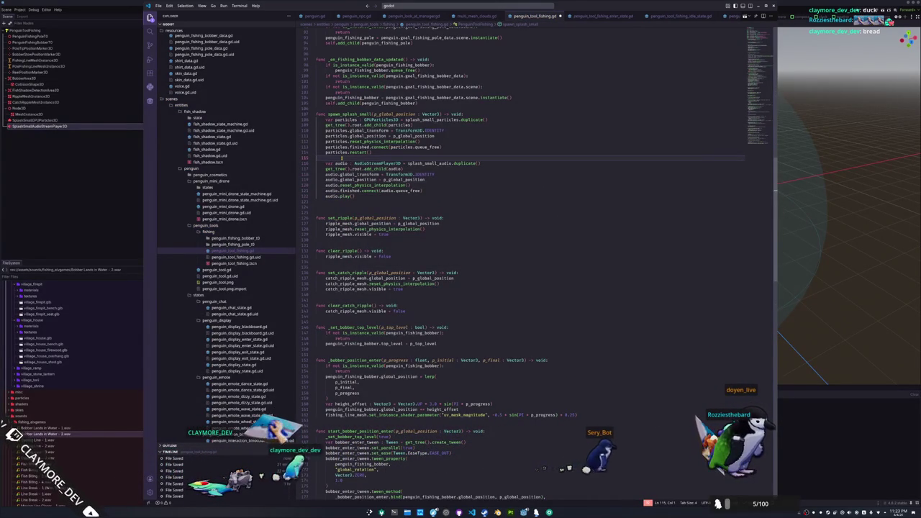
key("Up")
key("Up")
key("Up")
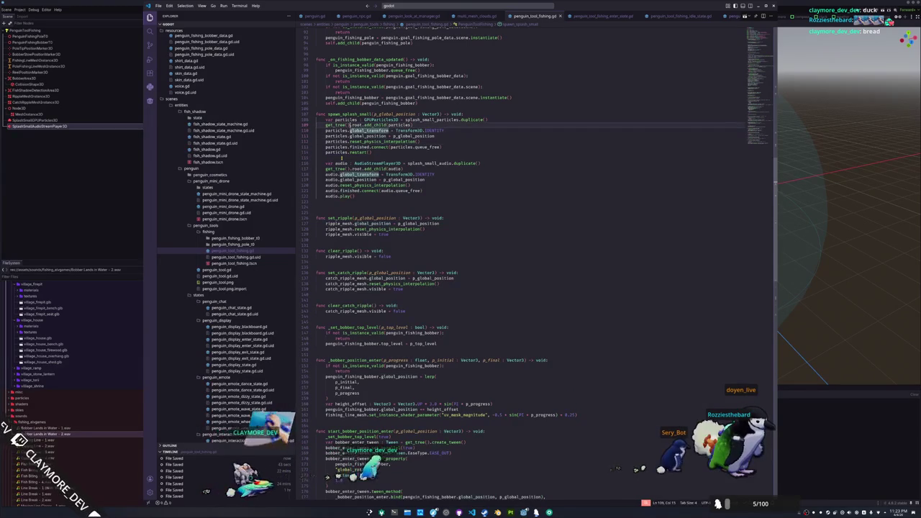
key("ctrl+Right")
key("ctrl+Right")
key("Home")
key("Return")
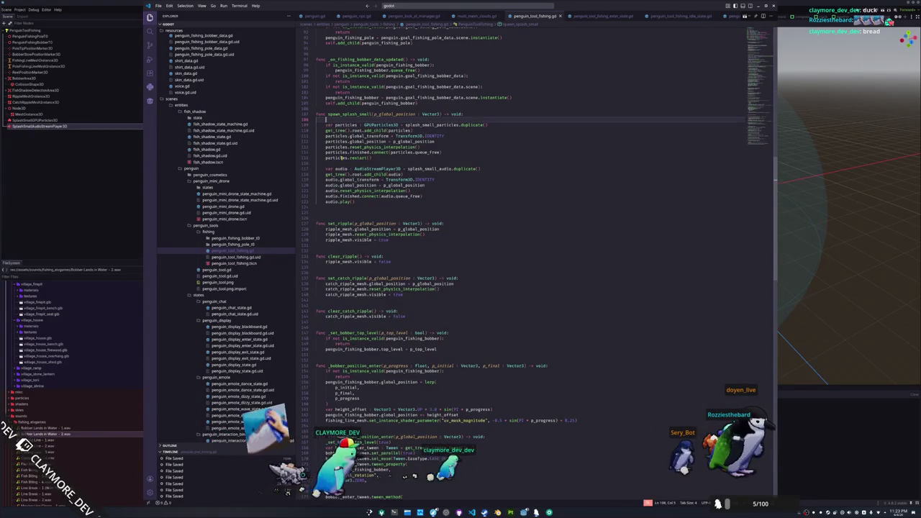
left_click(77, 222)
key("ctrl+s")
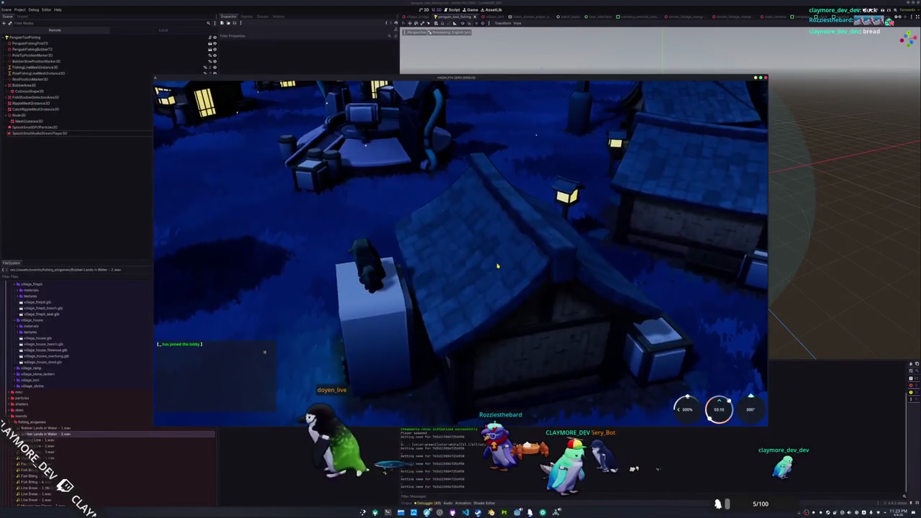
Step: Equip the fishing rod from the tool picker, walk the penguin to the pond, then stop the game
key("Tab")
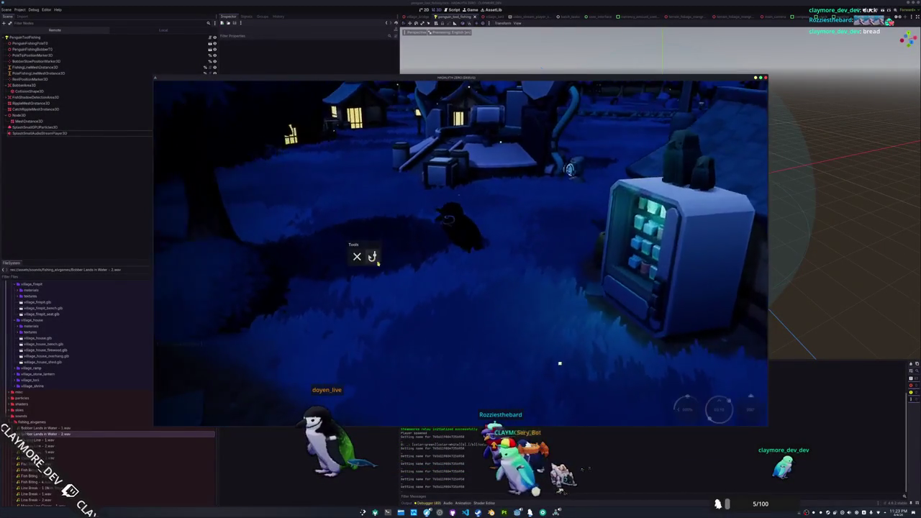
left_click(372, 257)
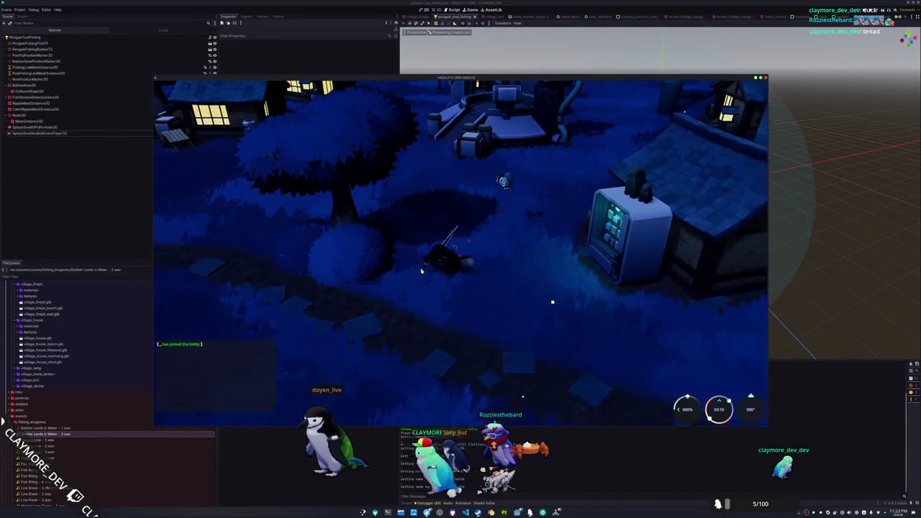
key("s")
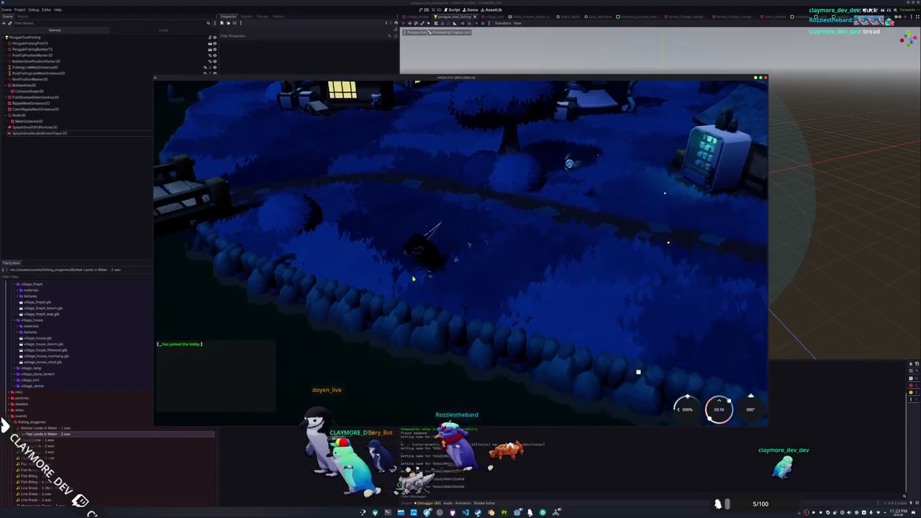
key("a")
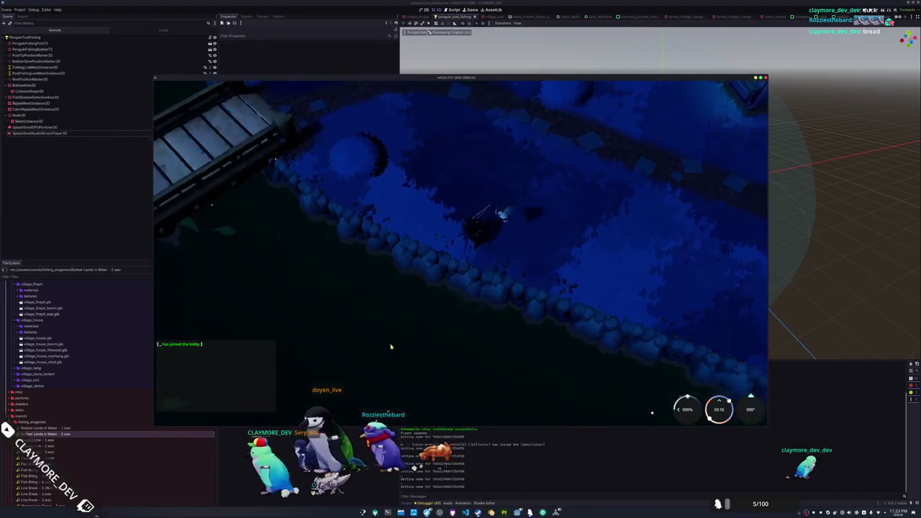
key("s")
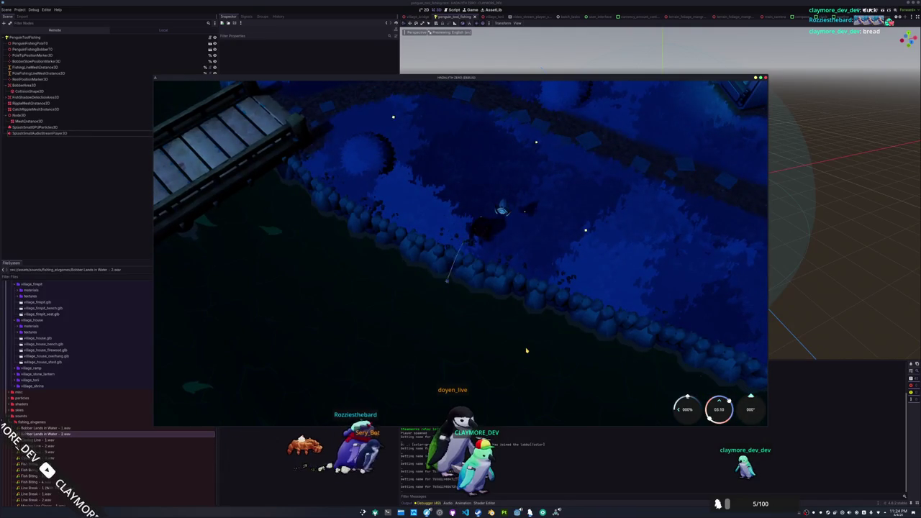
key("F8")
Step: Remove Bobber Lands in Water - 1.wav from SplashSmallAudioStreamPlayer3D's streams and rerun the game with F5
left_click(80, 133)
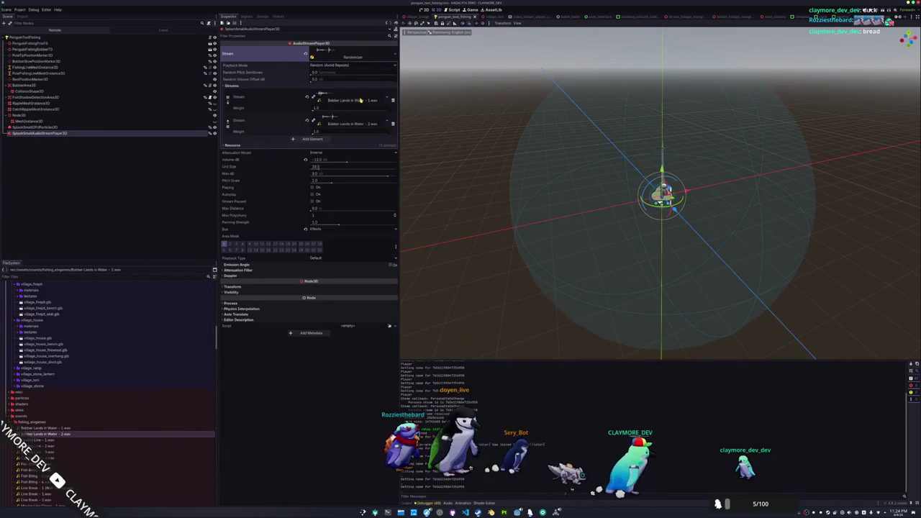
left_click(338, 122)
left_click(337, 123)
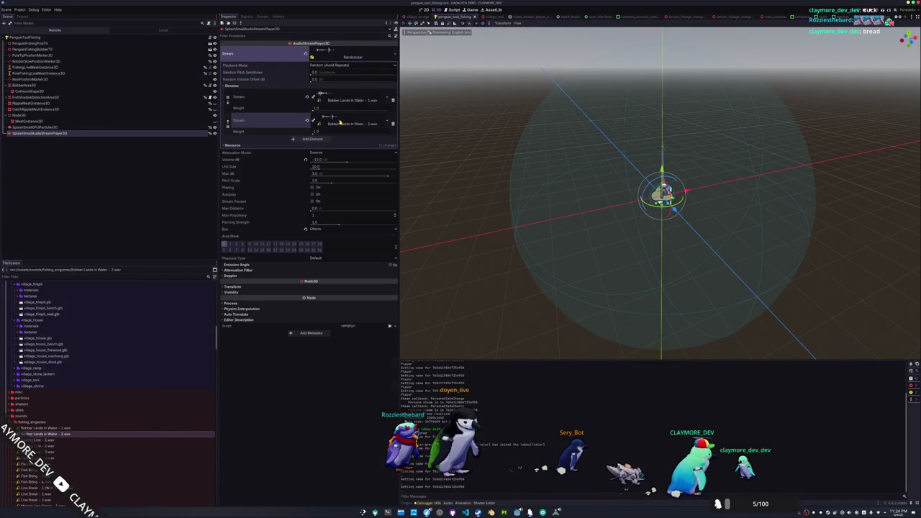
left_click(312, 188)
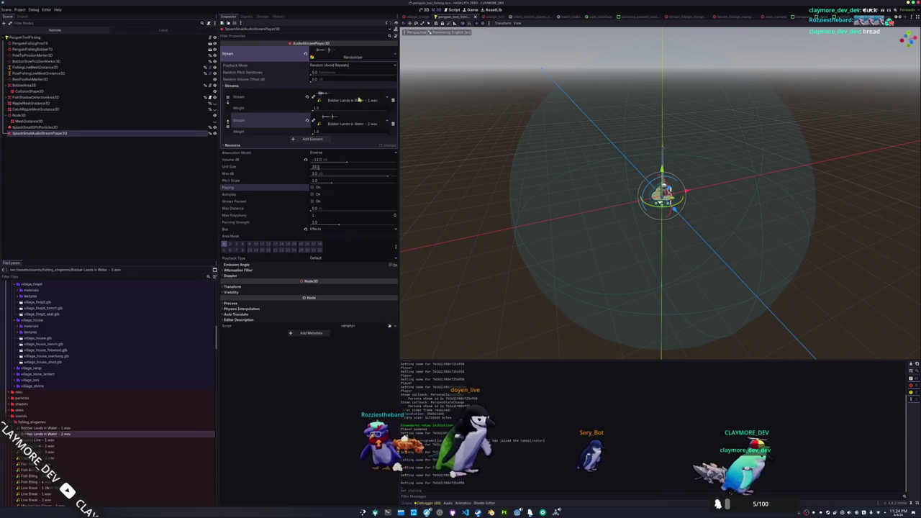
left_click(392, 99)
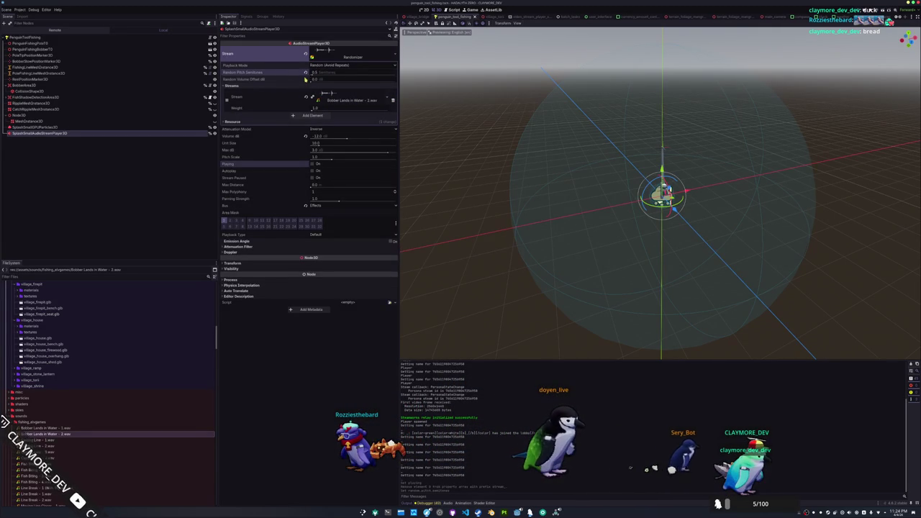
key("F5")
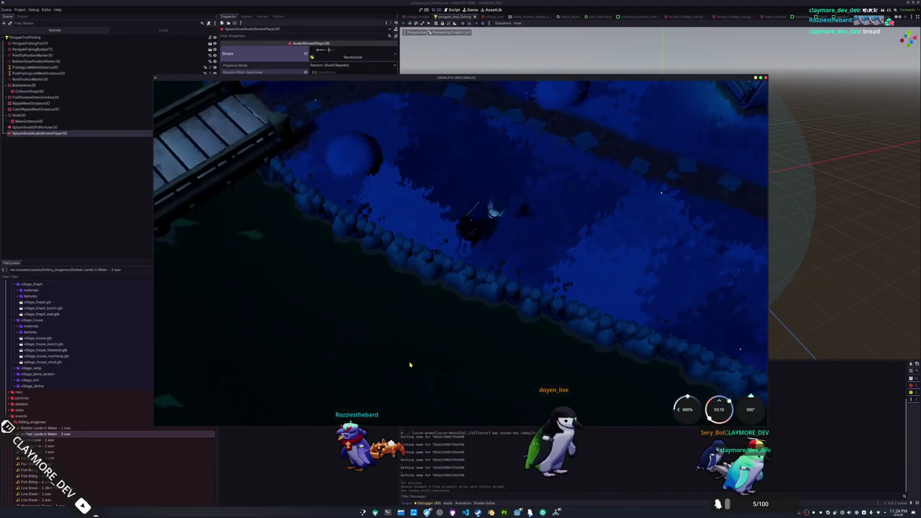
Step: Reel in and recast the line repeatedly to watch the splash, then switch back to penguin_tool_fishing.gd
left_click(459, 356)
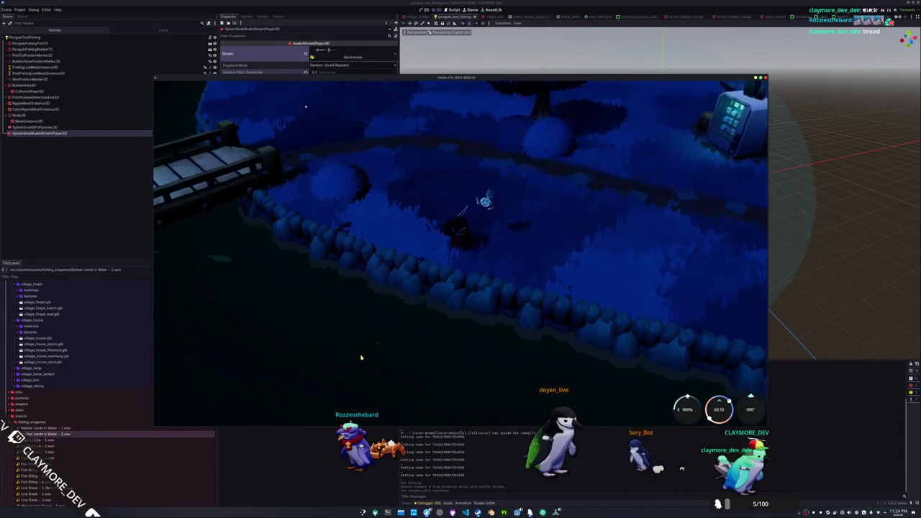
left_click(397, 352)
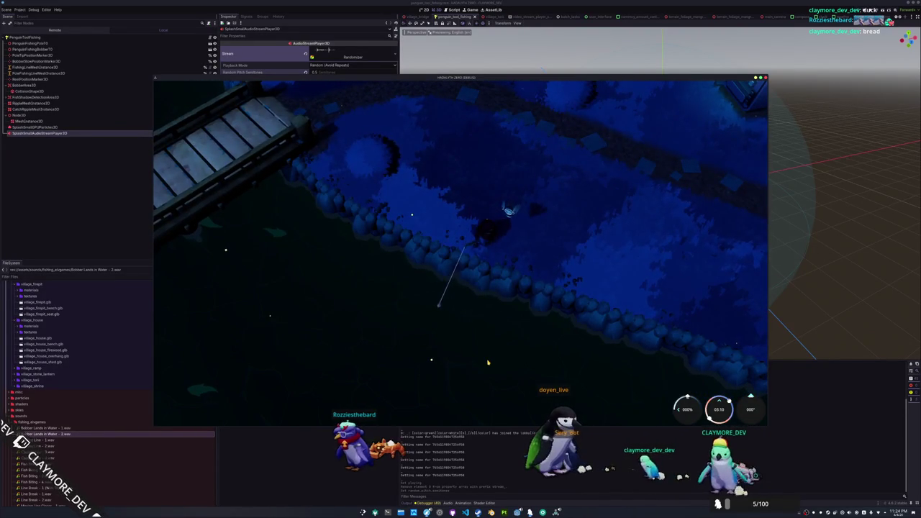
left_click(432, 362)
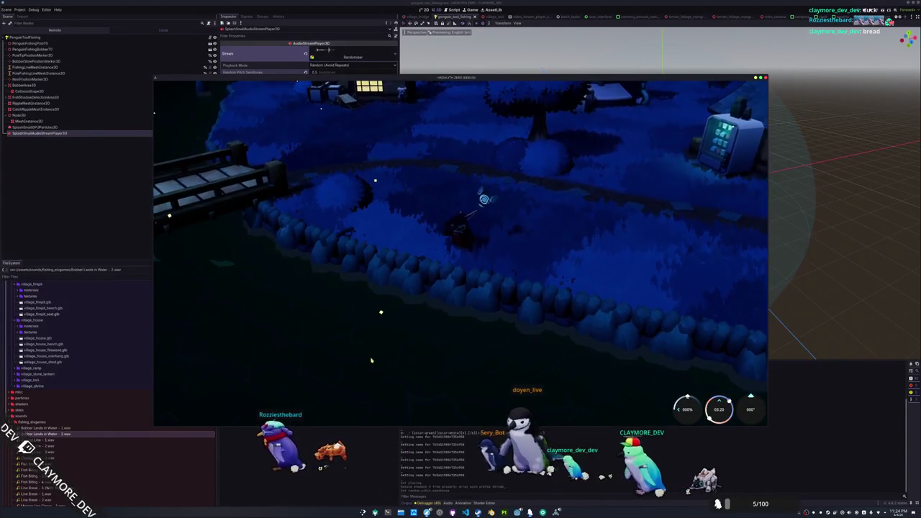
left_click(392, 353)
left_click(497, 365)
left_click(413, 305)
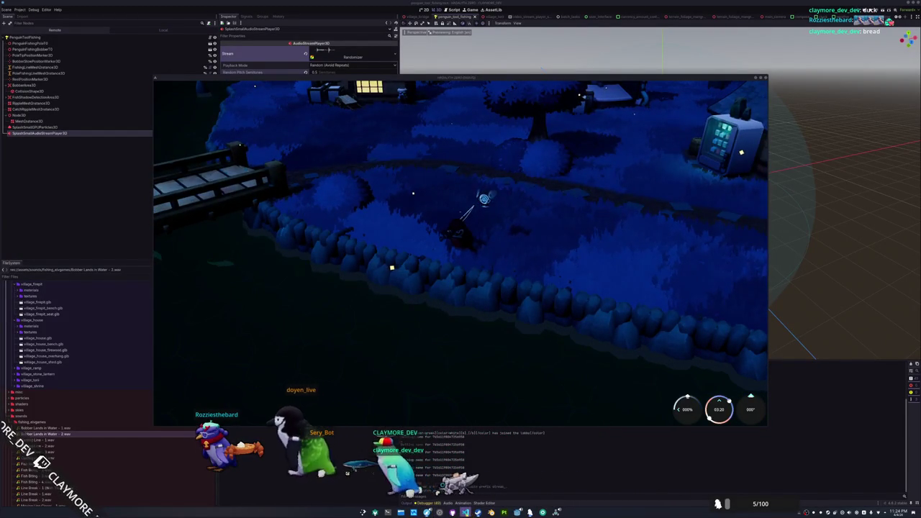
key("alt+Tab")
scroll(534, 181, "down", 5)
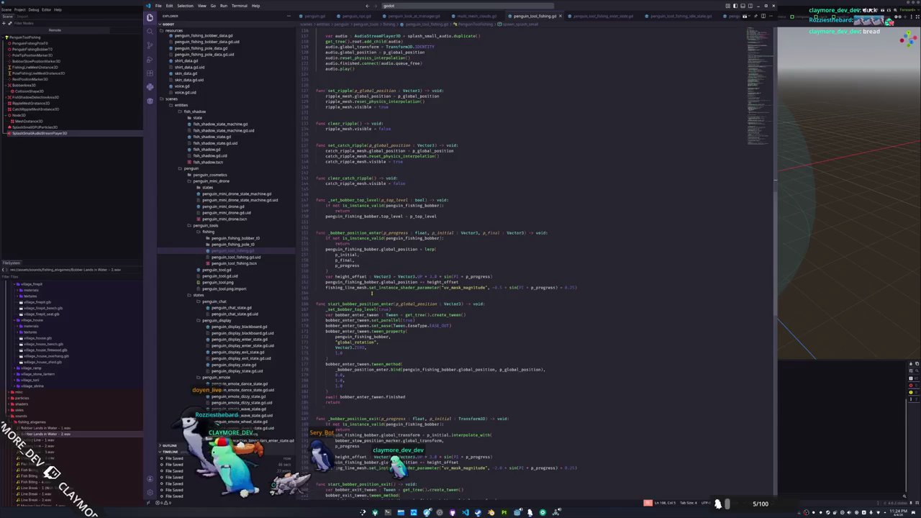
Step: Move the particles block below audio.play() in spawn_splash_small and save the script
scroll(372, 293, "down", 2)
scroll(365, 297, "up", 10)
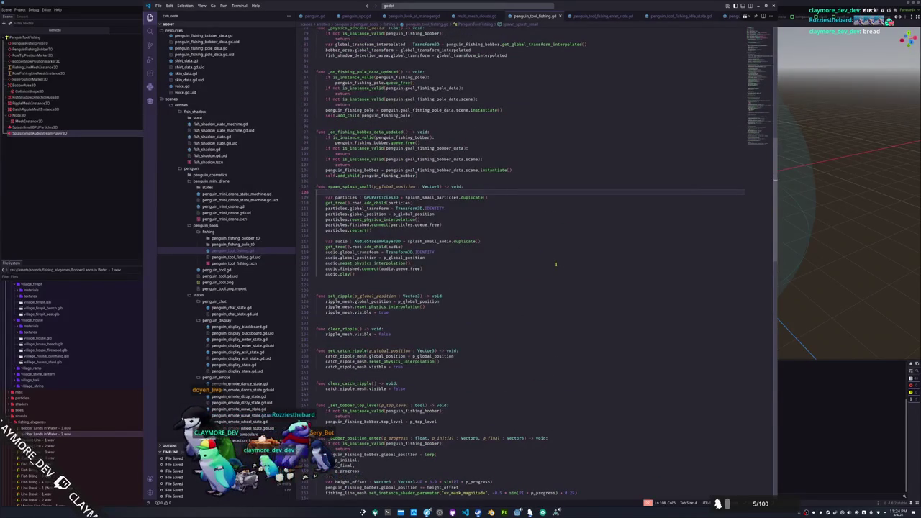
key("Down")
key("Down")
key("Down")
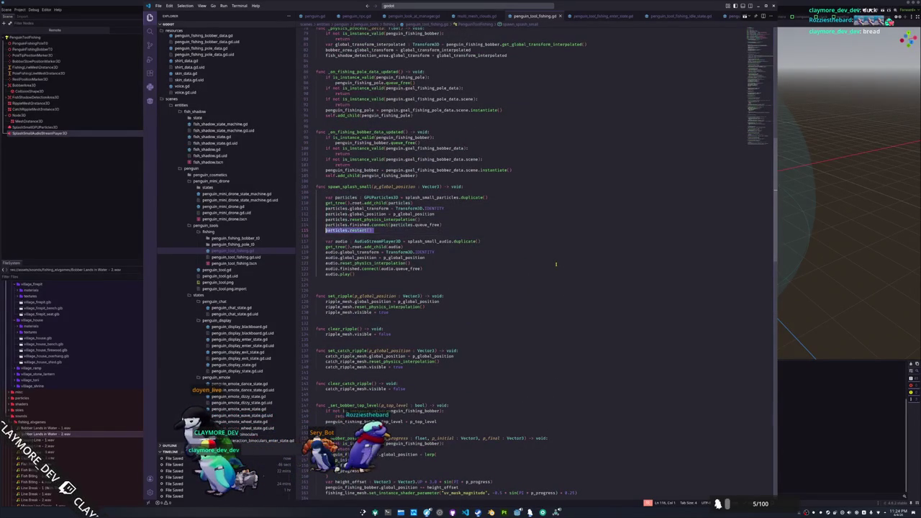
key("Delete")
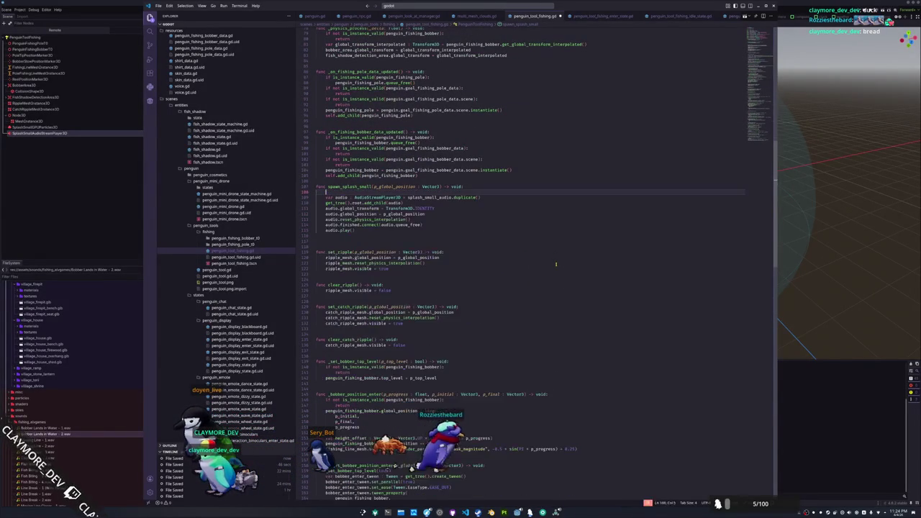
key("Down")
key("Down")
key("Down")
key("ctrl+v")
key("Up")
key("Up")
key("Up")
key("Up")
key("Up")
key("Return")
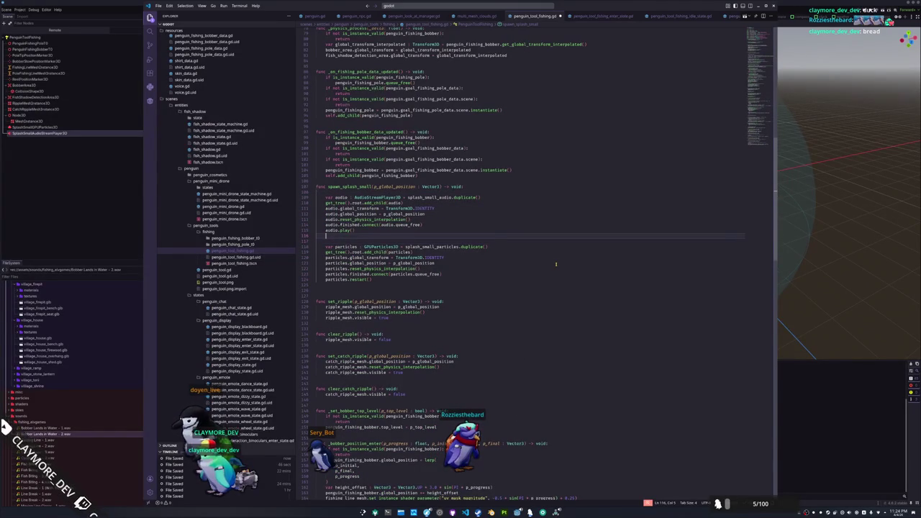
key("Return")
key("ctrl+s")
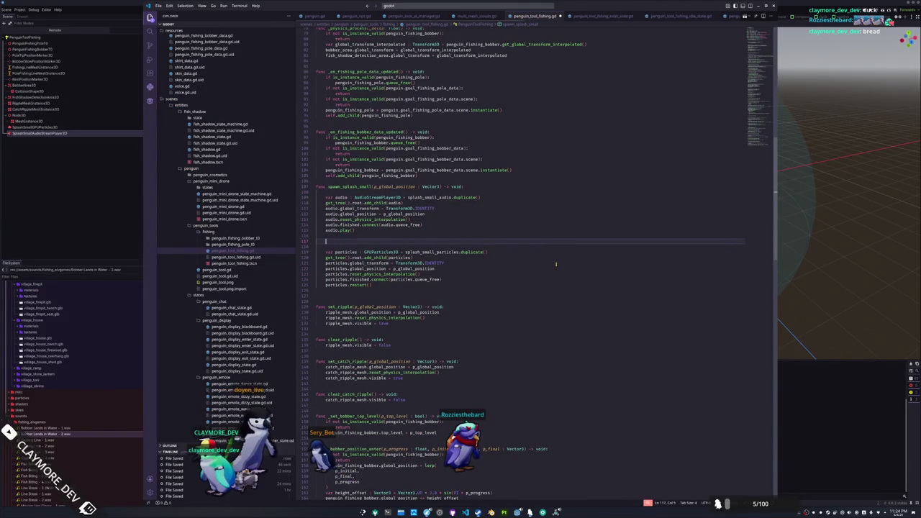
Step: Add 'if not get_viewport().get_camera_3d().is_position_in_frustum(p_global_position): return' above the particles
type("if not ")
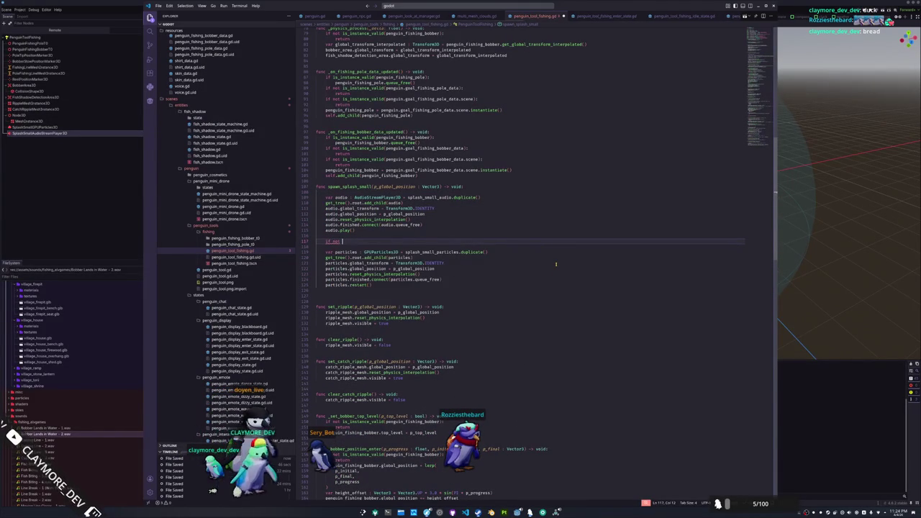
type("get_viewport()")
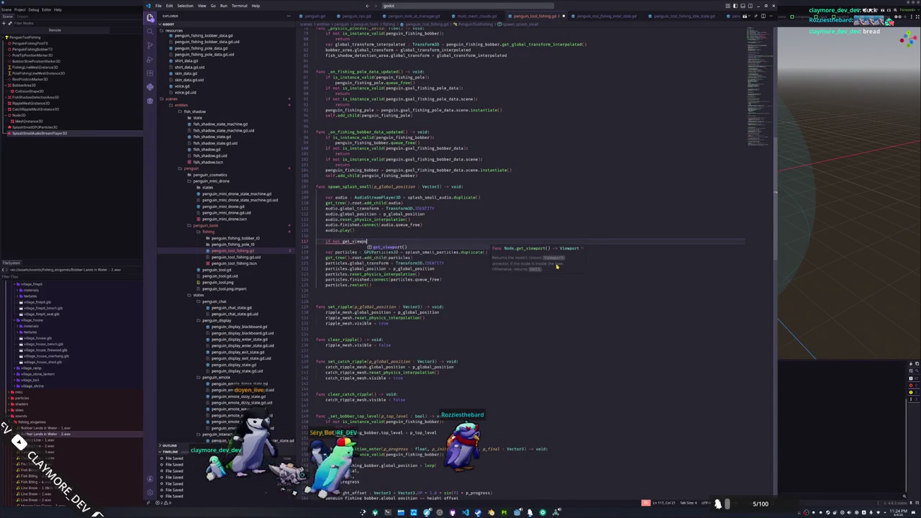
type(".get_camera_3d(")
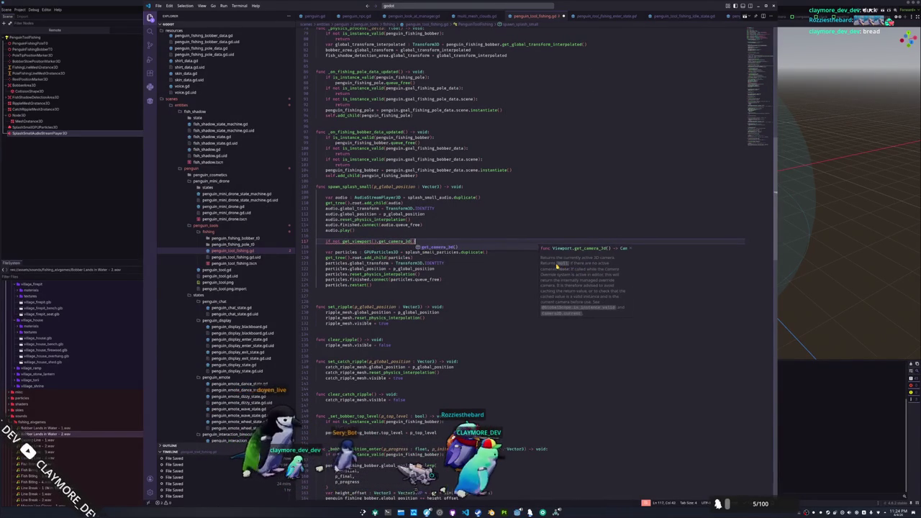
key("Return")
type(".is_position_in_frustum")
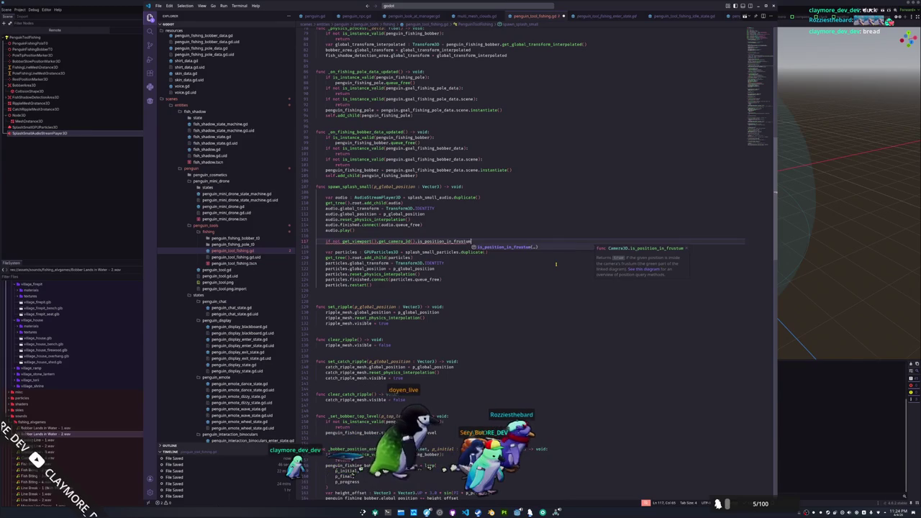
key("Return")
type("p_g")
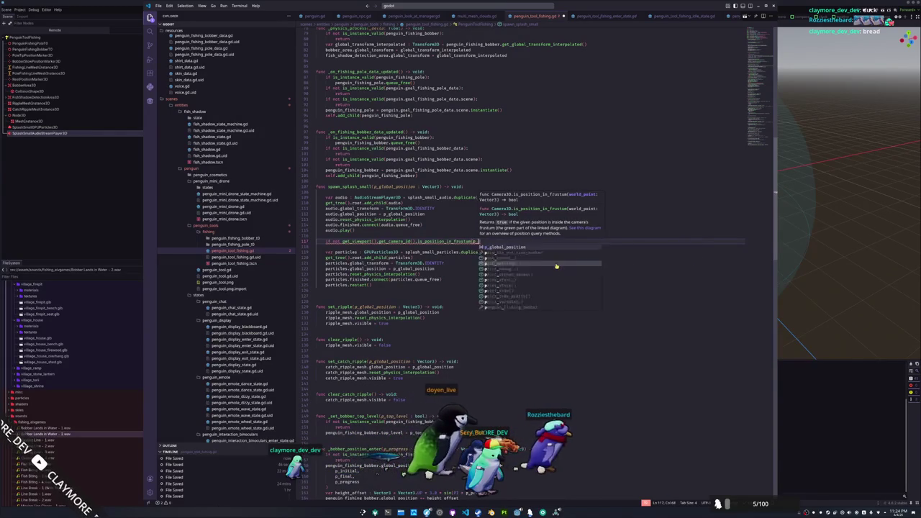
key("Return")
type("):")
key("Return")
type("return")
key("Return")
key("Return")
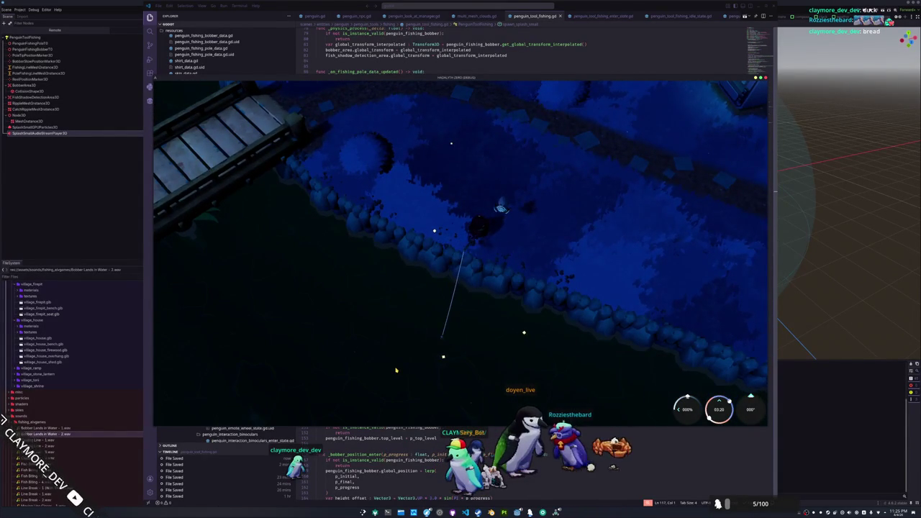
Step: Stop the game and open penguin_tool_fishing_idle_state.gd from the Explorer
key("F8")
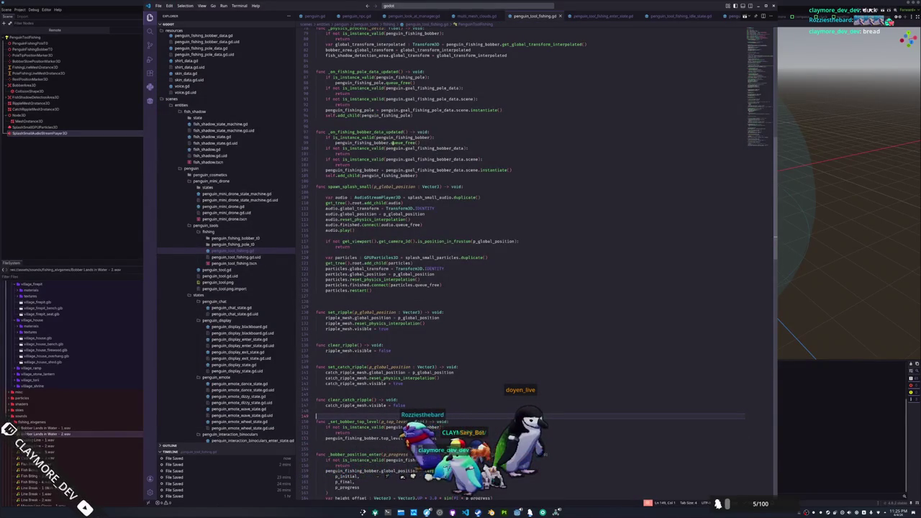
scroll(232, 237, "down", 2)
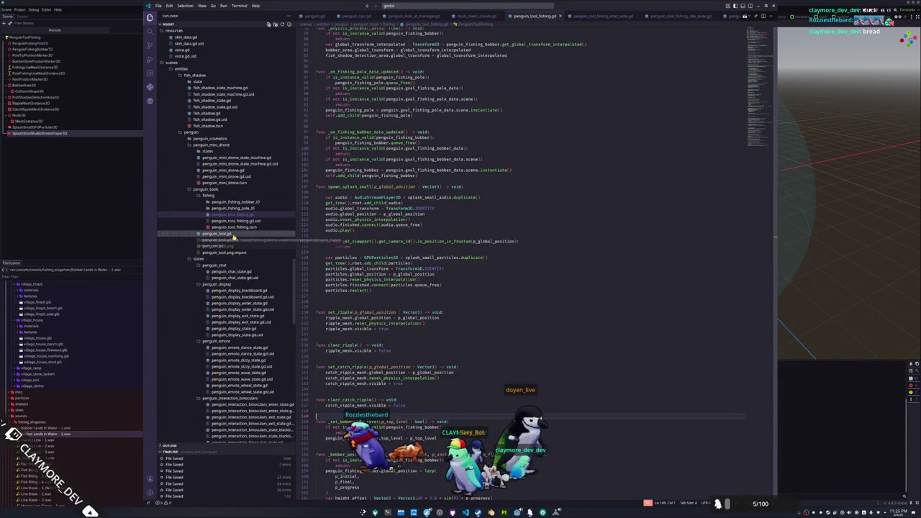
scroll(232, 236, "down", 15)
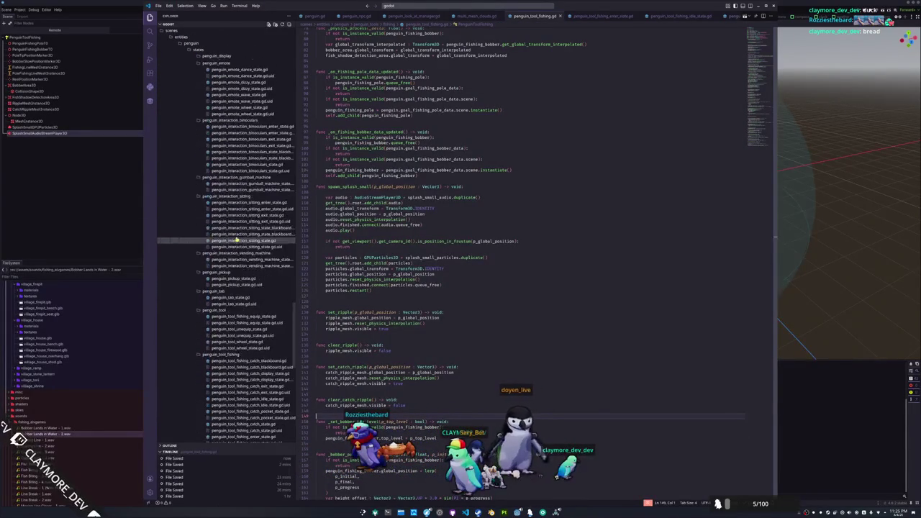
scroll(236, 240, "down", 10)
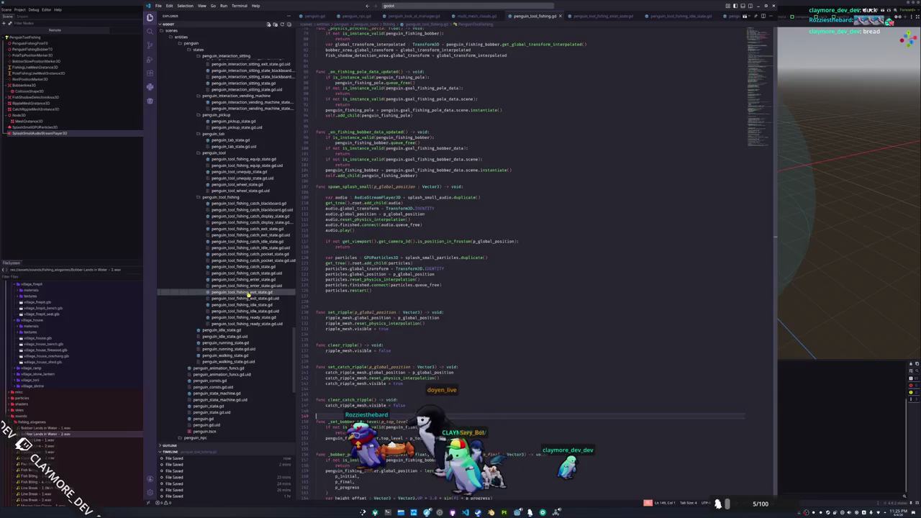
left_click(251, 305)
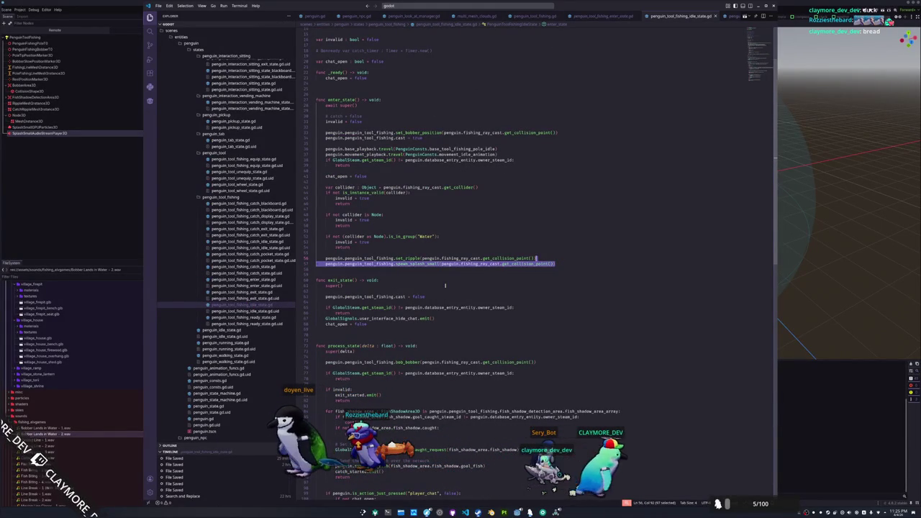
Step: Paste the spawn_splash_small collision-point call into penguin_tool_fishing_exit_state.gd and run the game
left_click(260, 293)
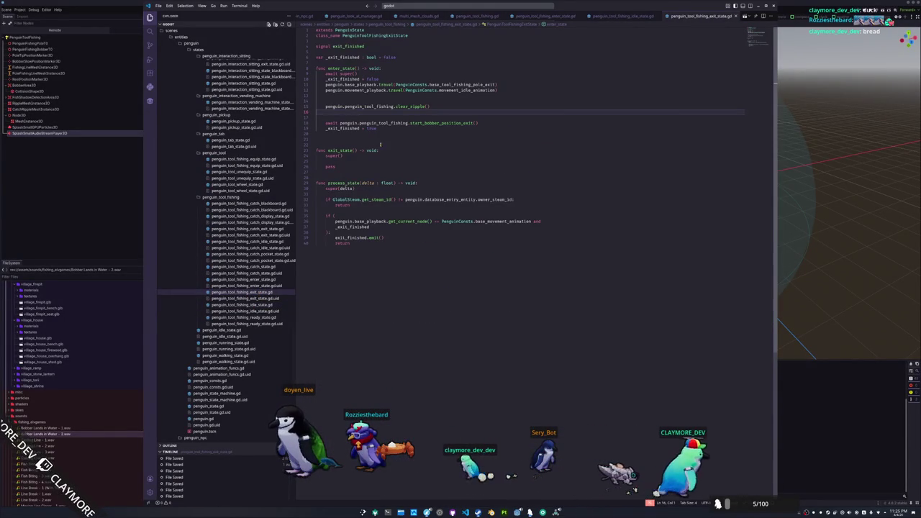
type("penguin.penguin_tool_fishing.spawn_splash_small(penguin.fishing_ray_cast.get_collision_point())")
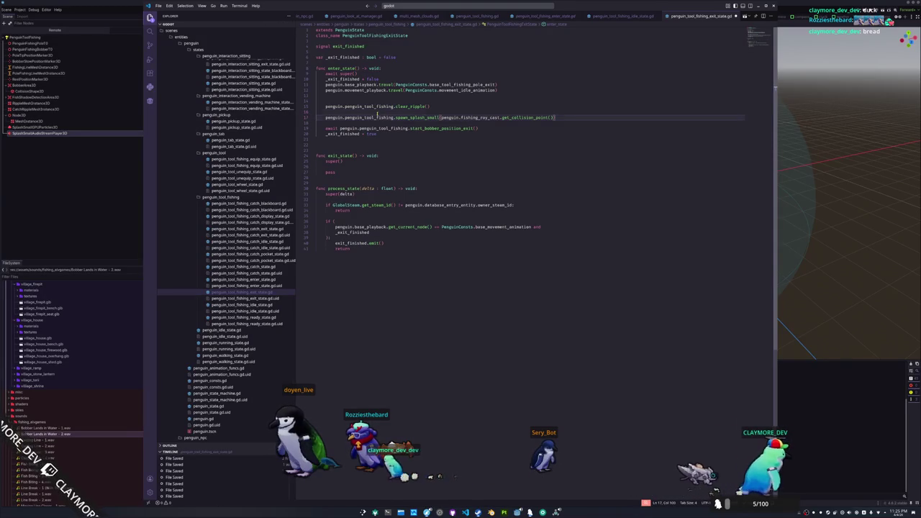
key("F5")
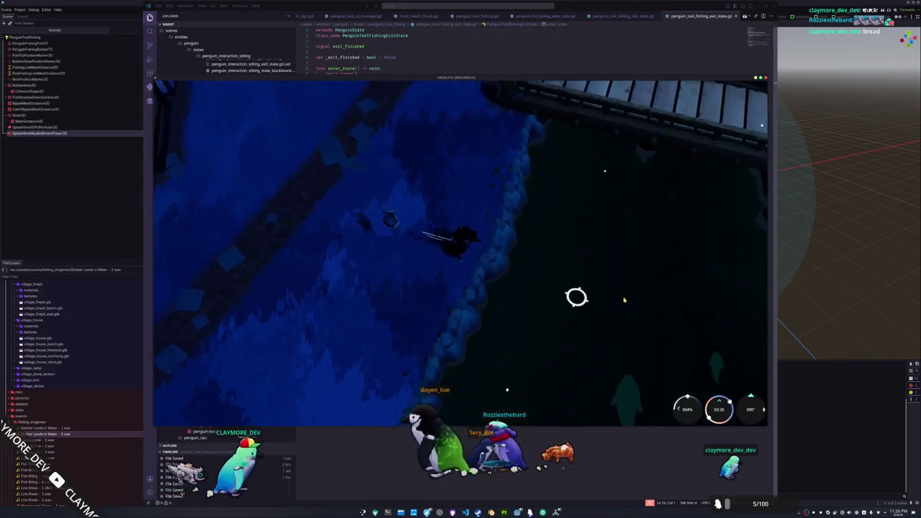
Step: Cast the line into the water, then bring VS Code back to the front
left_click(532, 328)
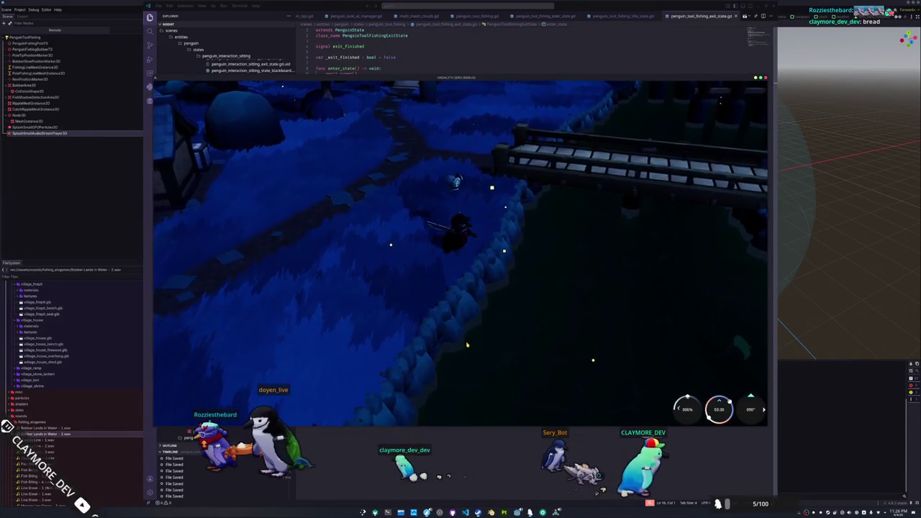
left_click(467, 467)
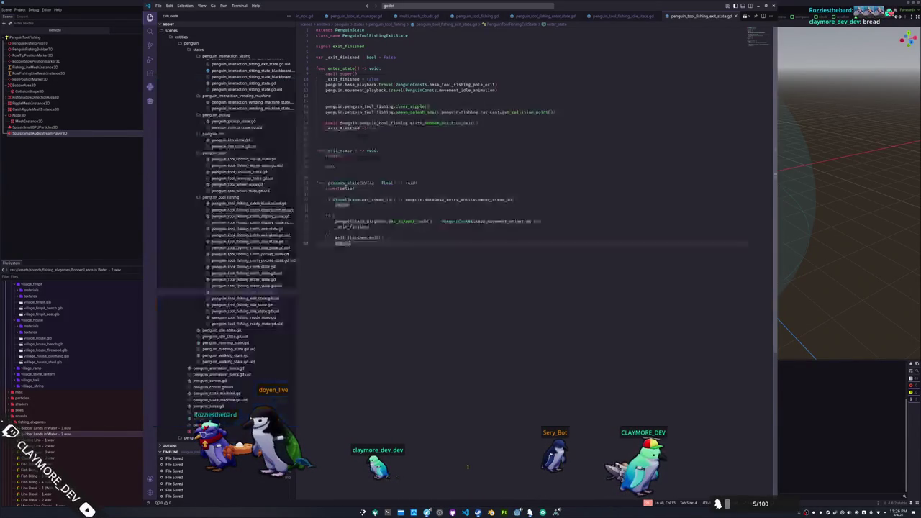
Step: Open main_camera_player_state.gd with Quick Open and scroll to the fishing camera cases
key("ctrl+p")
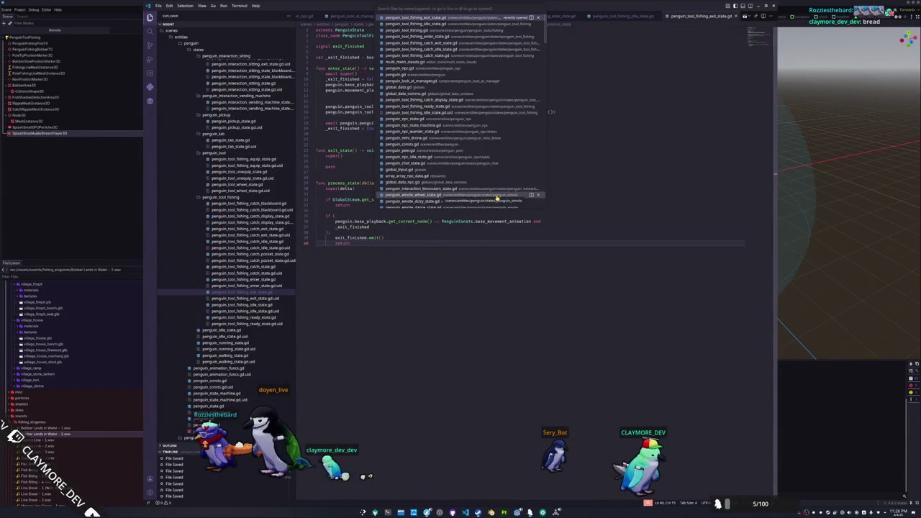
type("penguin_fishing")
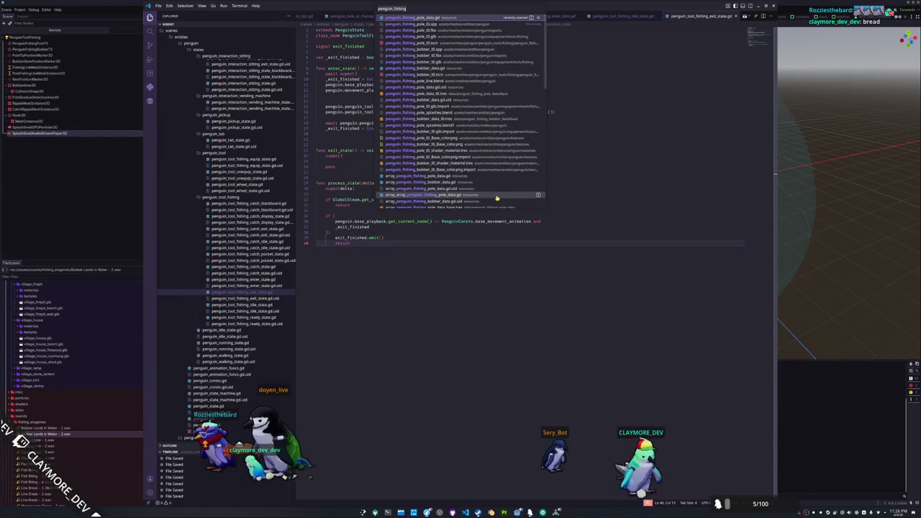
key("ctrl+BackSpace")
scroll(497, 197, "down", 5)
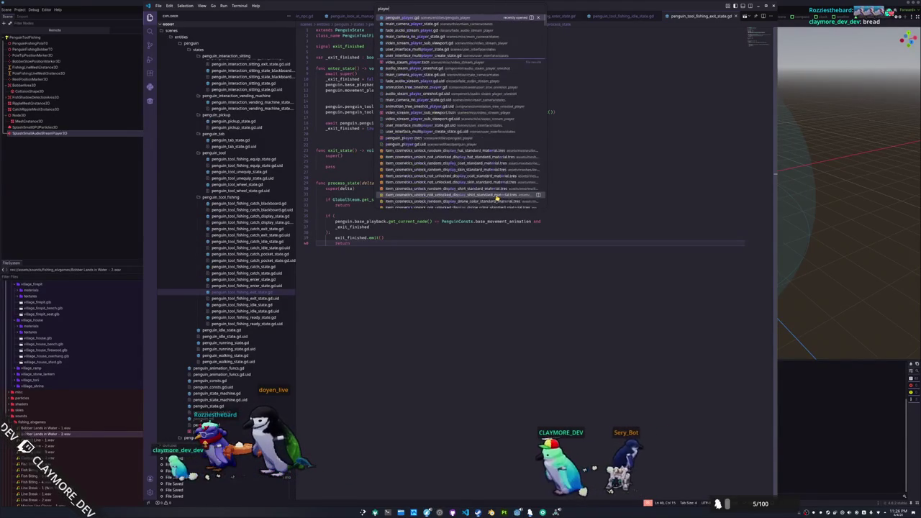
left_click(496, 197)
scroll(483, 290, "down", 10)
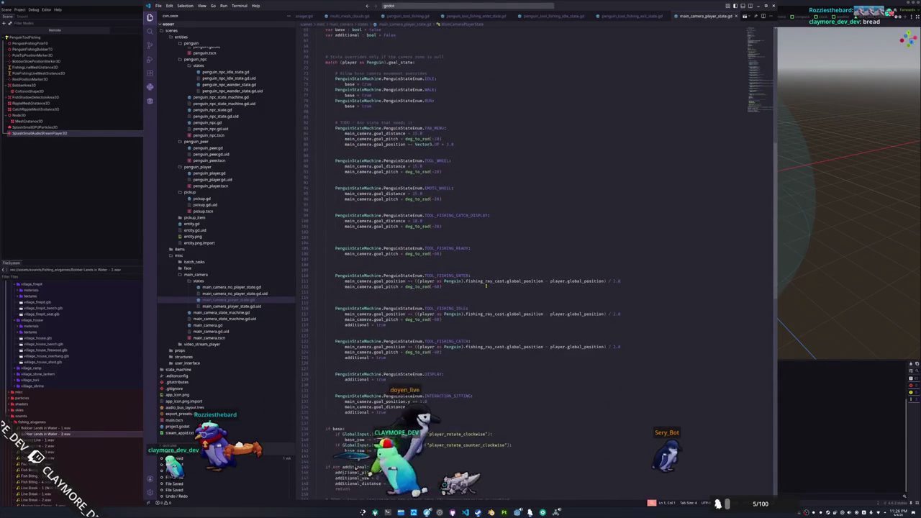
scroll(543, 257, "down", 3)
Step: Replace fishing_ray_cast with penguin_tool_fishing.bobber_area on lines 111, 117 and 122
double_click(483, 256)
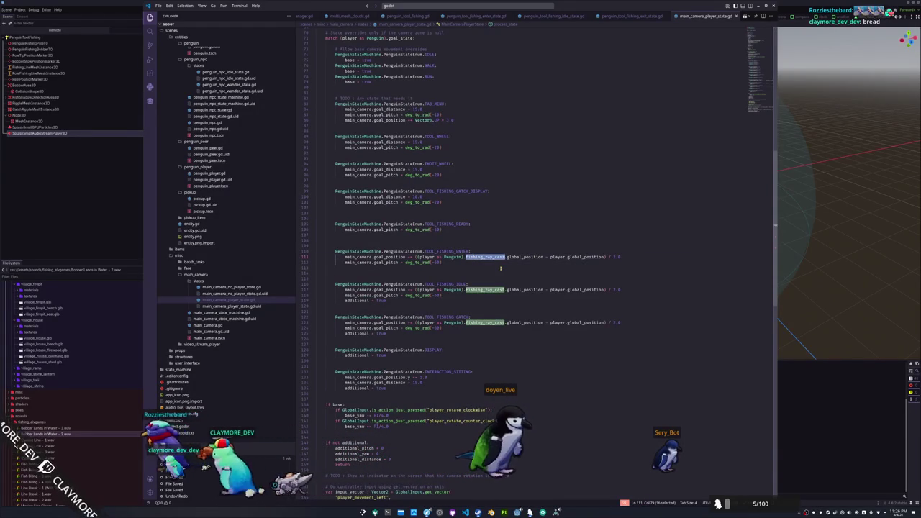
type("penguin_tool_")
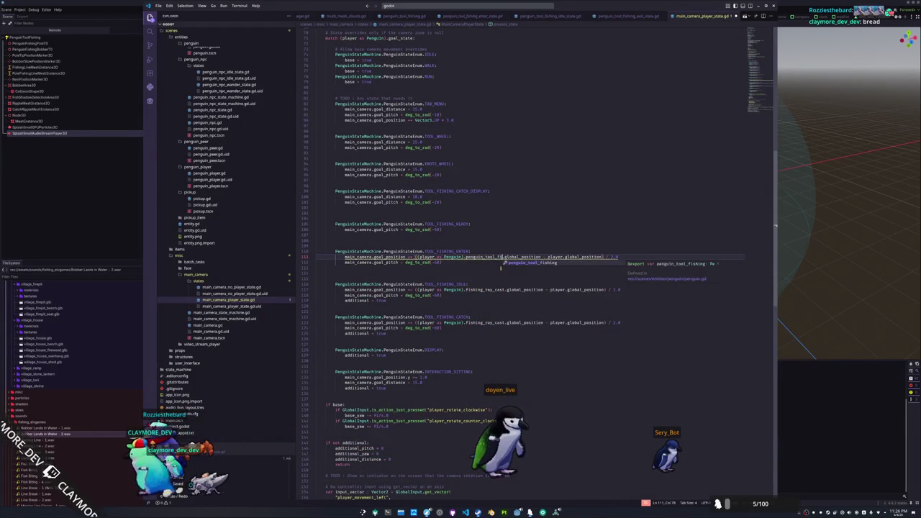
type("bobb")
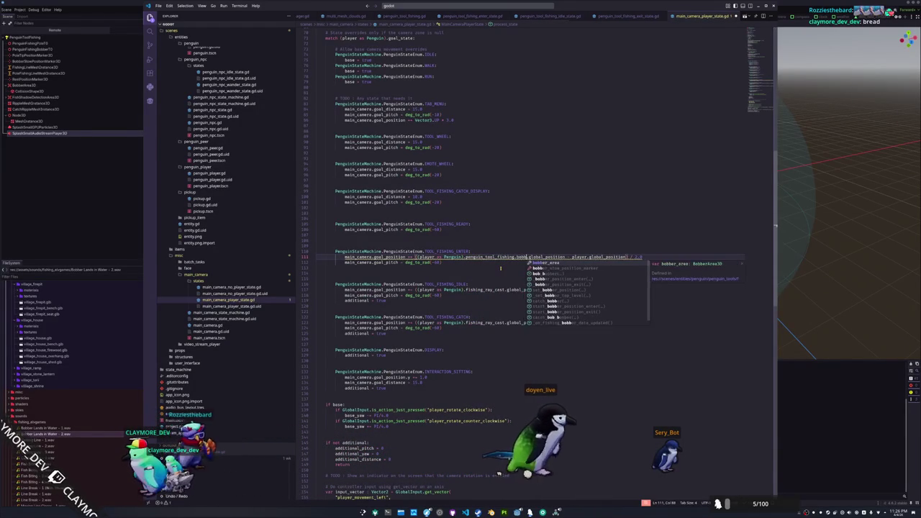
key("Return")
key("ctrl+shift+Left")
key("ctrl+shift+Left")
key("ctrl+c")
key("Down")
key("Down")
key("Down")
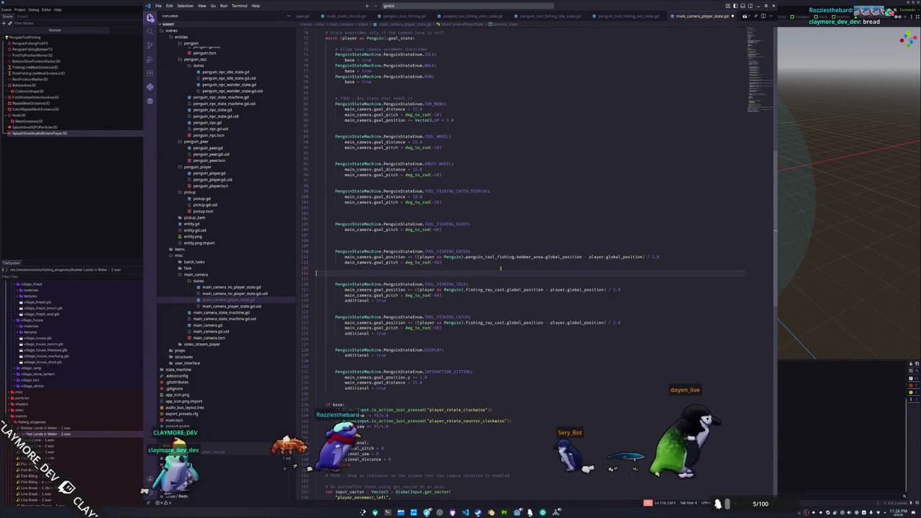
key("ctrl+shift+Right")
key("ctrl+d")
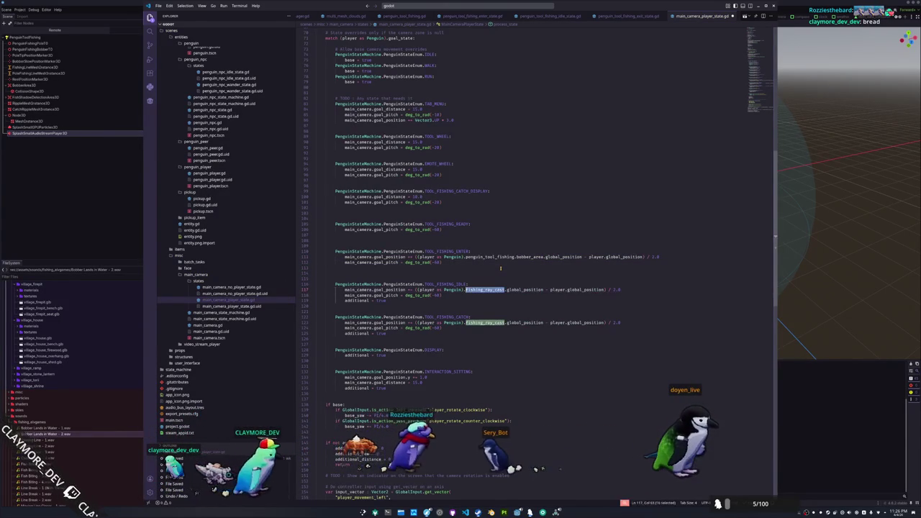
key("ctrl+v")
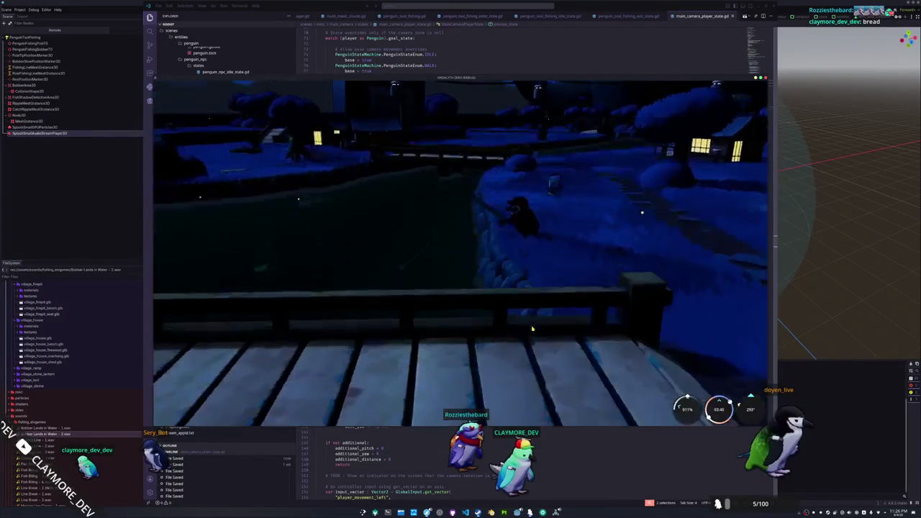
Step: Switch between the code editor and the running game to watch the bobber-following camera
left_click(489, 441)
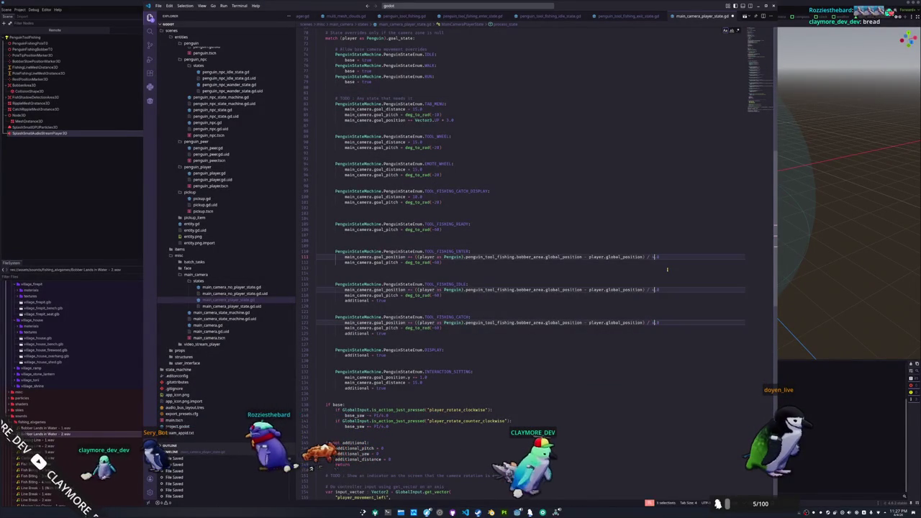
key("alt+Tab")
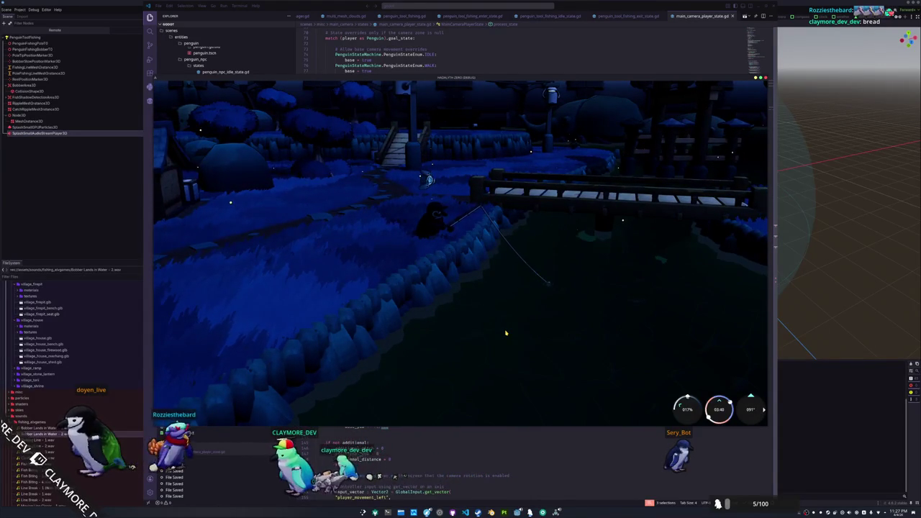
Step: Close the game and change global_position on line 111 to get_collision_point()
key("alt+F4")
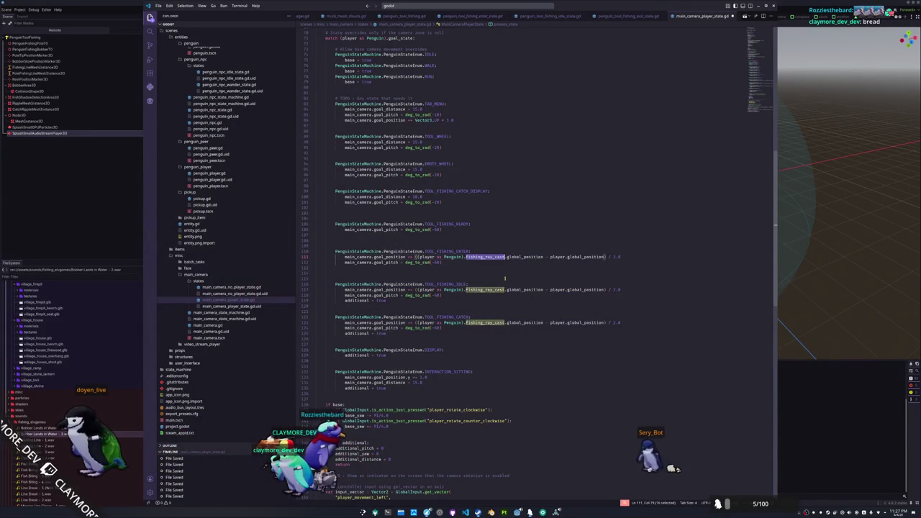
left_click(546, 257)
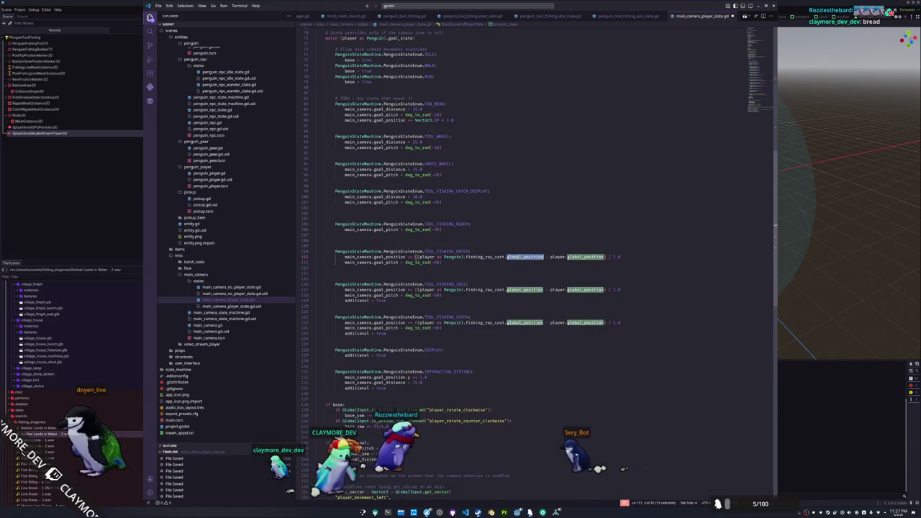
double_click(524, 257)
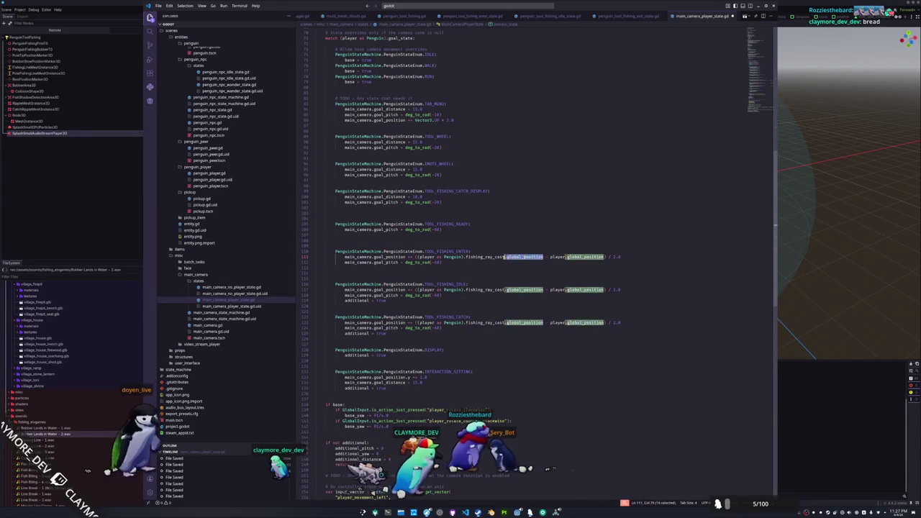
type("get_collision")
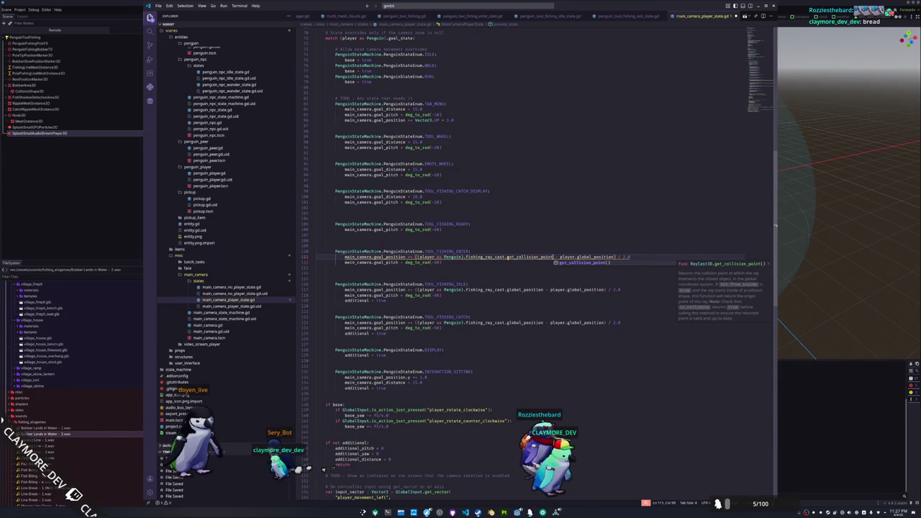
key("Return")
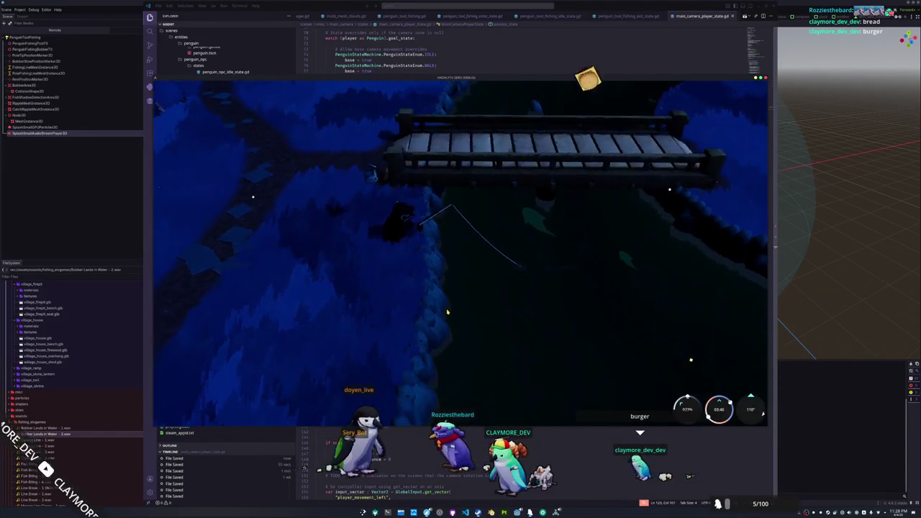
Step: Run the game, orbit the camera around the penguin with E, and cast into the water
key("F8")
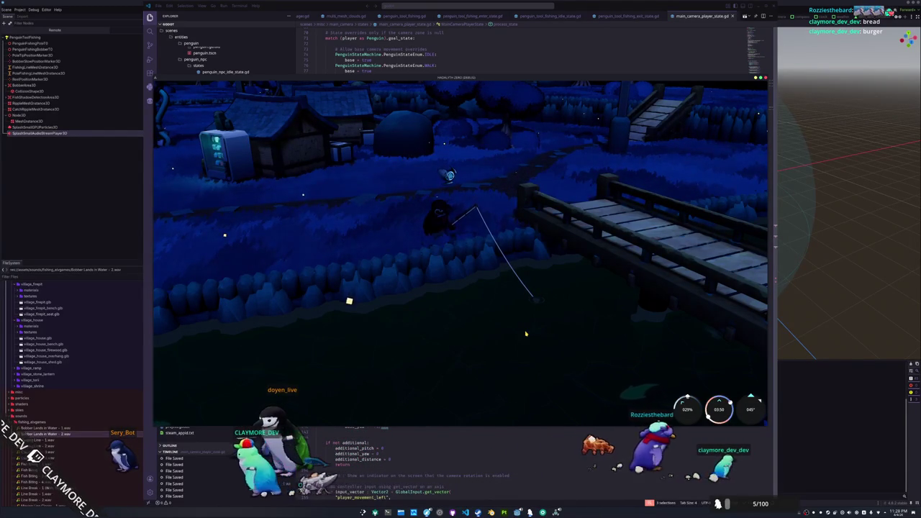
key("e")
key("e")
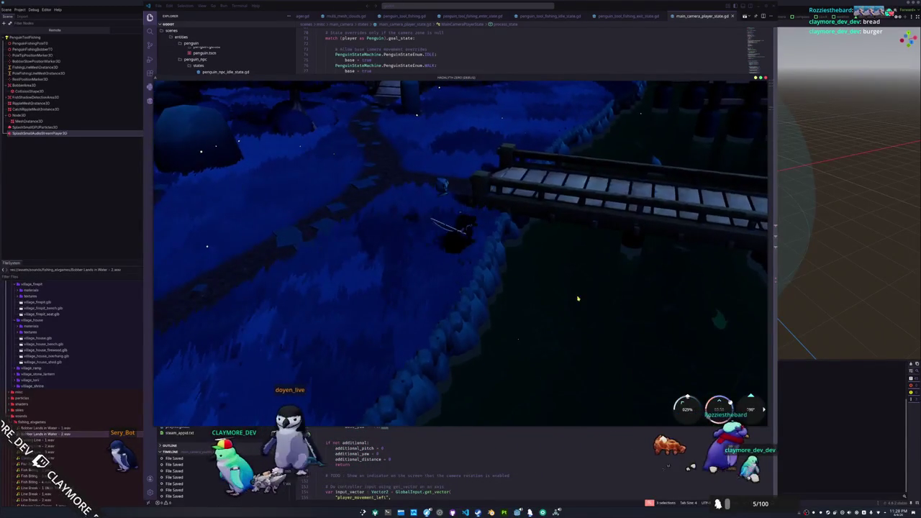
left_click(570, 309)
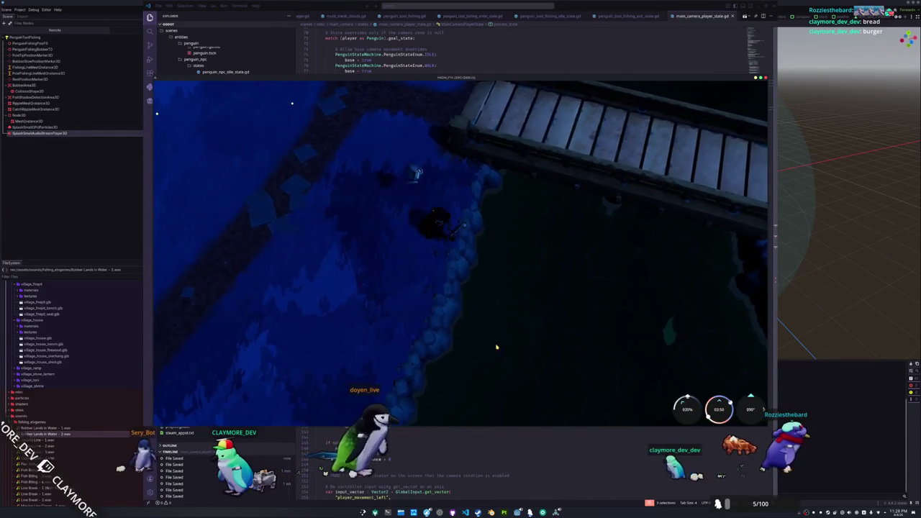
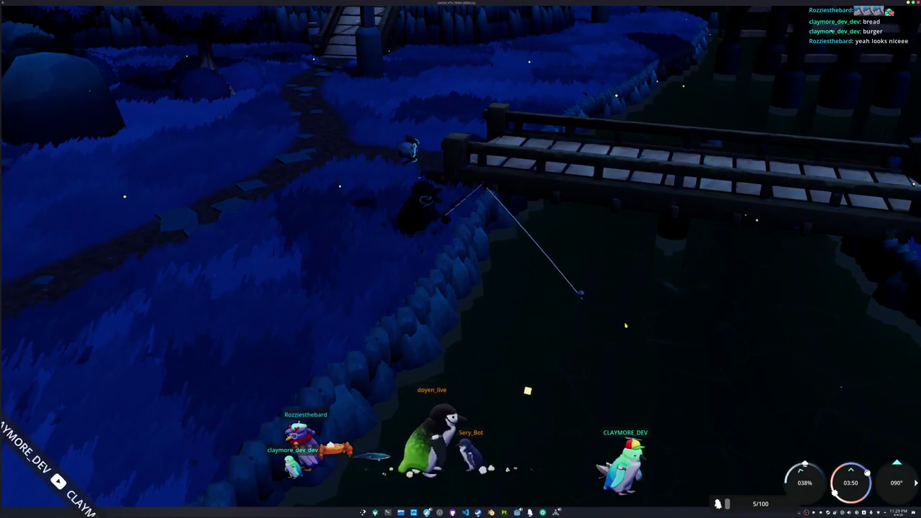
Step: Reel in and recast the fishing line, walking the penguin along the bank
left_click(626, 326)
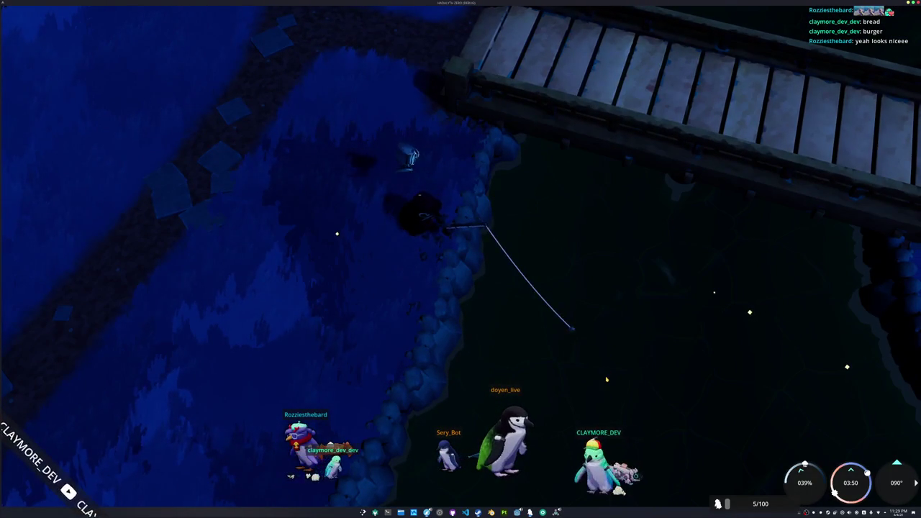
left_click(606, 379)
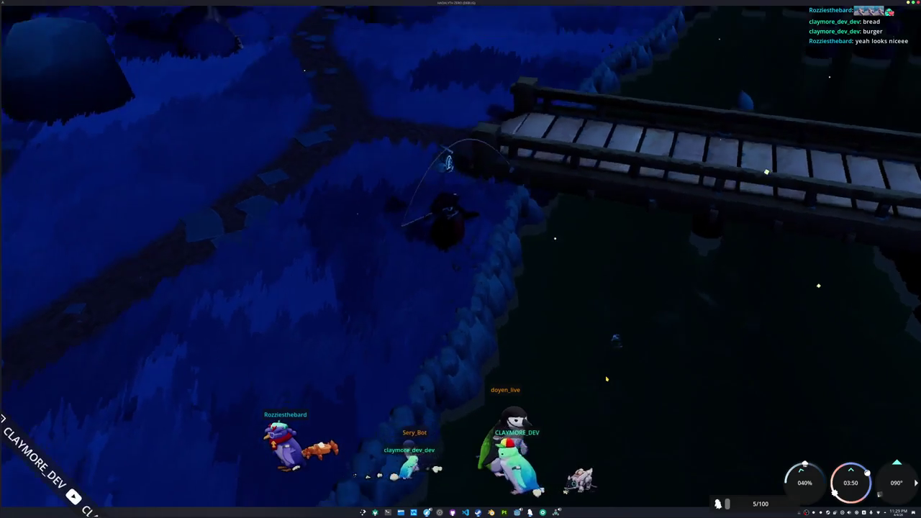
left_click(621, 335)
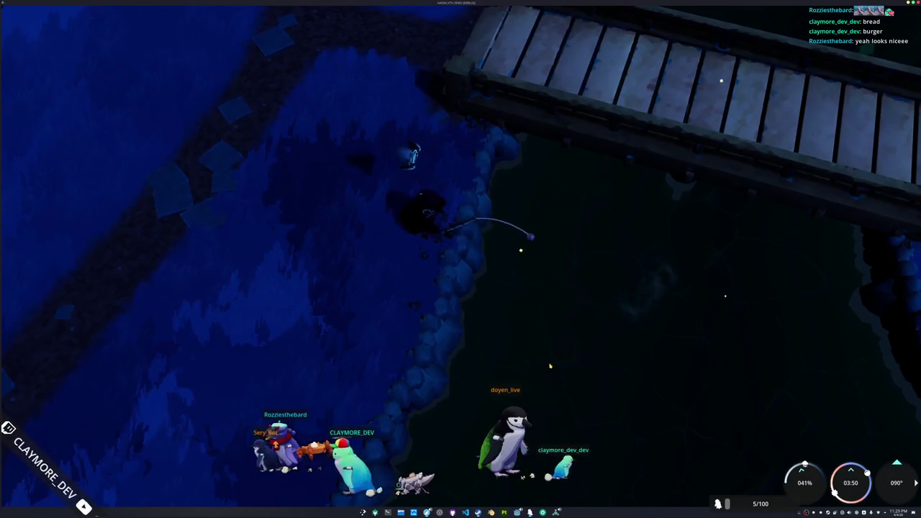
key("d")
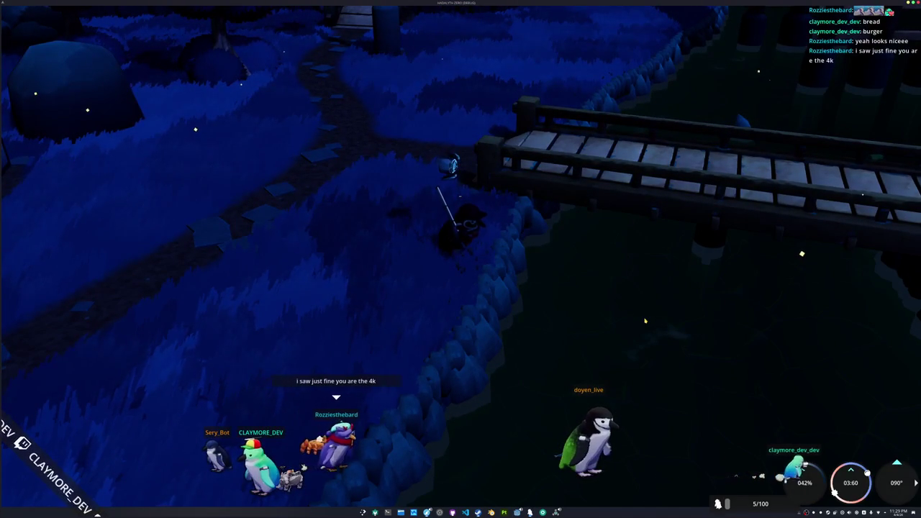
Step: Take the game out of fullscreen and tilt the camera down over the water
key("super+Down")
left_click_drag(677, 311, 426, 311)
left_click_drag(600, 240, 561, 295)
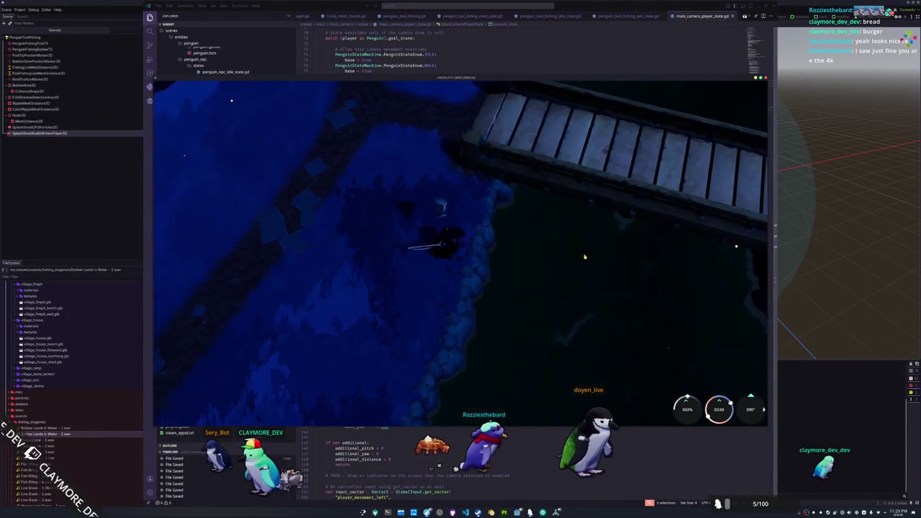
Step: In Blender, enter Edit Mode on the splash cup and select its whole mesh
key("alt+Tab")
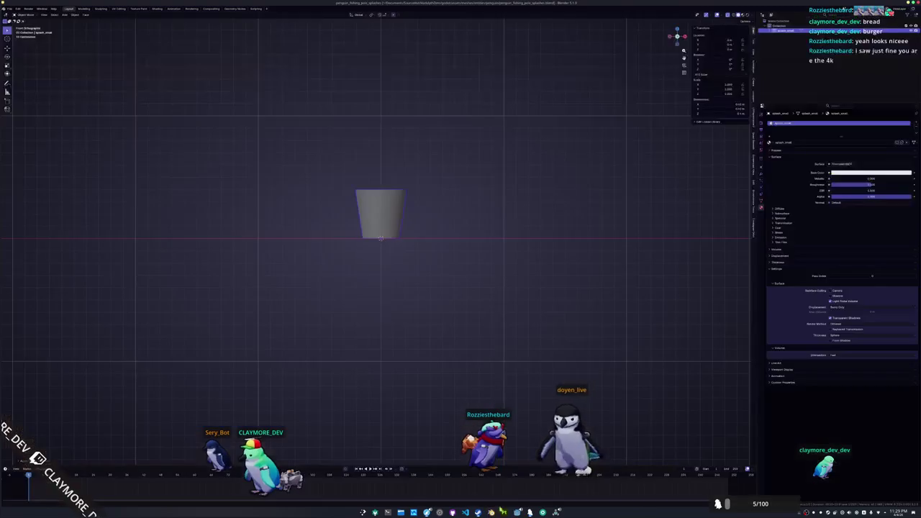
mouse_move(428, 210)
left_mouse_down()
mouse_move(432, 260)
mouse_move(440, 254)
mouse_move(432, 230)
mouse_move(427, 263)
mouse_move(431, 251)
mouse_move(451, 261)
mouse_move(446, 237)
mouse_move(440, 252)
left_mouse_up()
scroll(439, 255, "up", 3)
key("Tab")
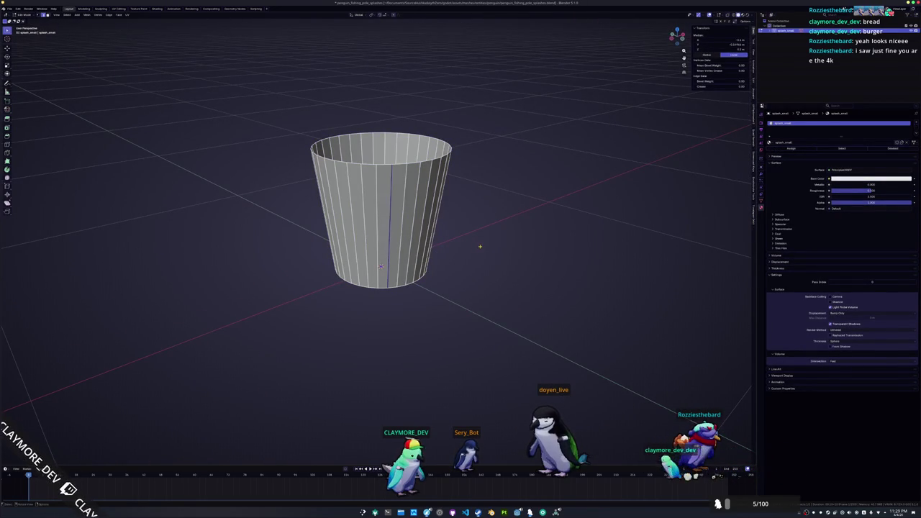
key("a")
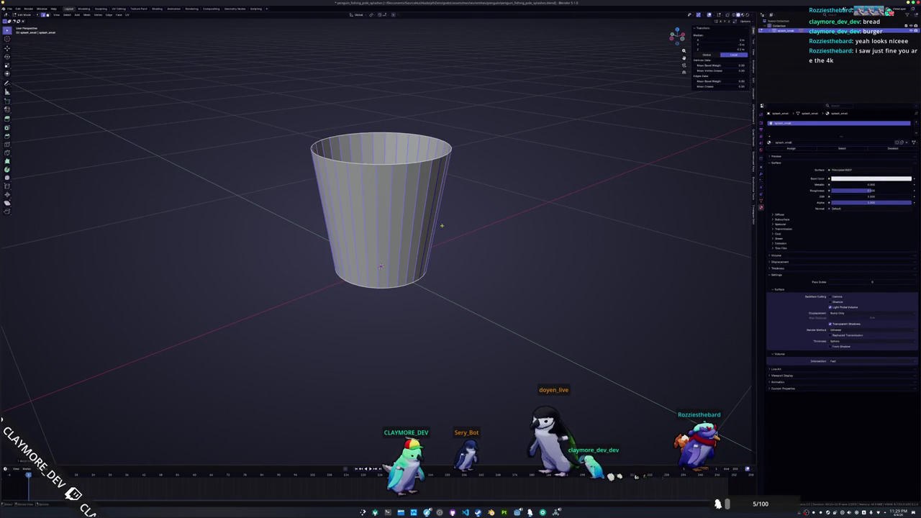
Step: Checker-deselect and dissolve edges to halve the cup's sides, returning to Object Mode
key("F3")
left_click(466, 248)
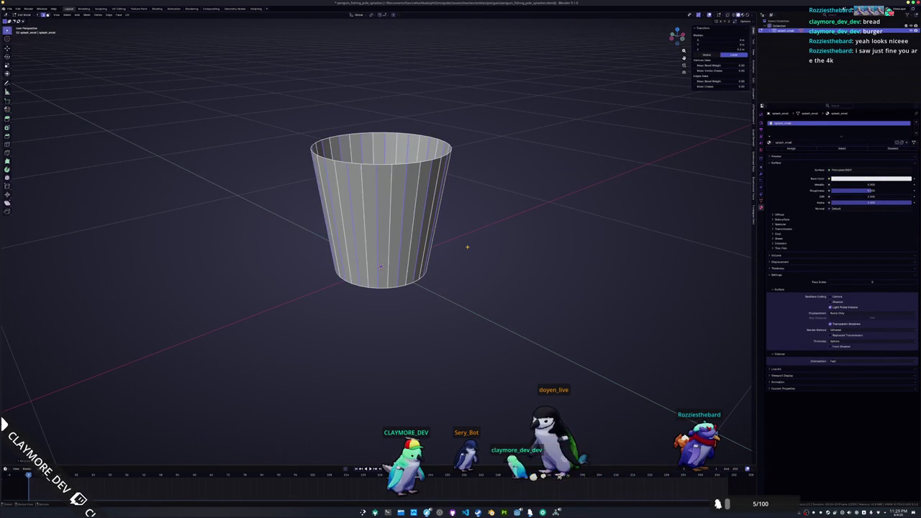
key("x")
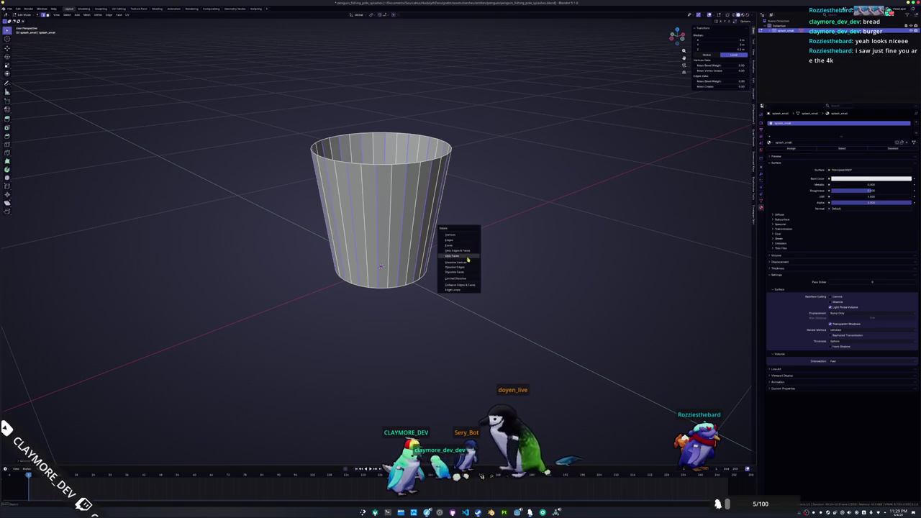
left_click(466, 268)
key("Tab")
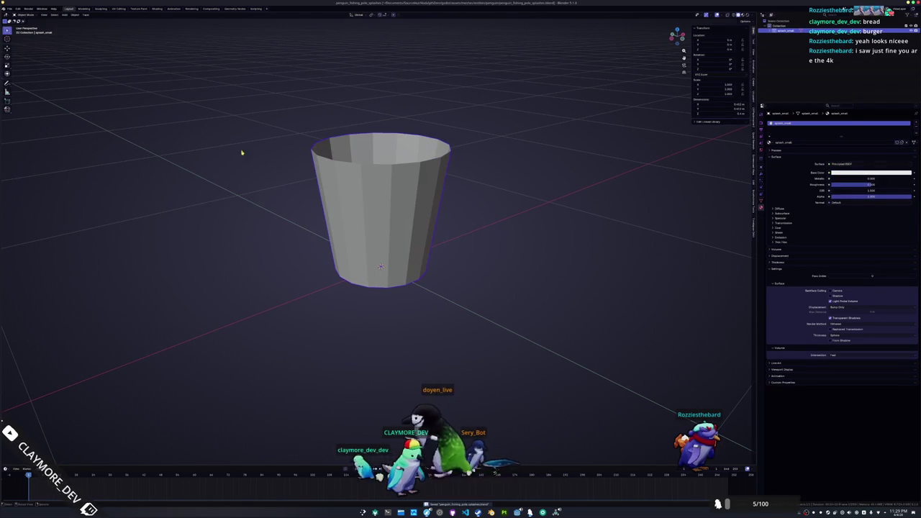
left_click(10, 9)
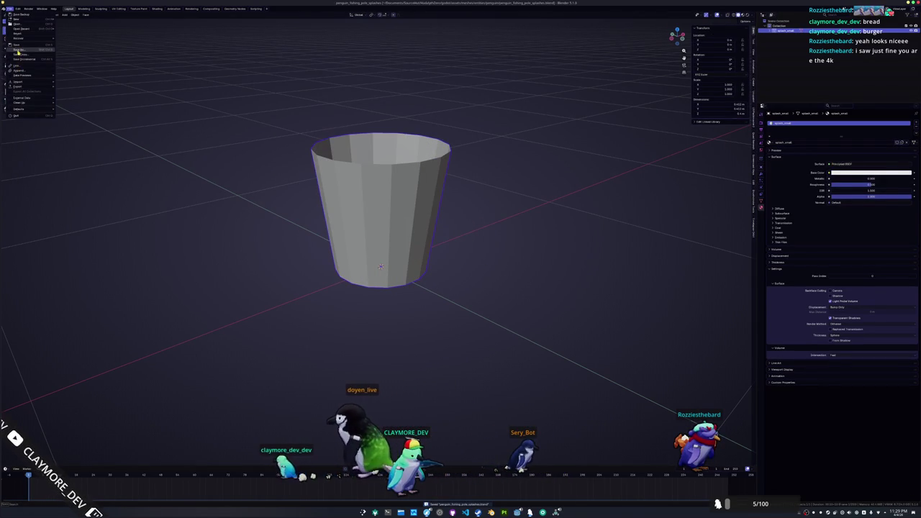
Step: Export the simplified cup as Wavefront OBJ, overwriting the existing splash_small.obj
mouse_move(25, 86)
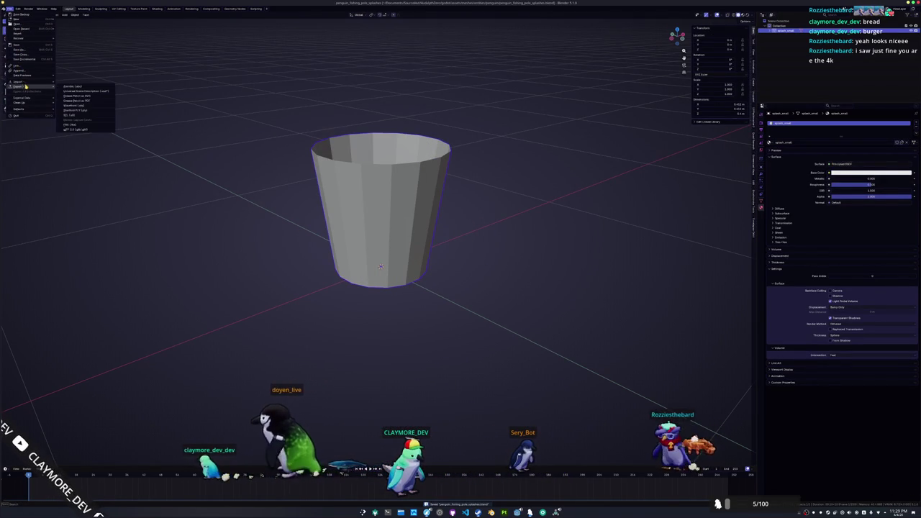
left_click(74, 105)
left_click(331, 91)
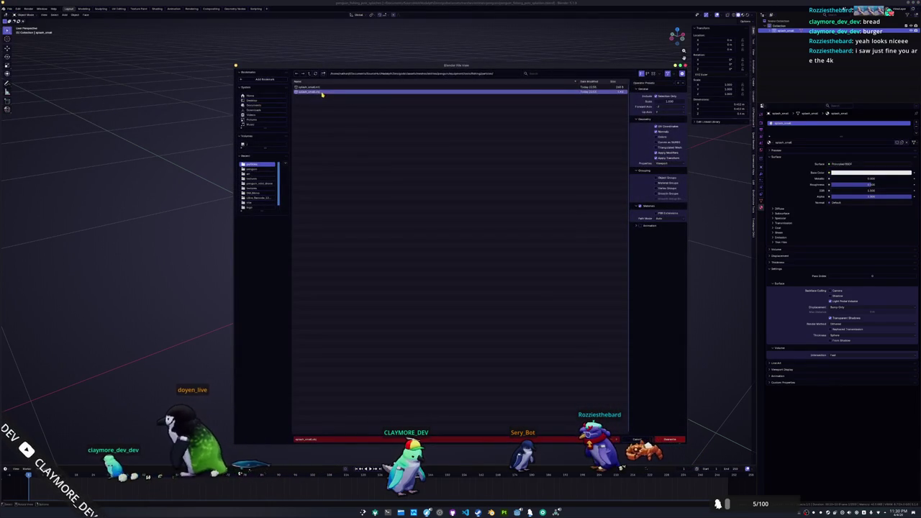
left_click(664, 440)
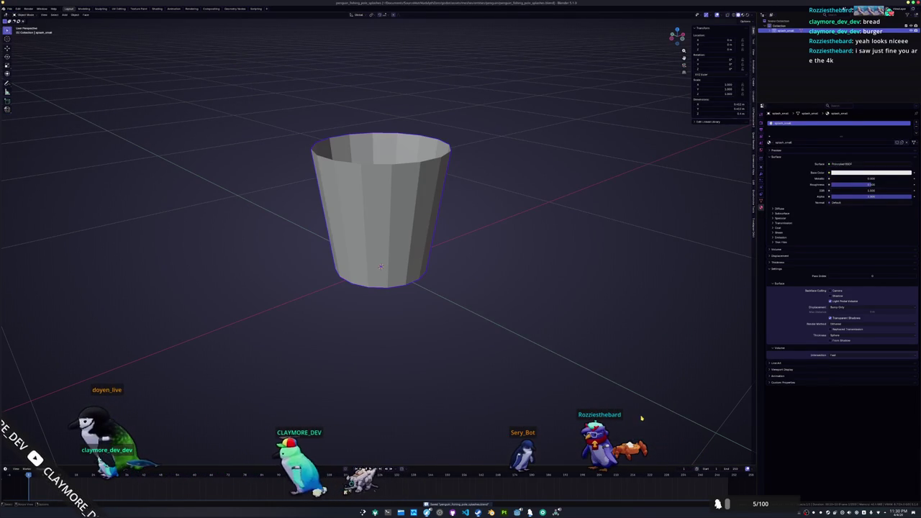
scroll(641, 408, "down", 1)
left_click_drag(585, 400, 593, 404)
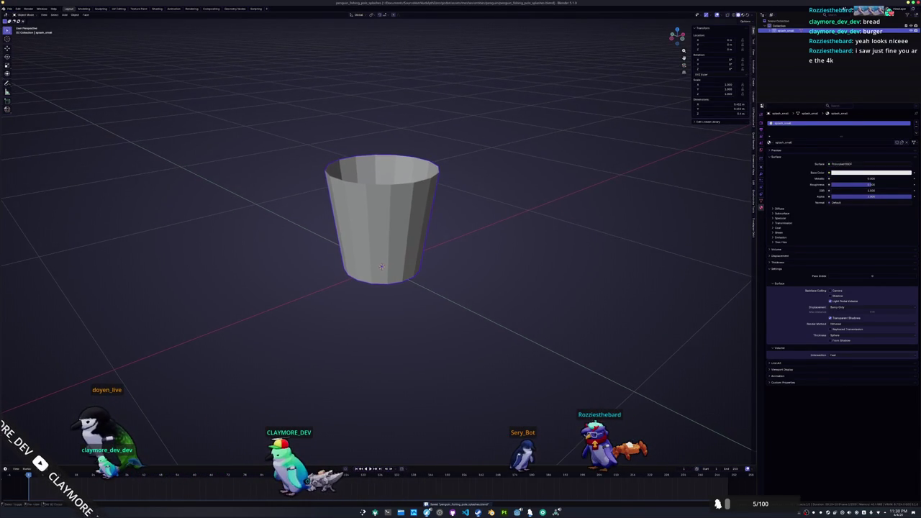
Step: Orbit the Blender cup to the side, then open and close the game's fish inventory
scroll(547, 394, "up", 2)
mouse_move(525, 404)
left_mouse_down()
mouse_move(528, 380)
mouse_move(520, 410)
left_mouse_up()
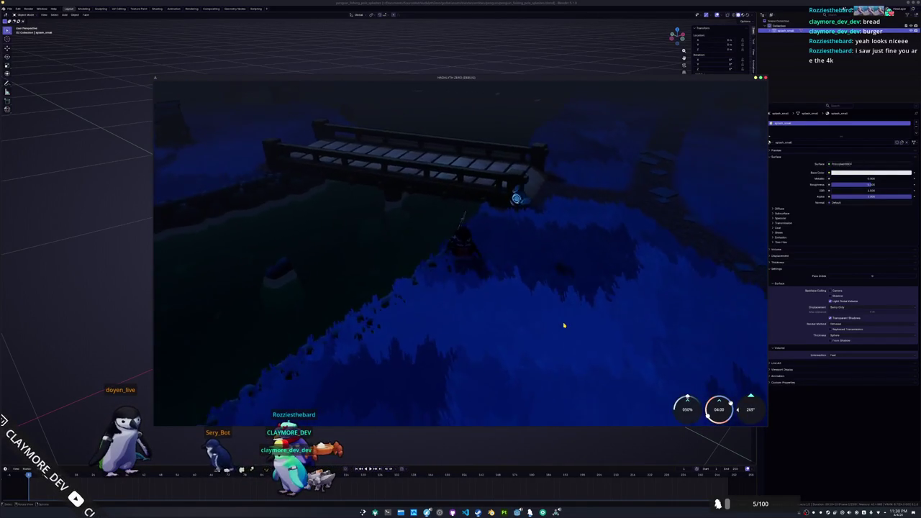
key("Tab")
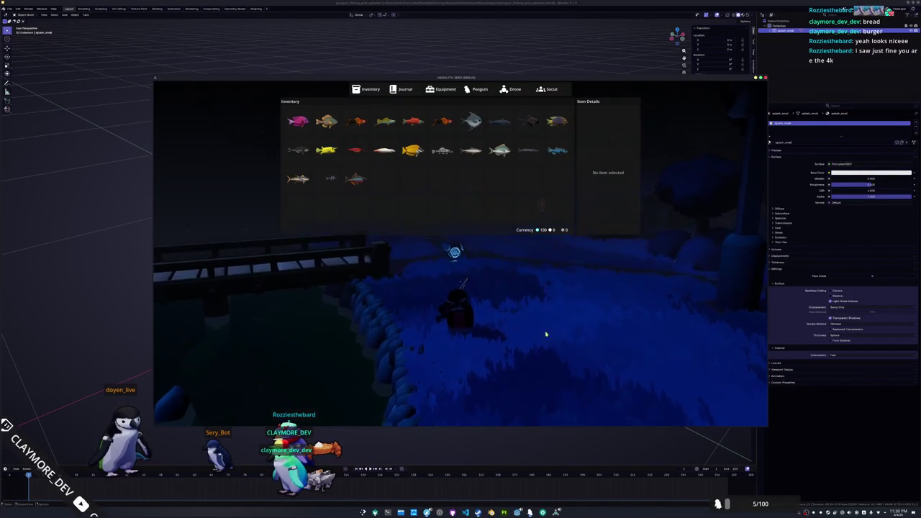
key("Tab")
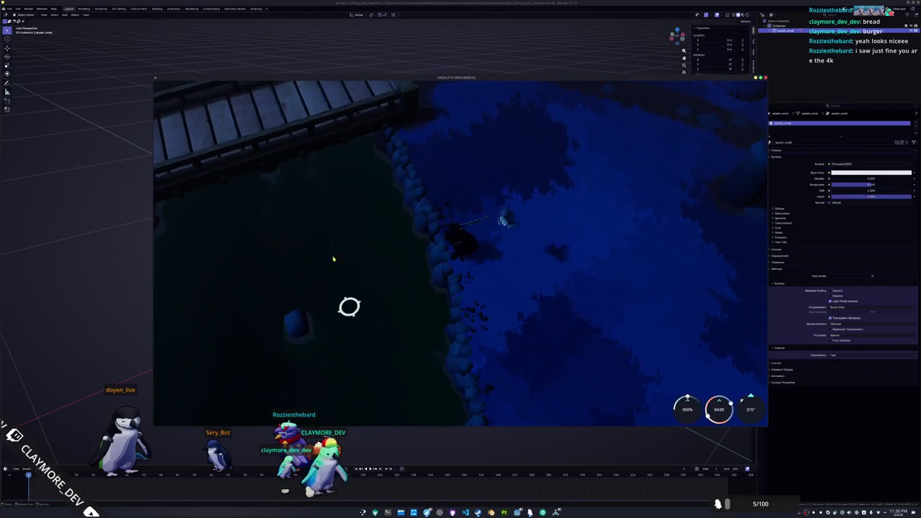
Step: Cast the line below the bank, tilt the camera over the bridge, then return to the editor
left_click(385, 378)
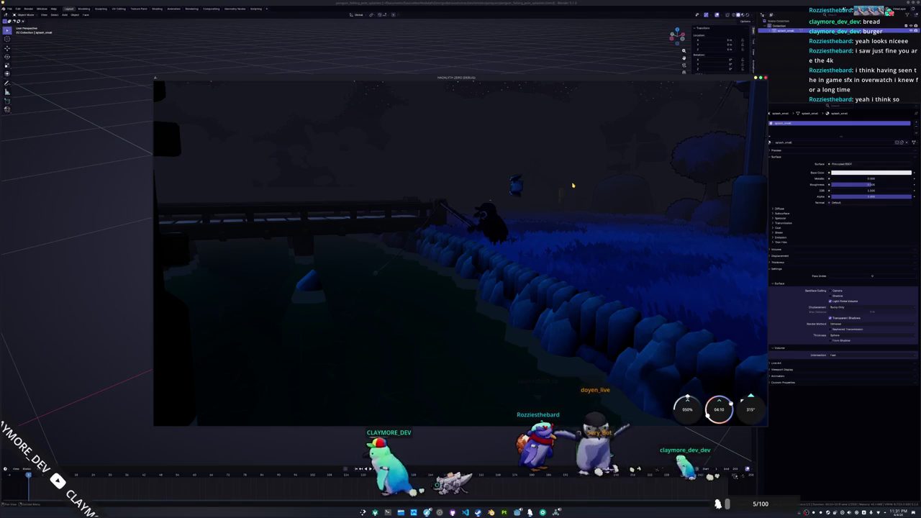
mouse_move(624, 200)
left_mouse_down()
mouse_move(616, 261)
mouse_move(601, 284)
left_mouse_up()
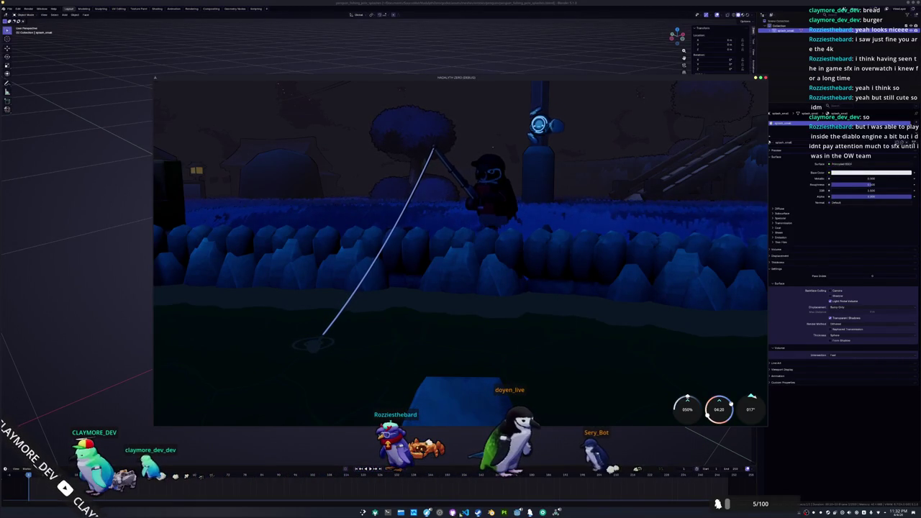
key("alt+Tab")
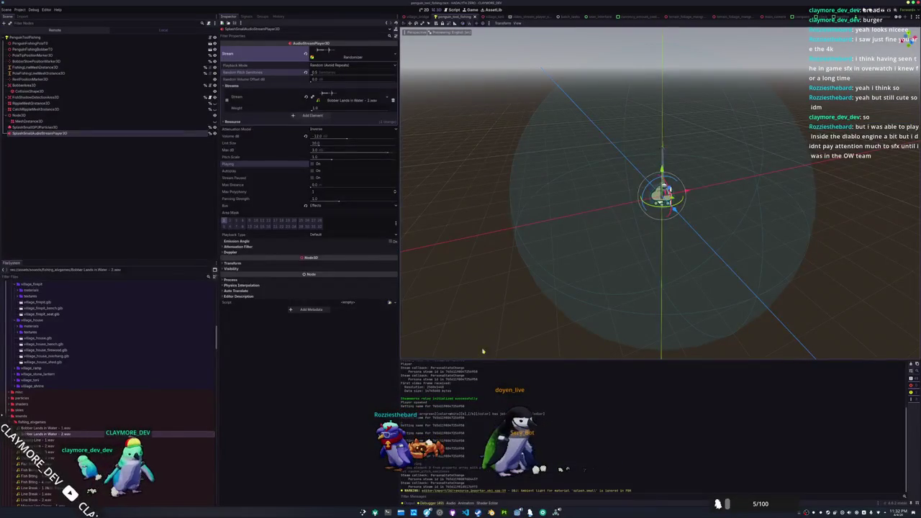
Step: Inspect the running game's root window in the Remote scene tree
left_click(54, 29)
left_click(22, 37)
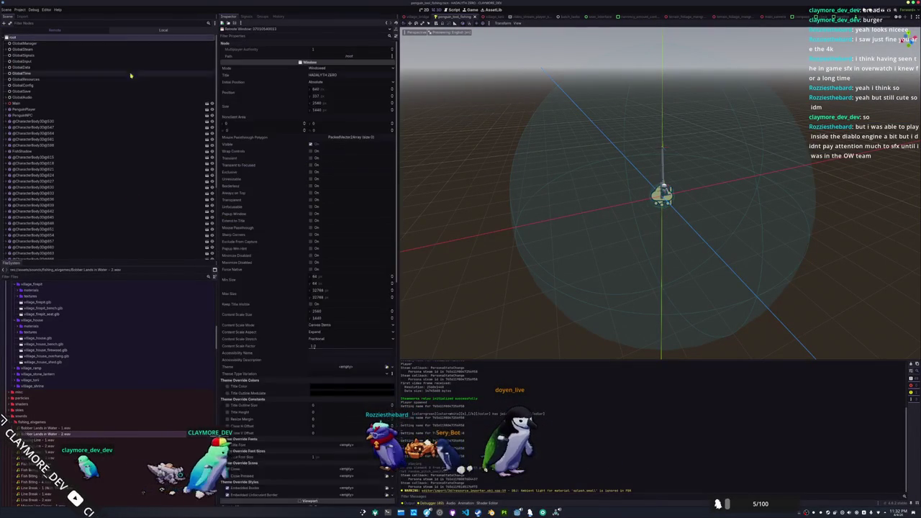
scroll(270, 298, "up", 5)
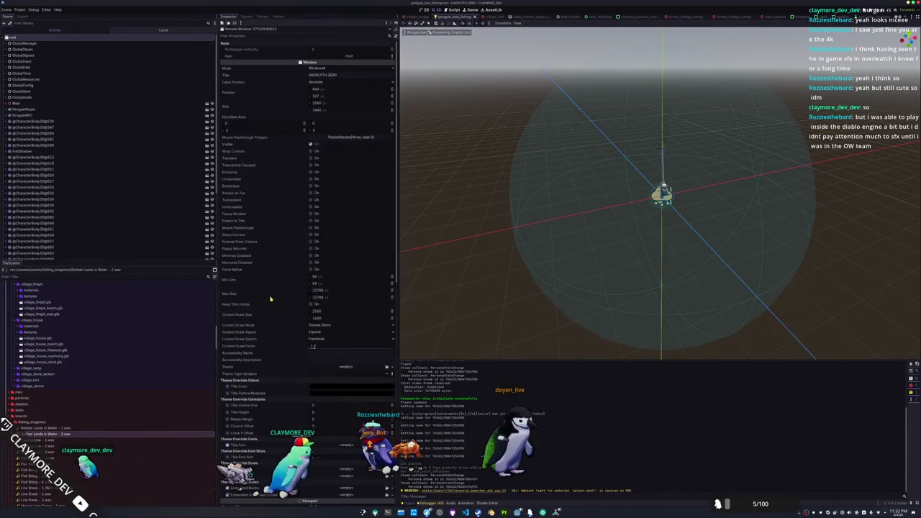
scroll(292, 96, "down", 10)
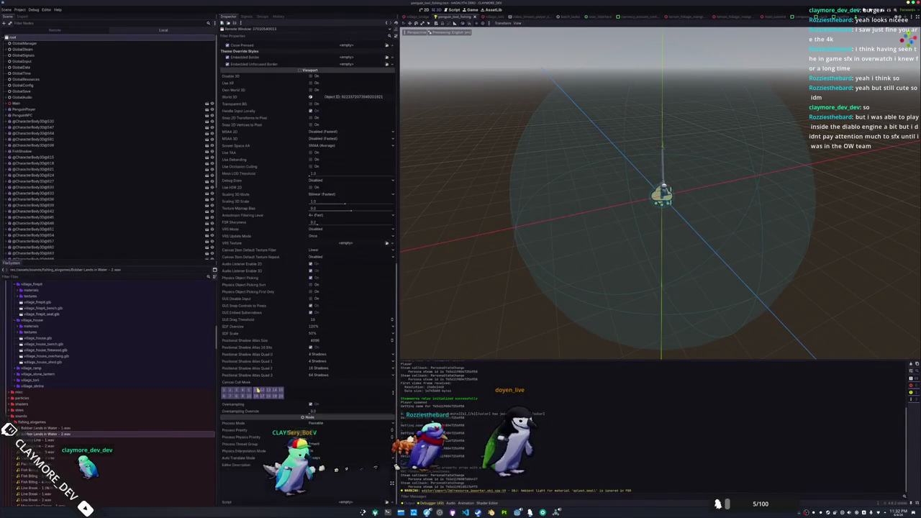
key("alt+Tab")
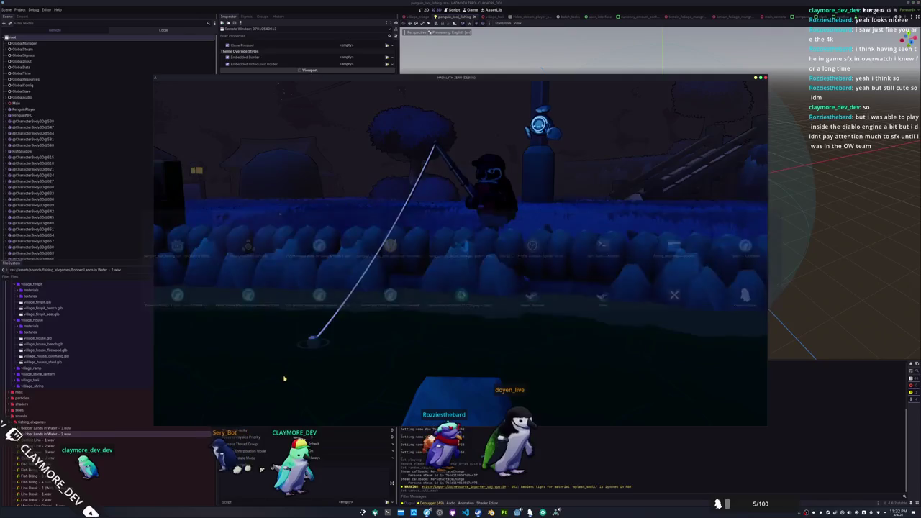
key("alt+Tab")
Step: Open the penguin.tscn scene through the quick resource finder
key("shift+alt+o")
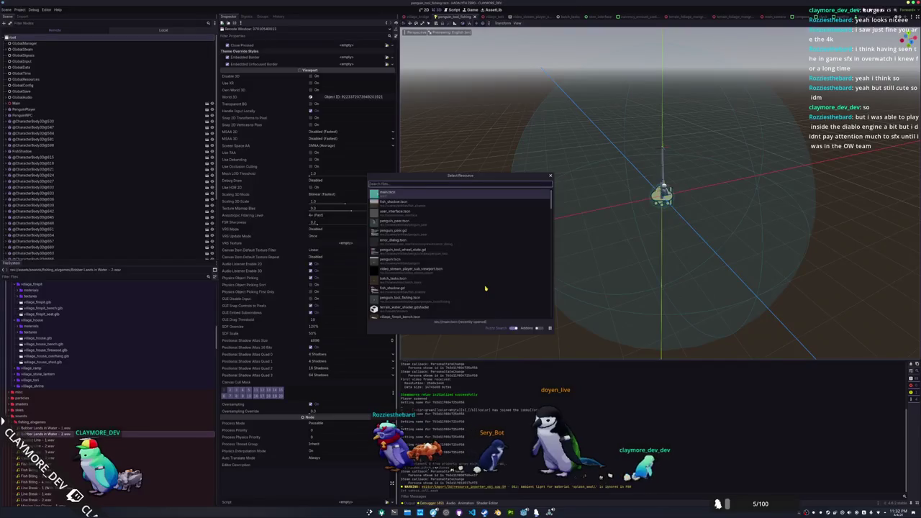
type("penguin")
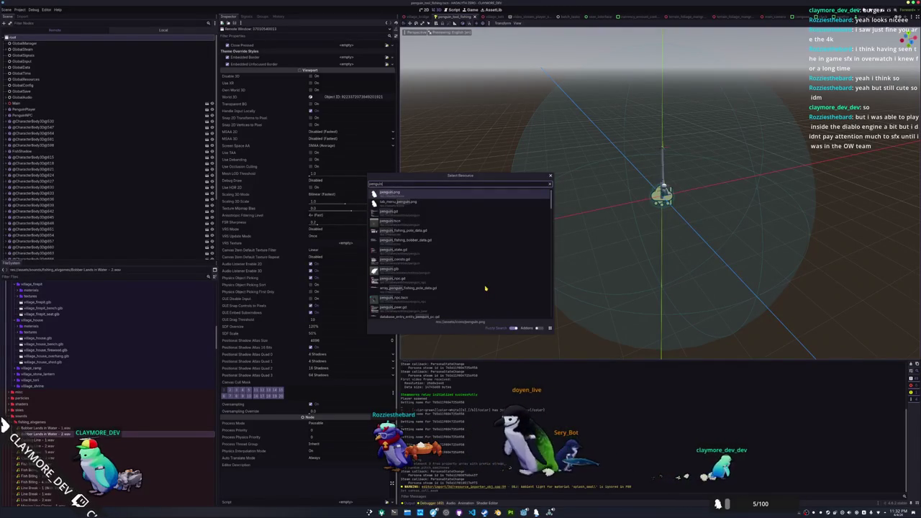
key("Down")
key("Down")
key("Down")
key("Return")
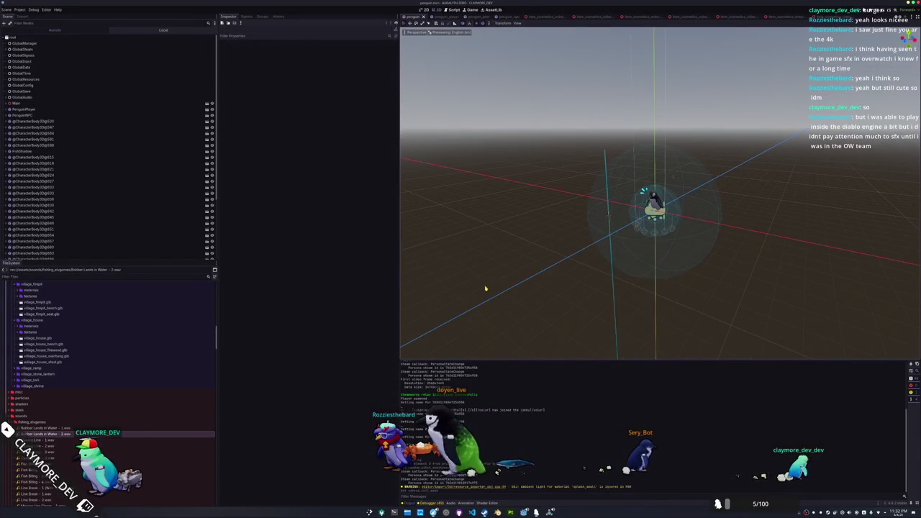
Step: Expand Main in the Remote tree, scroll to the PenguinTool states, and orbit around the penguin
scroll(543, 238, "up", 4)
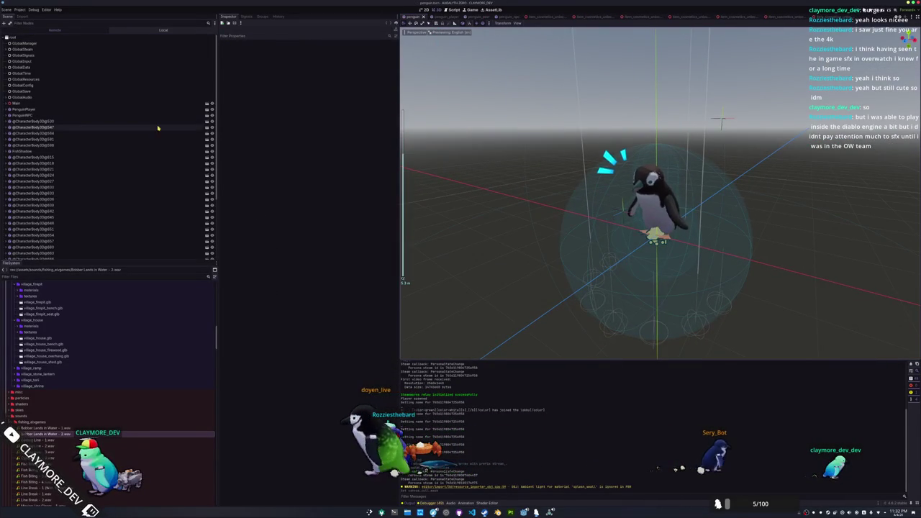
left_click(139, 102)
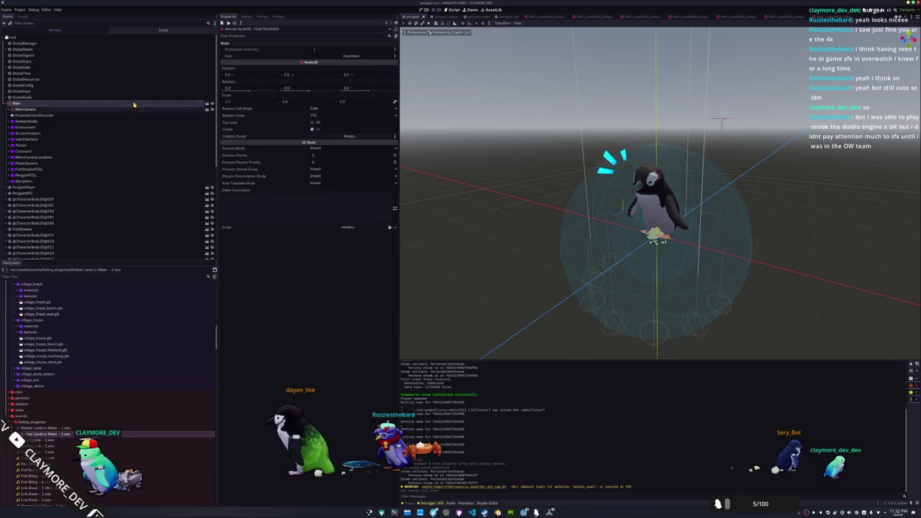
scroll(82, 148, "down", 5)
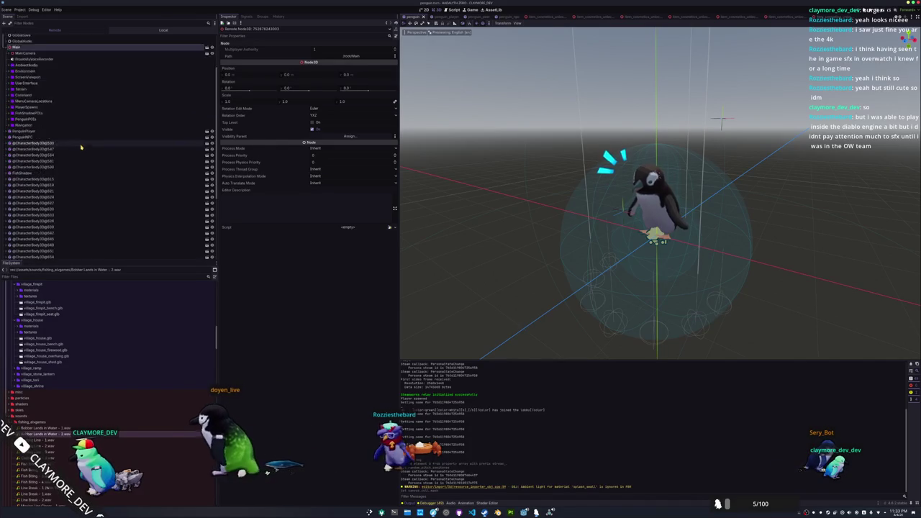
scroll(79, 152, "down", 10)
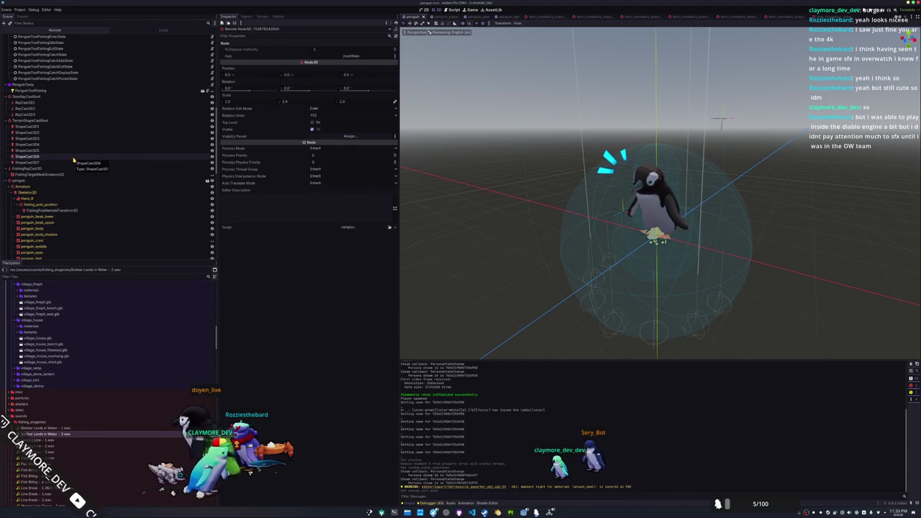
scroll(604, 207, "down", 2)
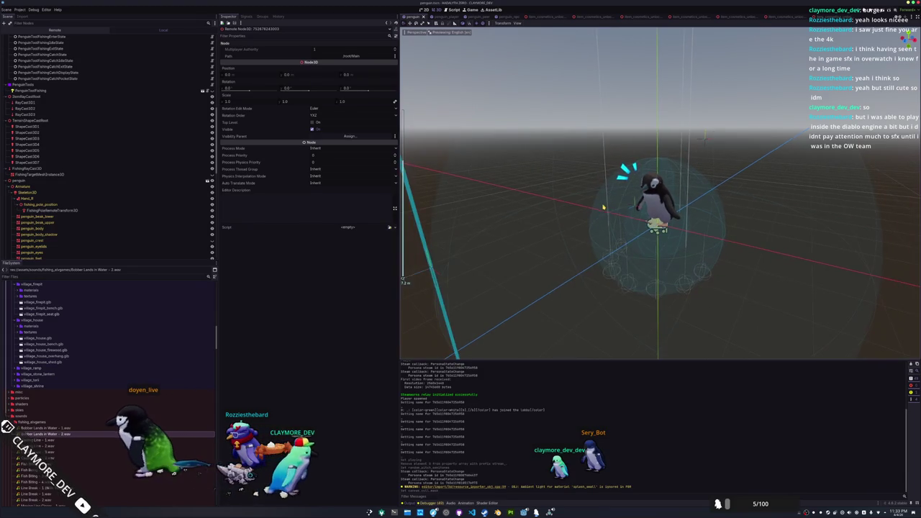
left_click_drag(604, 207, 623, 205)
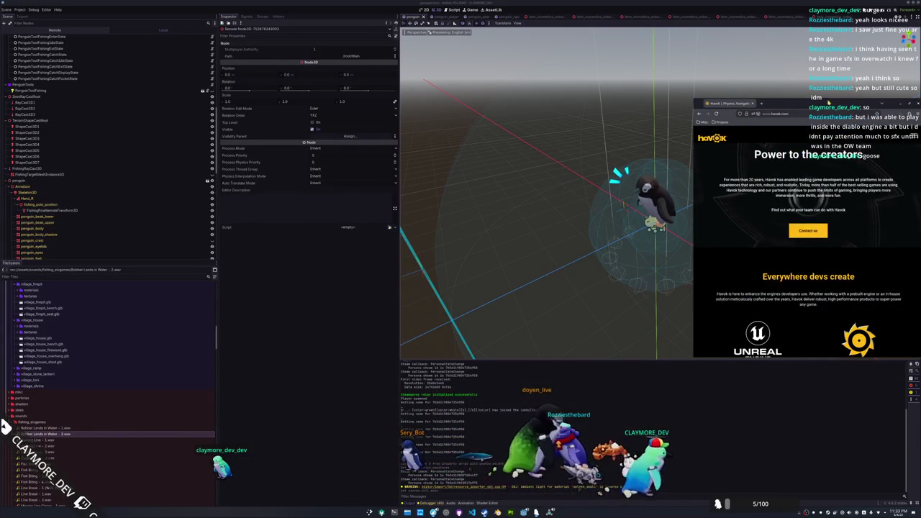
Step: Move the Havok browser window over the viewport and make it wider and taller
left_click_drag(826, 106, 695, 85)
left_click_drag(561, 183, 369, 183)
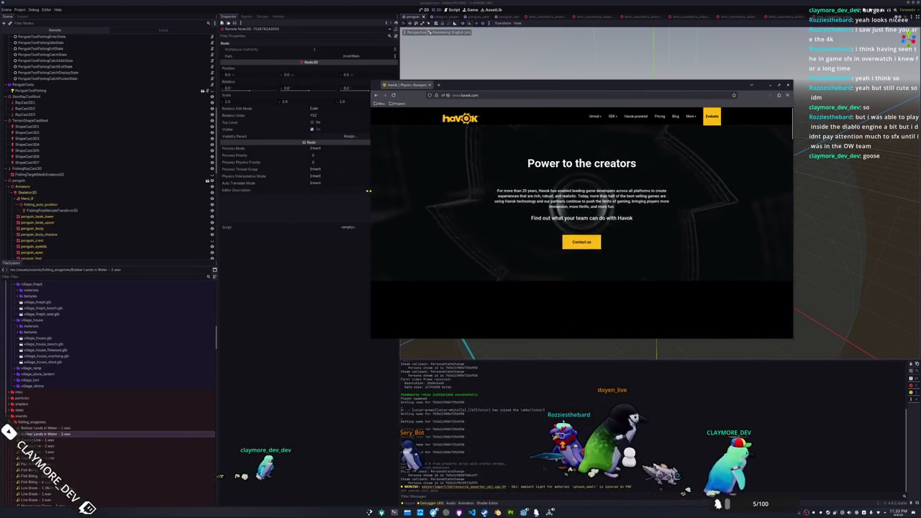
left_click_drag(492, 339, 493, 481)
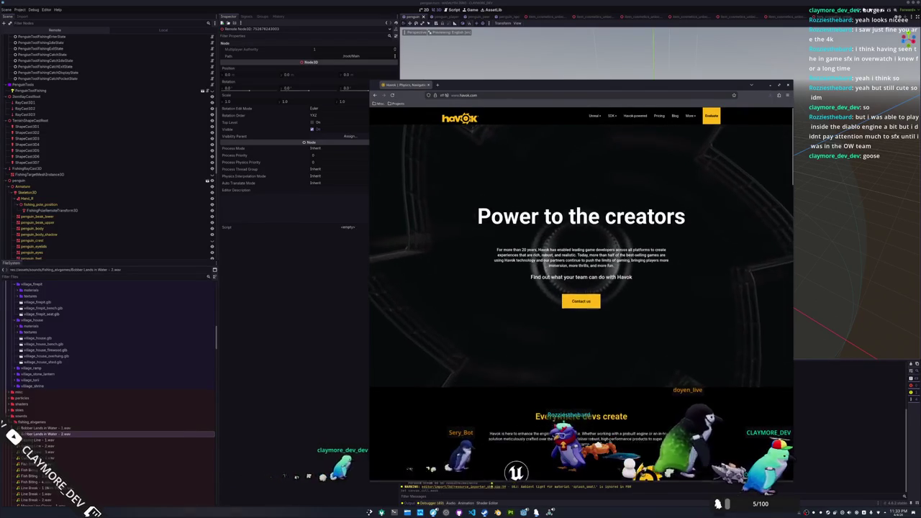
Step: Scroll through the Havok home page, then open its Pricing page
scroll(486, 251, "down", 3)
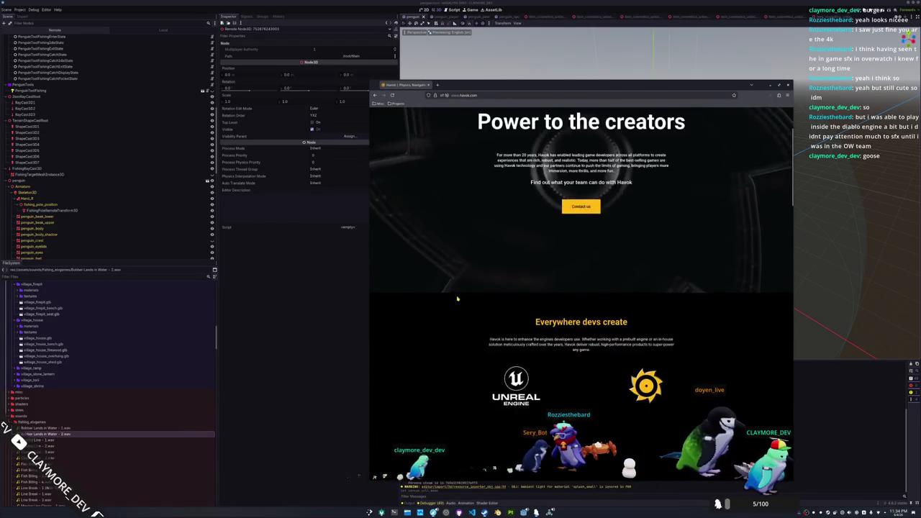
scroll(457, 299, "down", 3)
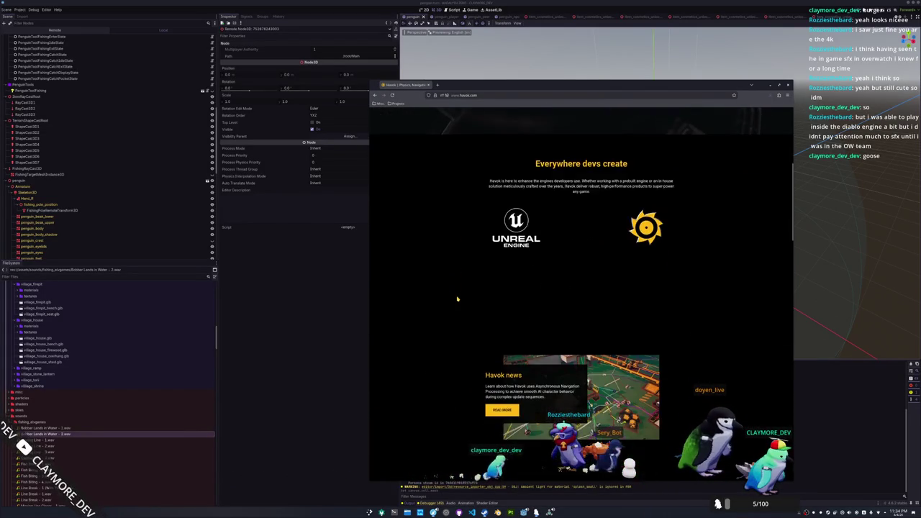
scroll(457, 298, "up", 2)
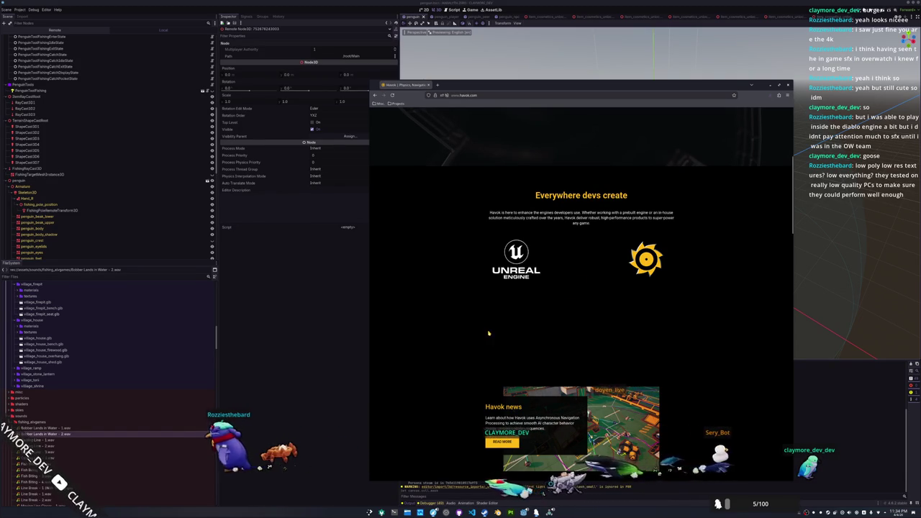
scroll(477, 324, "up", 1)
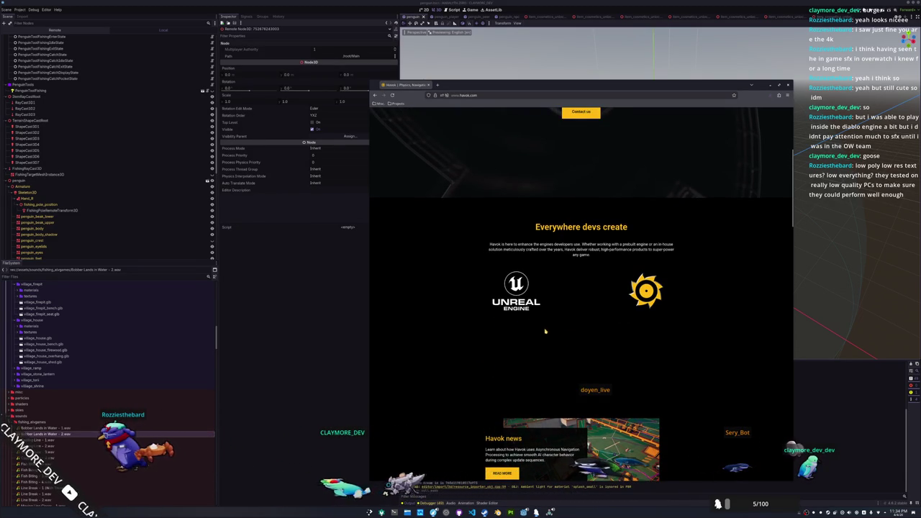
scroll(636, 374, "up", 3)
scroll(636, 374, "up", 2)
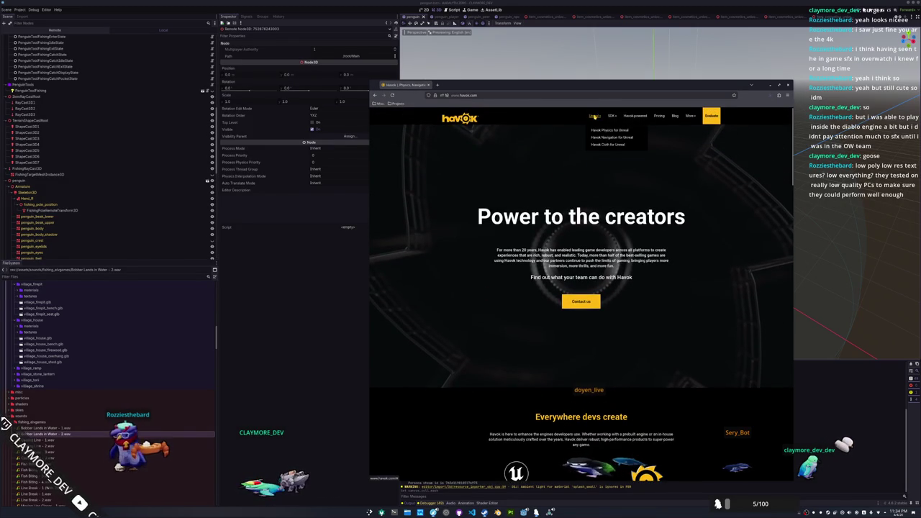
left_click(660, 117)
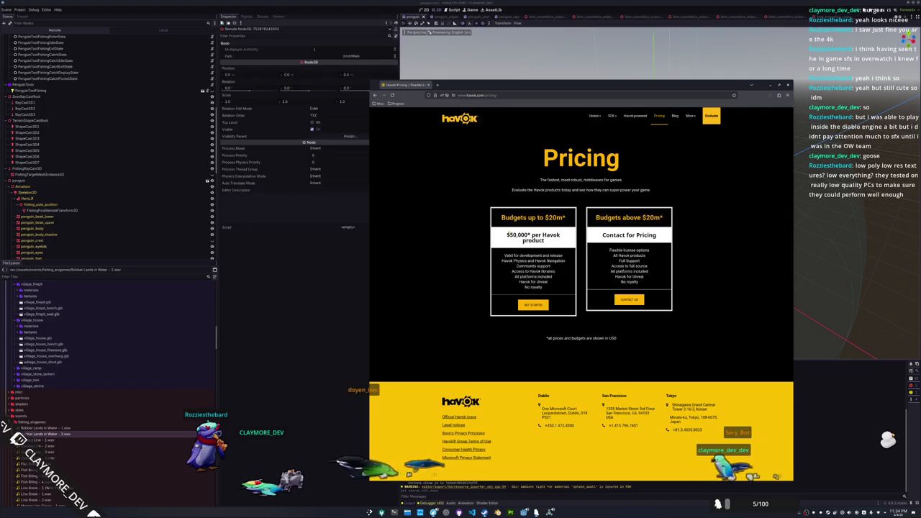
Step: Highlight the $50,000 per Havok product price, then clear the selection
left_click_drag(506, 235, 496, 251)
left_click(504, 247)
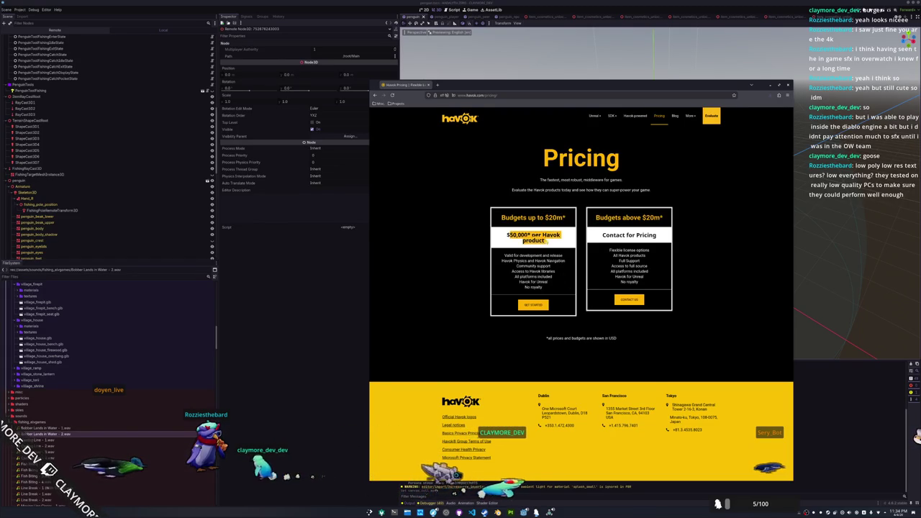
left_click(548, 243)
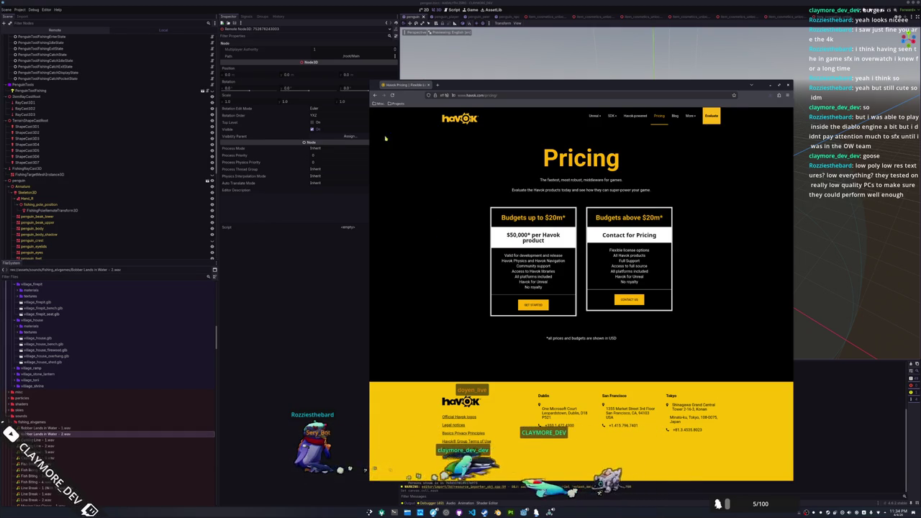
Step: Go back to the Havok home page and open the full list of Havok-powered games
left_click(375, 95)
scroll(469, 238, "down", 5)
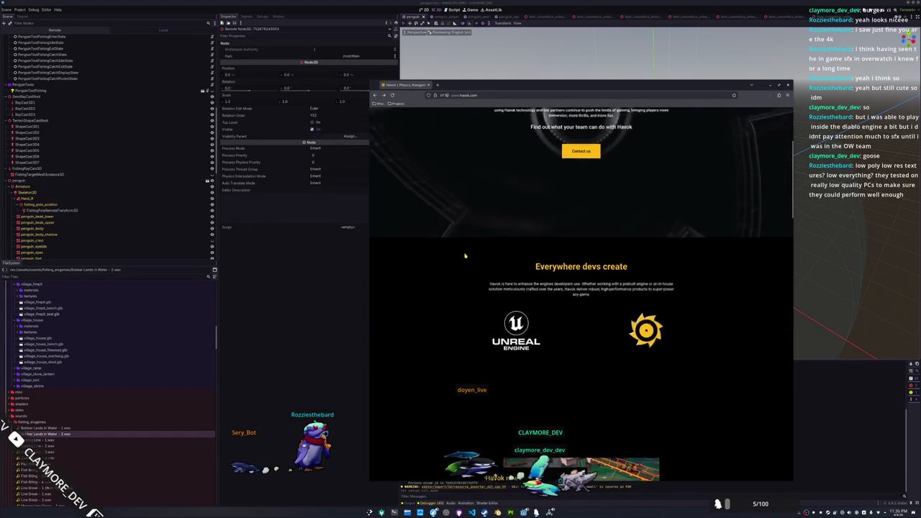
scroll(465, 256, "down", 5)
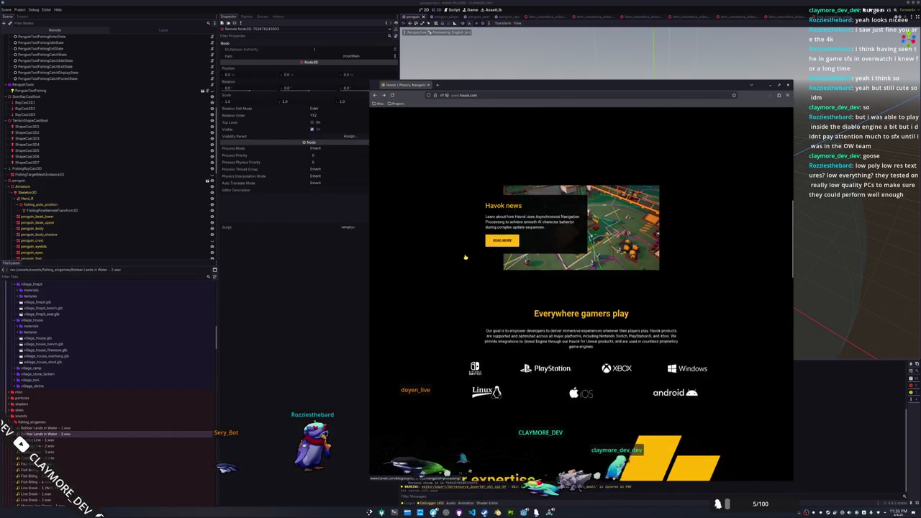
scroll(466, 257, "down", 5)
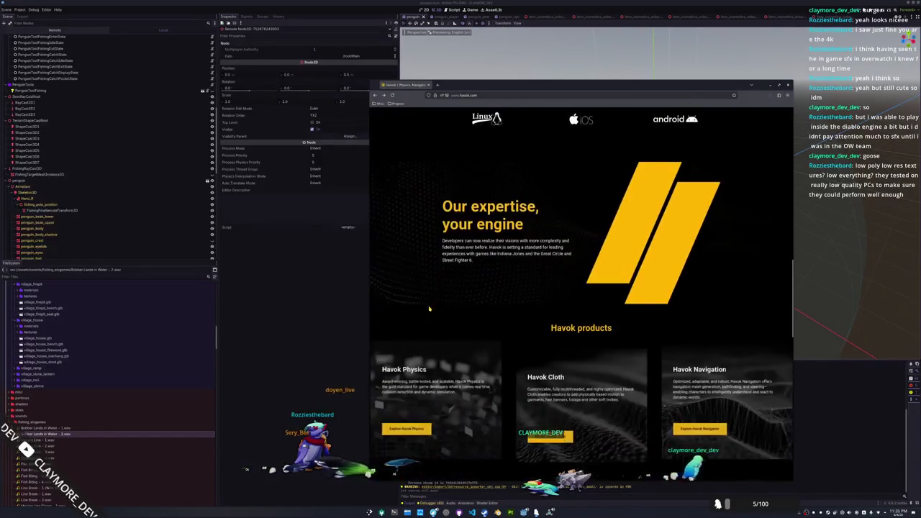
scroll(446, 309, "down", 3)
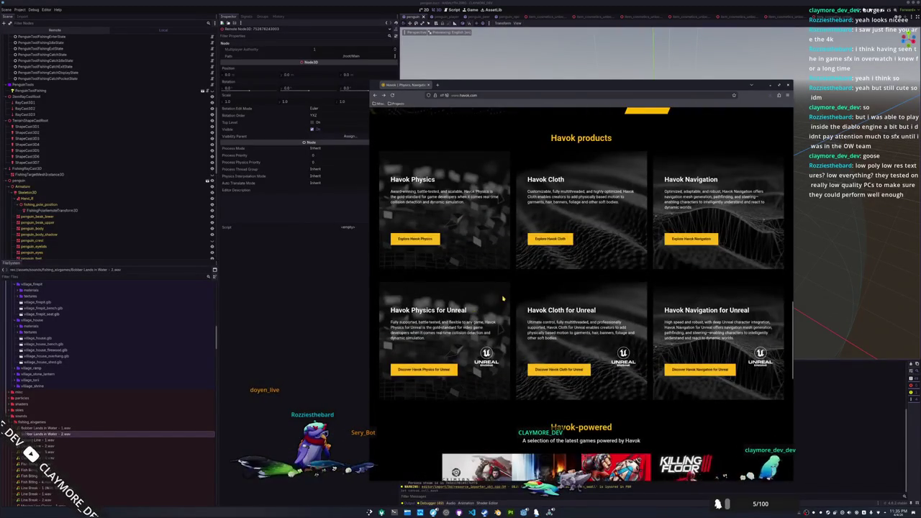
scroll(503, 297, "down", 1)
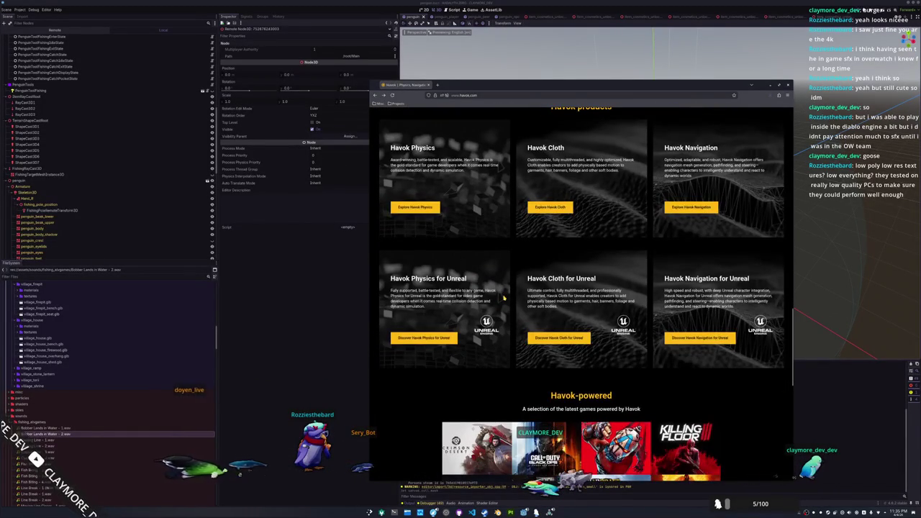
scroll(504, 297, "down", 7)
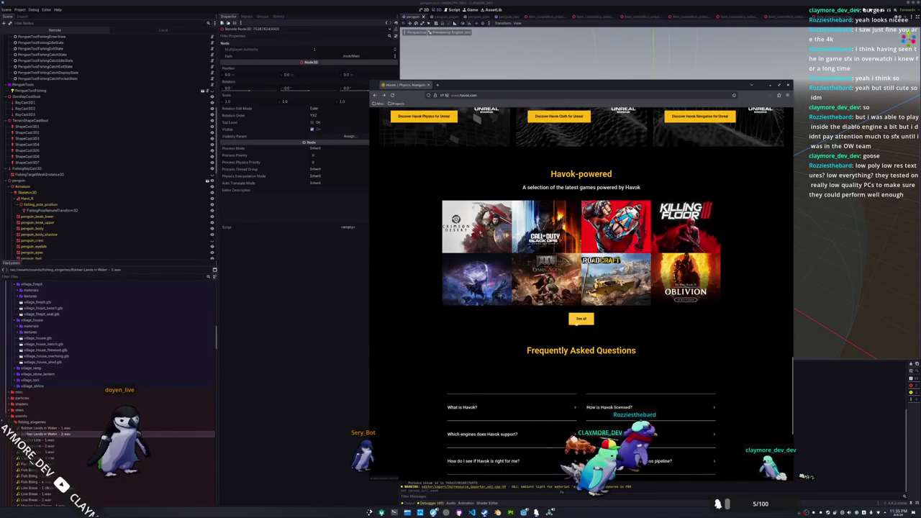
left_click(581, 320)
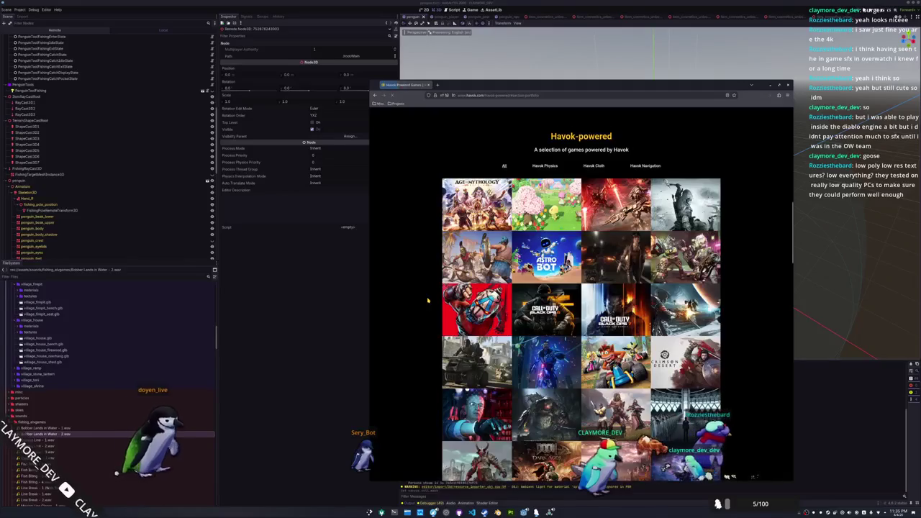
Step: Browse the Havok-powered games grid, returning once to the landing page
scroll(427, 301, "down", 1)
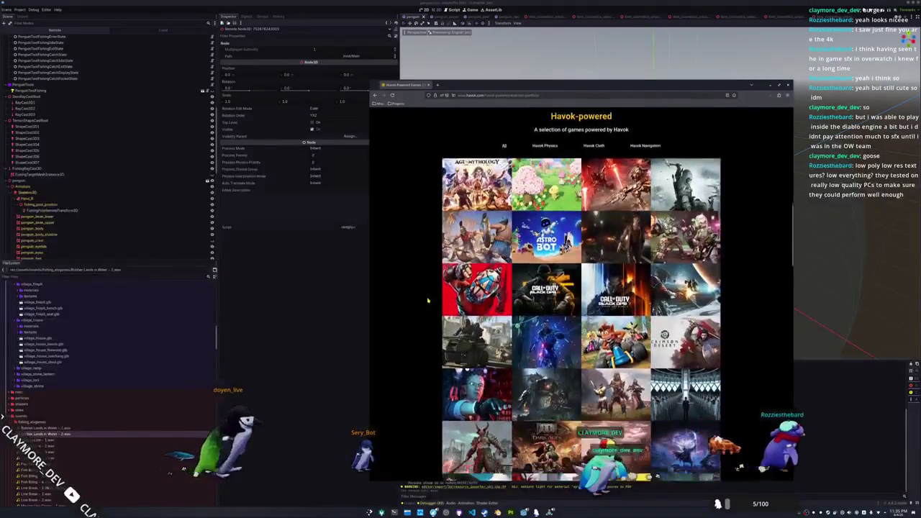
scroll(428, 301, "down", 1)
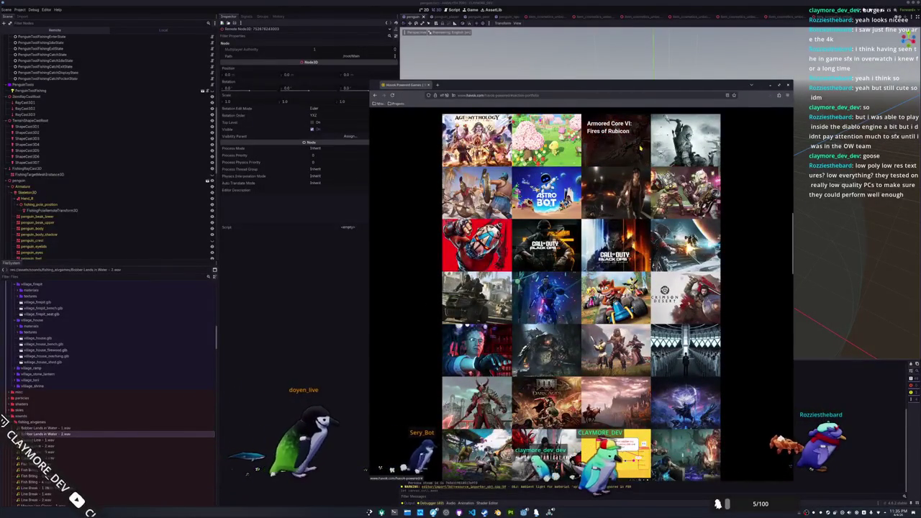
key("alt+Left")
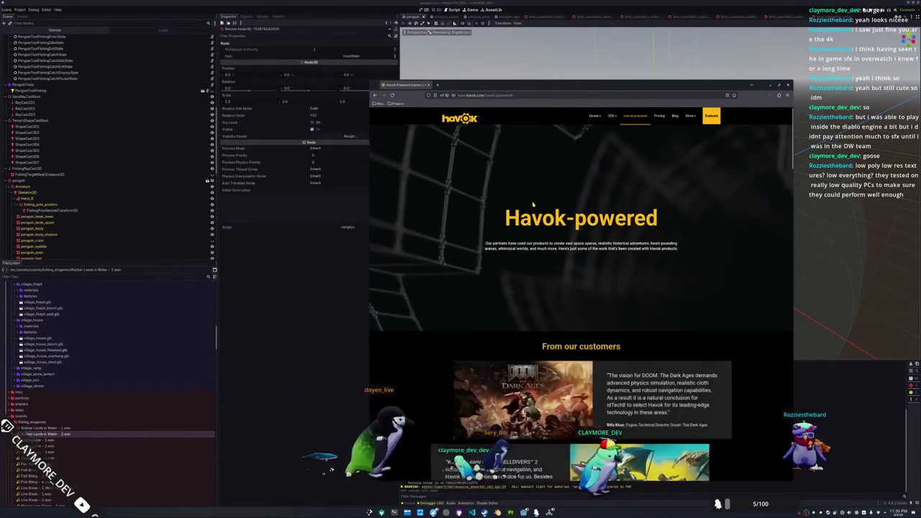
scroll(434, 251, "down", 2)
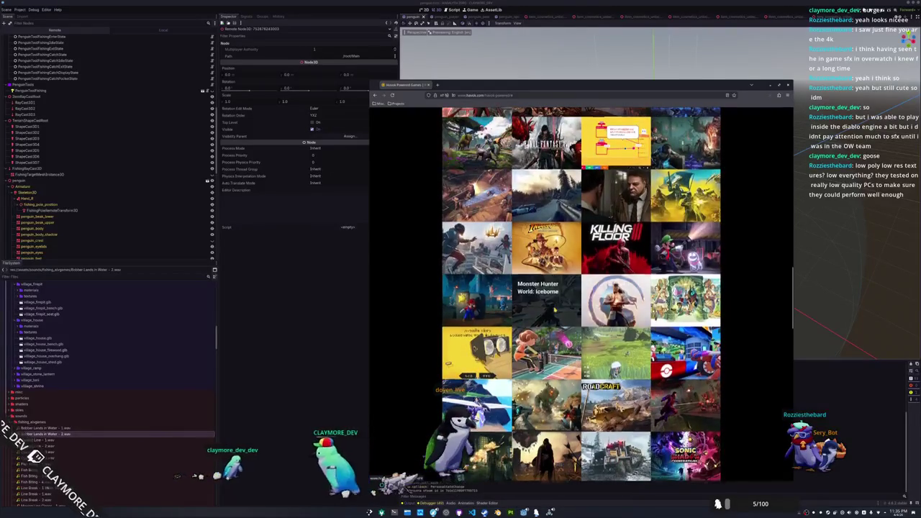
scroll(555, 309, "up", 1)
scroll(547, 281, "up", 10)
scroll(422, 362, "down", 5)
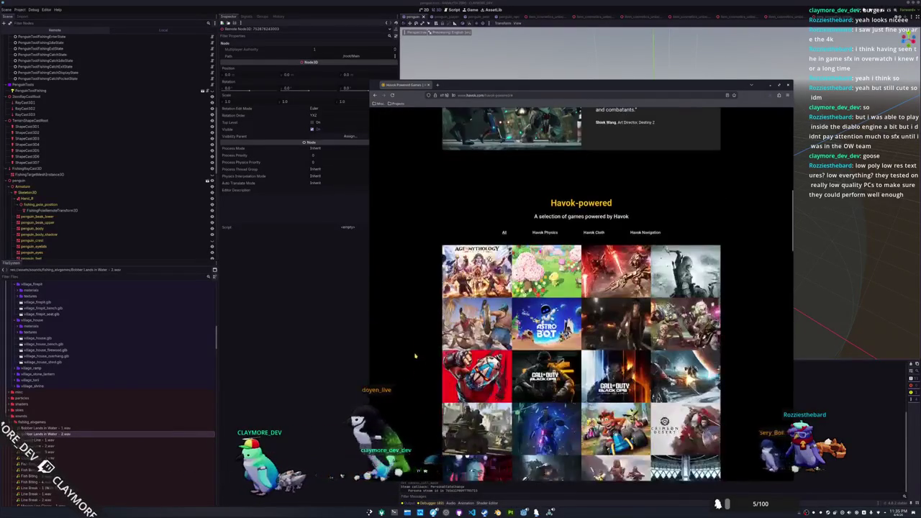
scroll(415, 351, "down", 2)
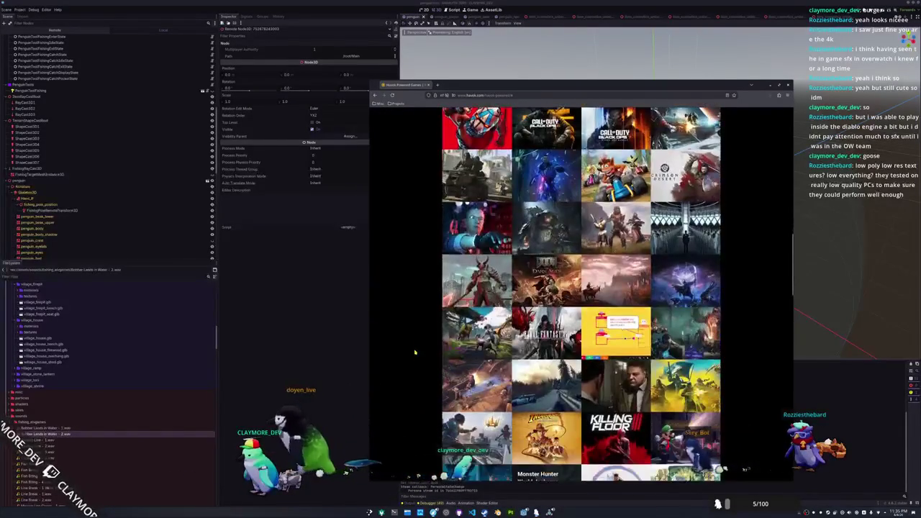
scroll(415, 352, "down", 3)
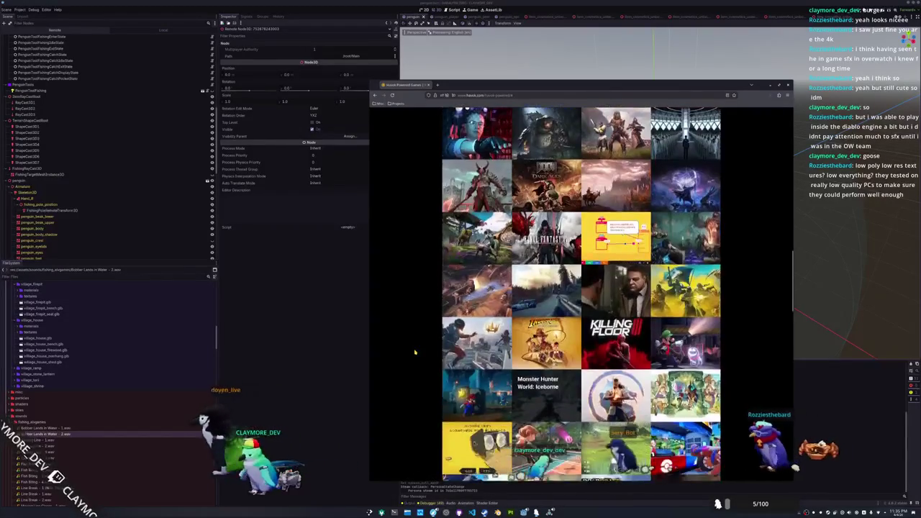
scroll(415, 352, "down", 2)
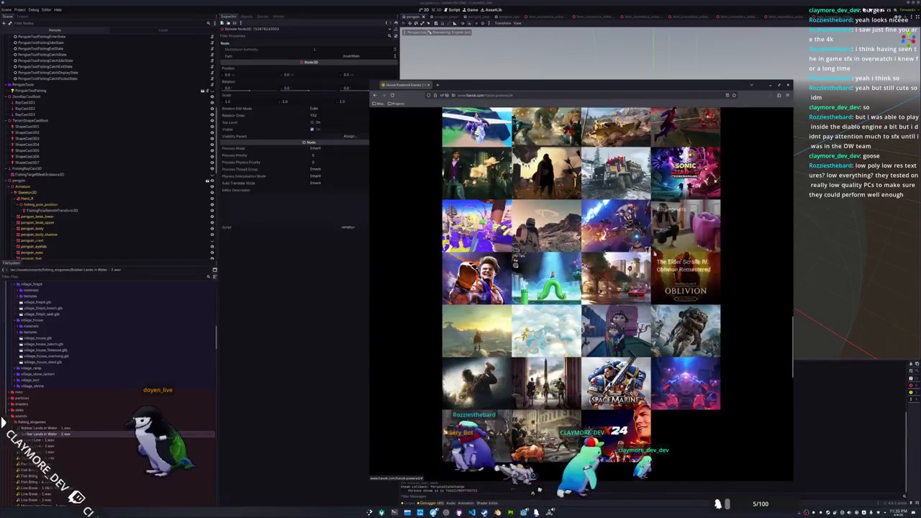
Step: Scroll from the Havok-powered page top down to the product cards, then return to Godot
left_click(630, 237)
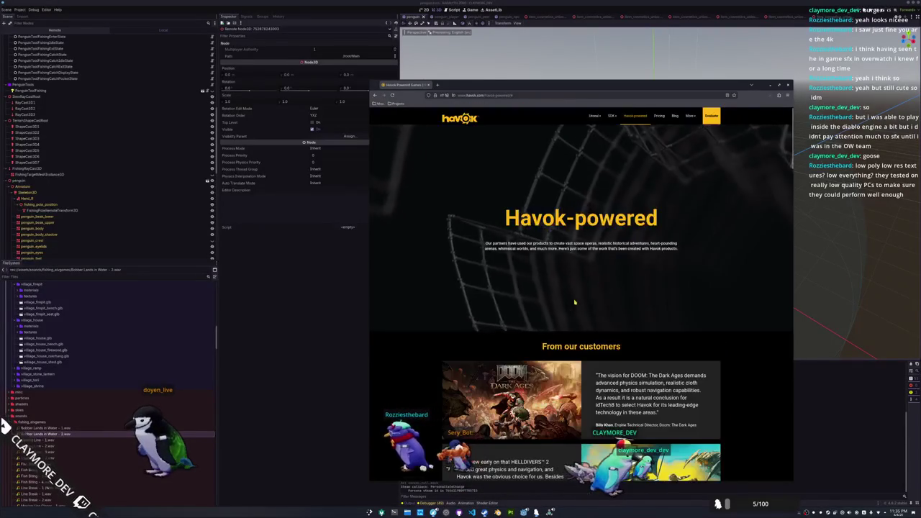
scroll(630, 237, "down", 5)
scroll(630, 245, "down", 4)
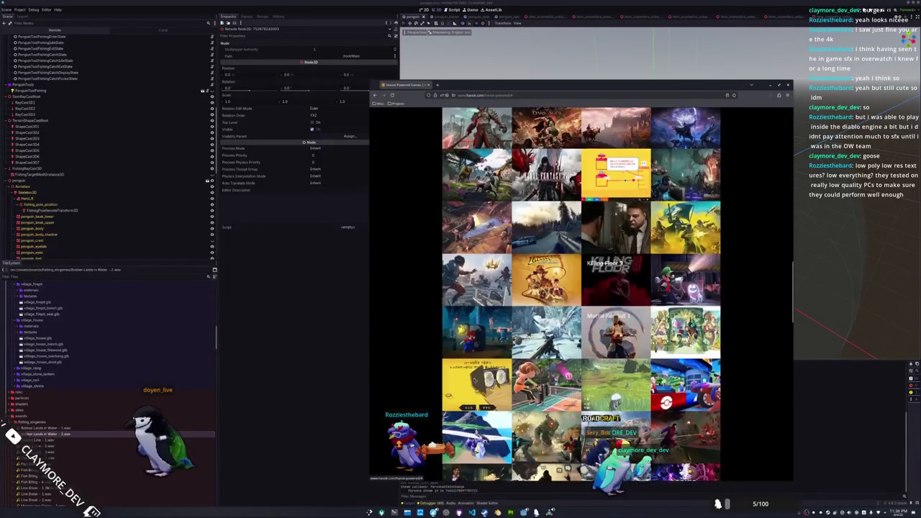
scroll(608, 350, "down", 2)
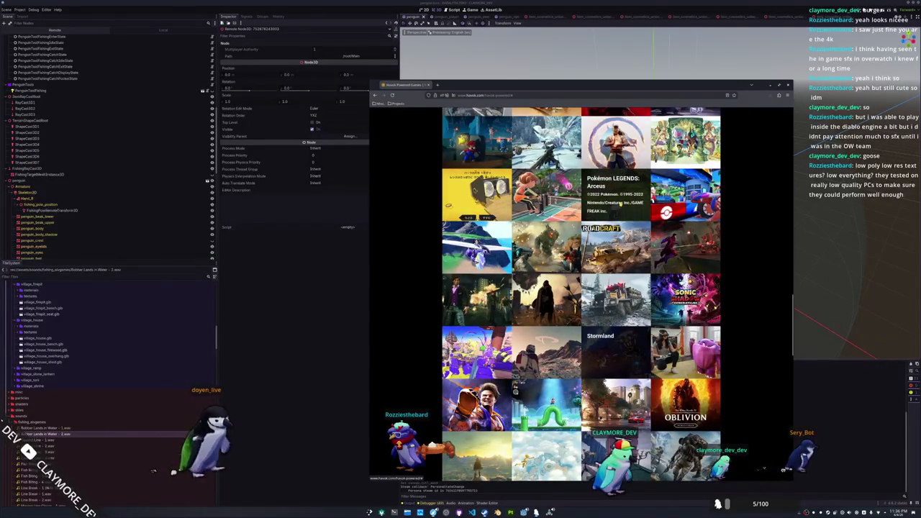
scroll(412, 277, "down", 4)
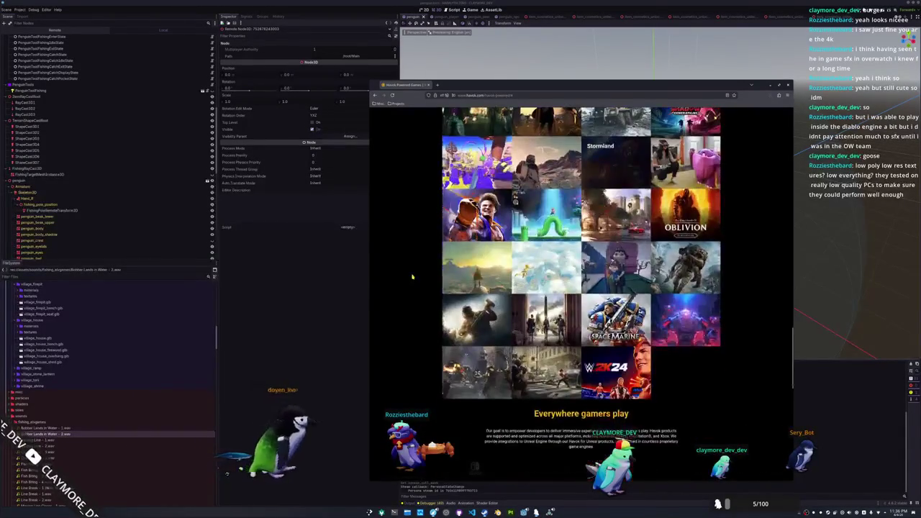
scroll(412, 277, "down", 3)
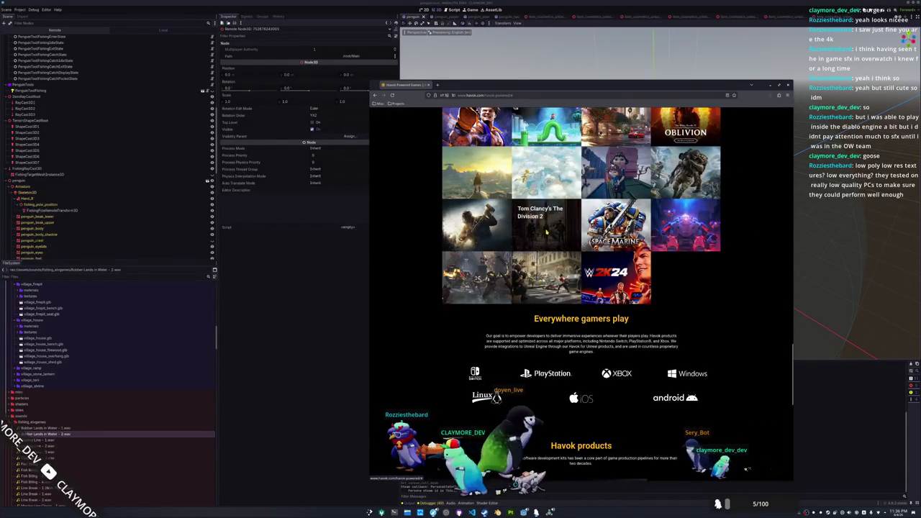
scroll(428, 365, "down", 1)
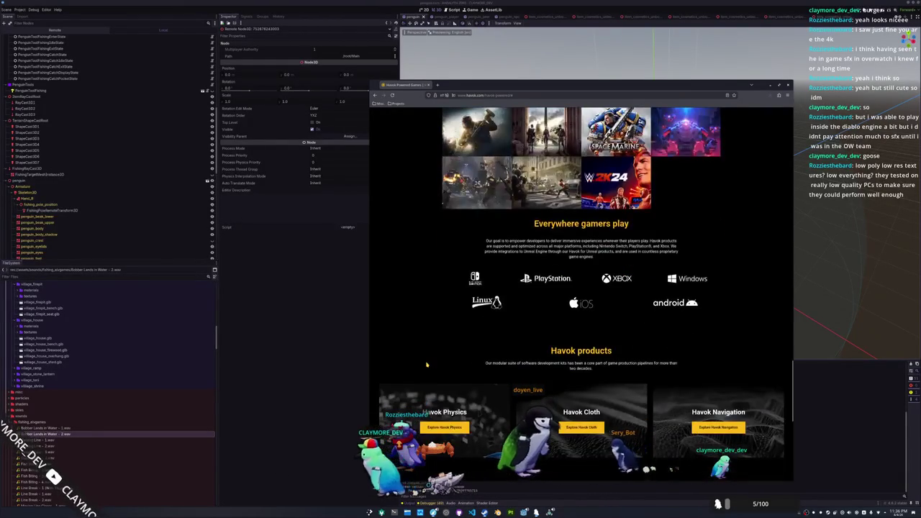
scroll(444, 302, "down", 5)
scroll(485, 325, "up", 3)
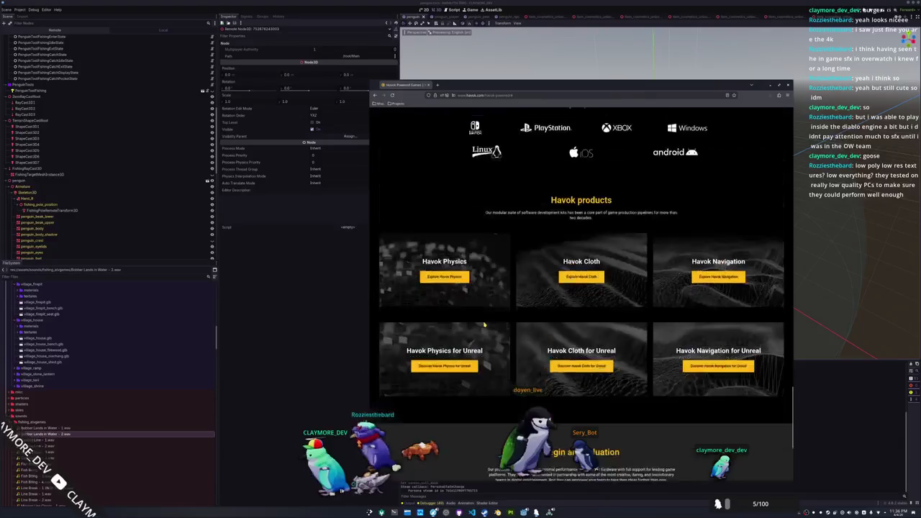
left_click(384, 71)
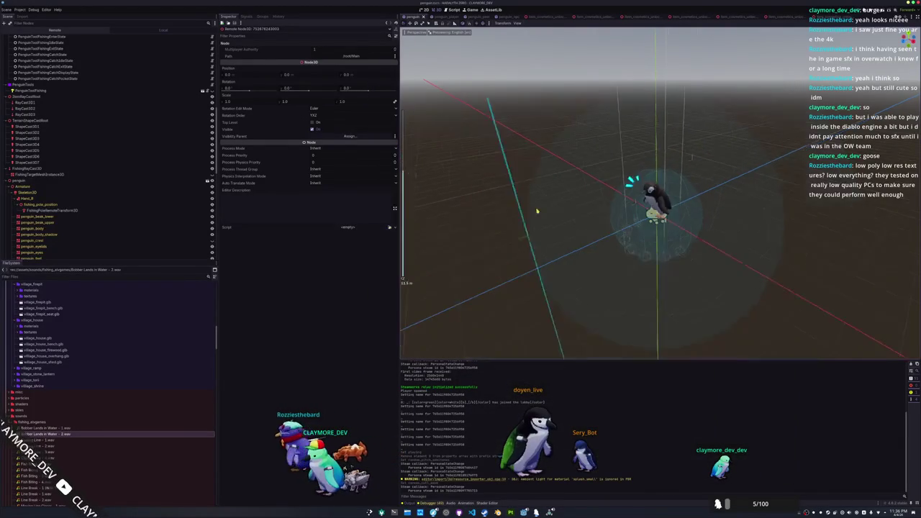
Step: Add a NodeFolder child under ParticleSystems and rename it Fishing
scroll(79, 143, "down", 10)
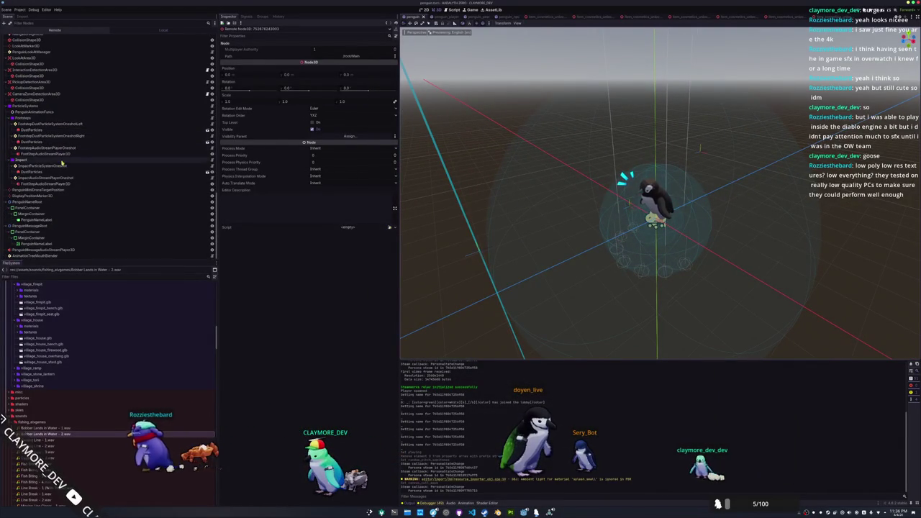
left_click(29, 118)
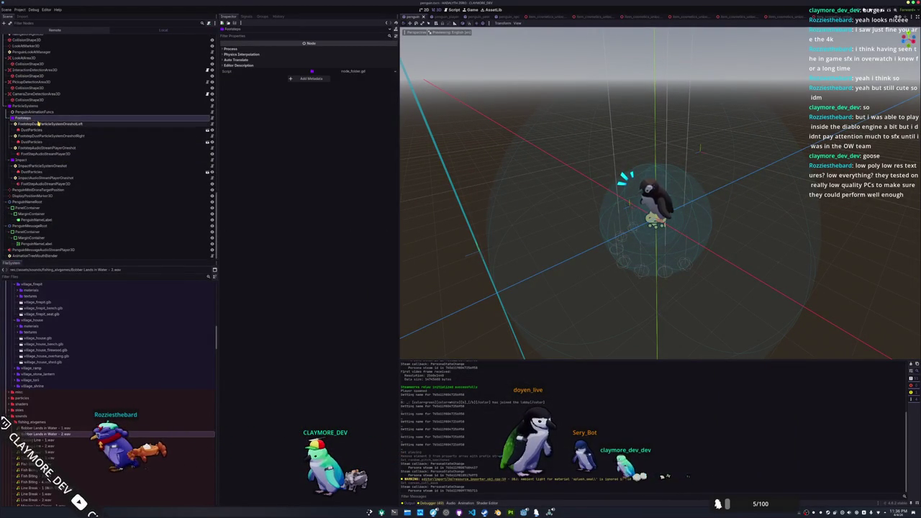
right_click(29, 108)
left_click(54, 112)
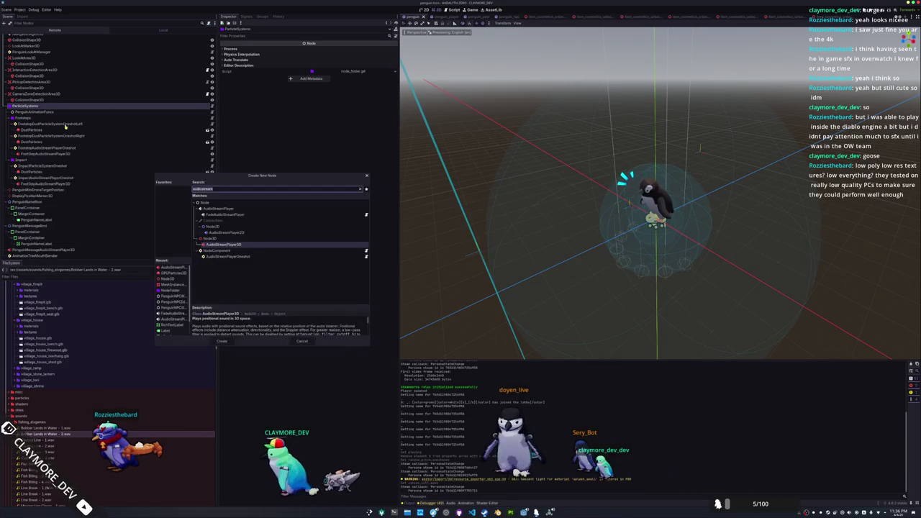
type("Nod")
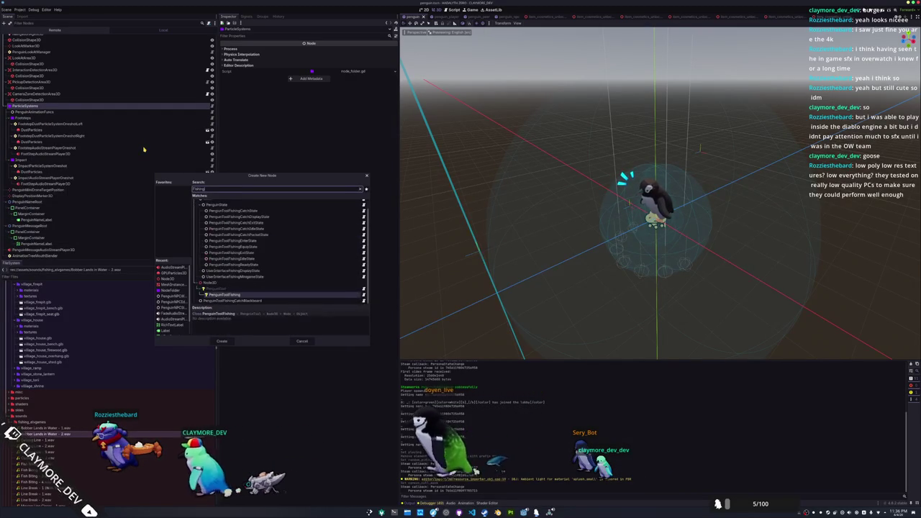
type("eFolder")
key("Return")
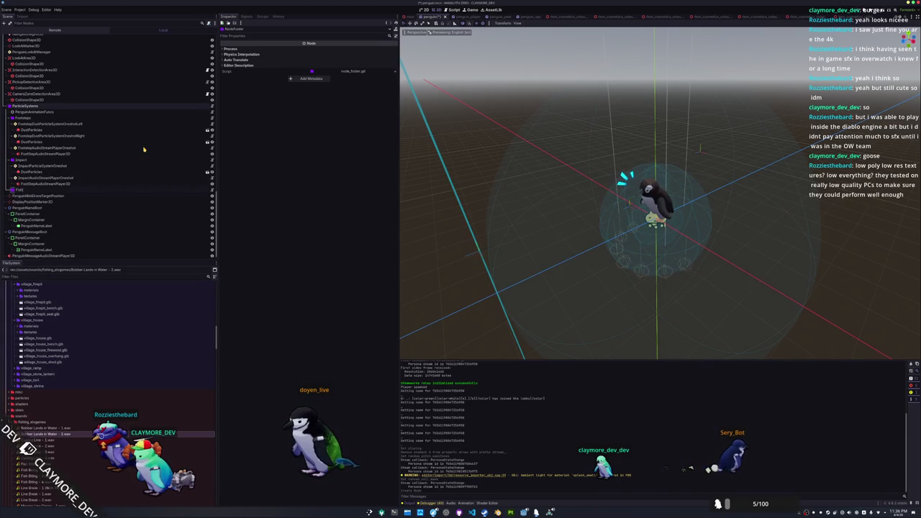
type("ishing")
key("Return")
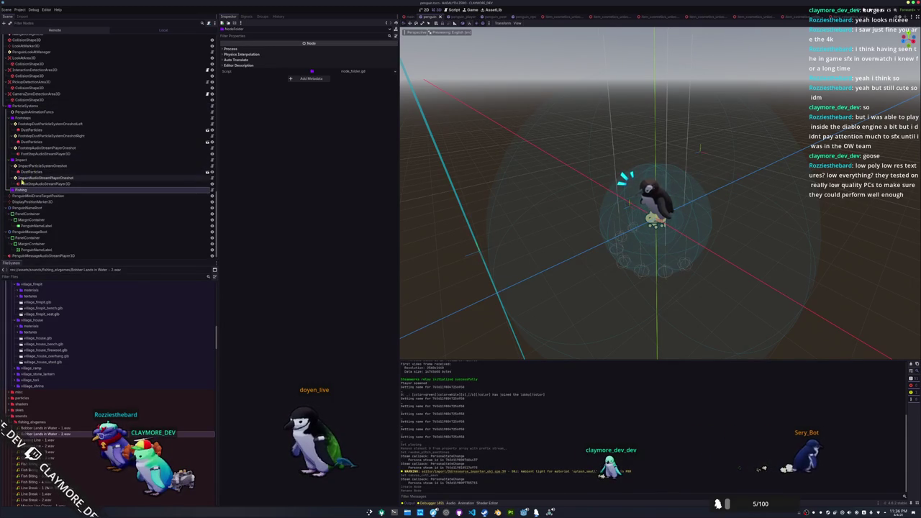
Step: Add an AudioStreamPlayerOneshot node inside the Fishing folder
right_click(23, 190)
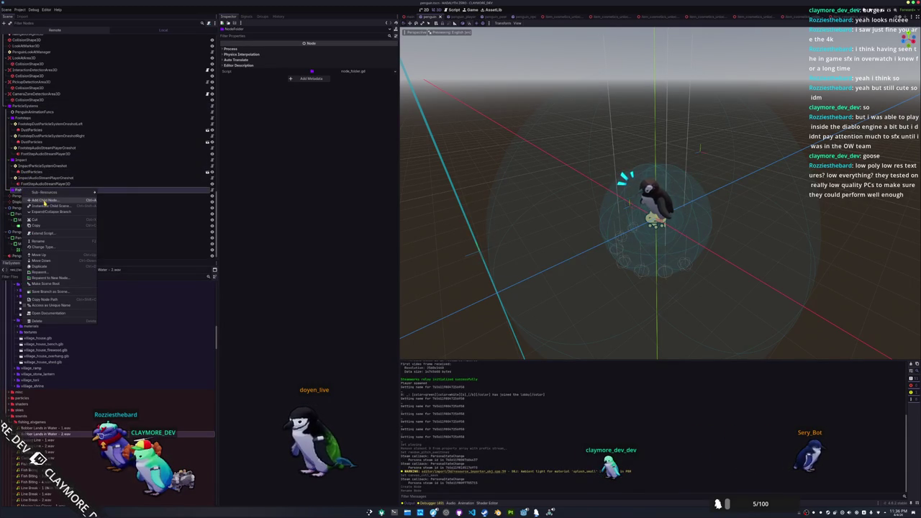
left_click(44, 202)
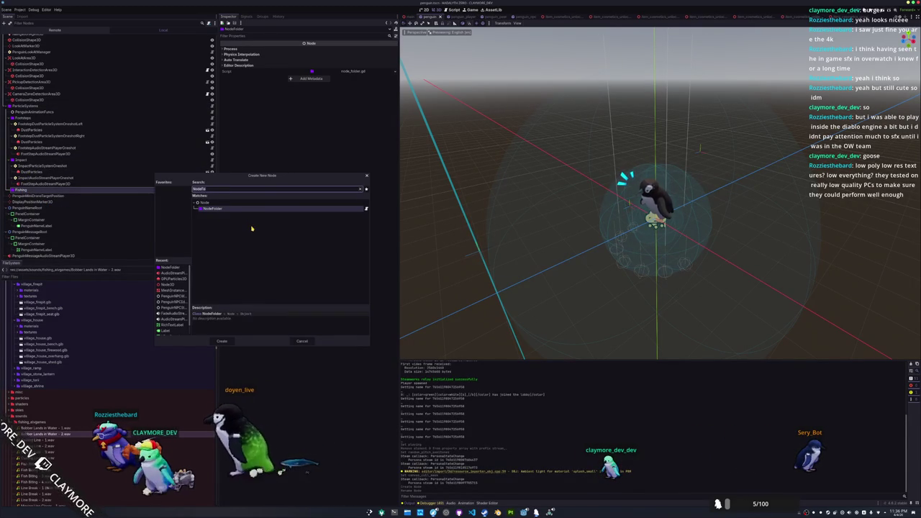
type("Audio")
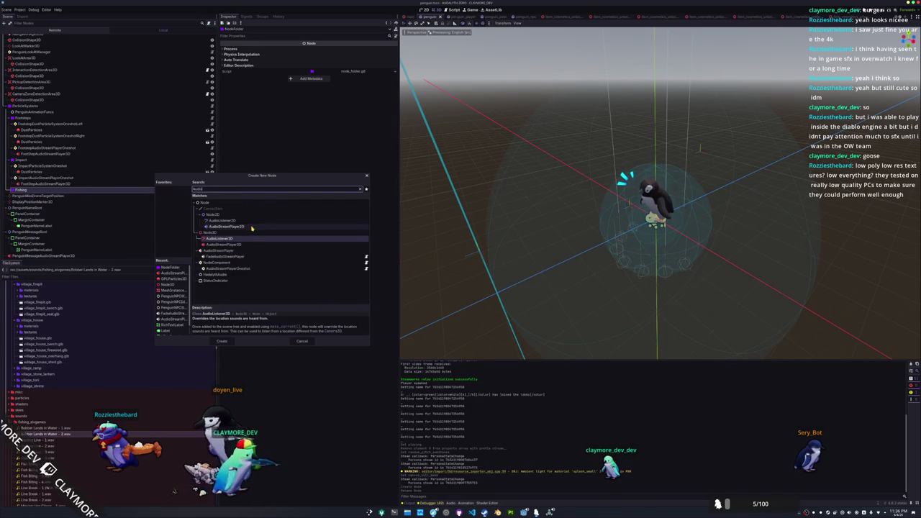
key("Down")
key("Down")
key("Down")
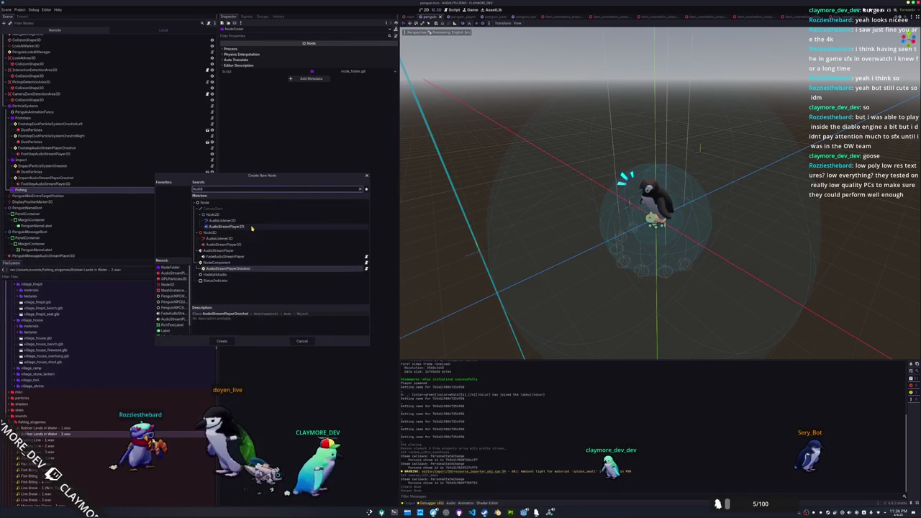
key("Return")
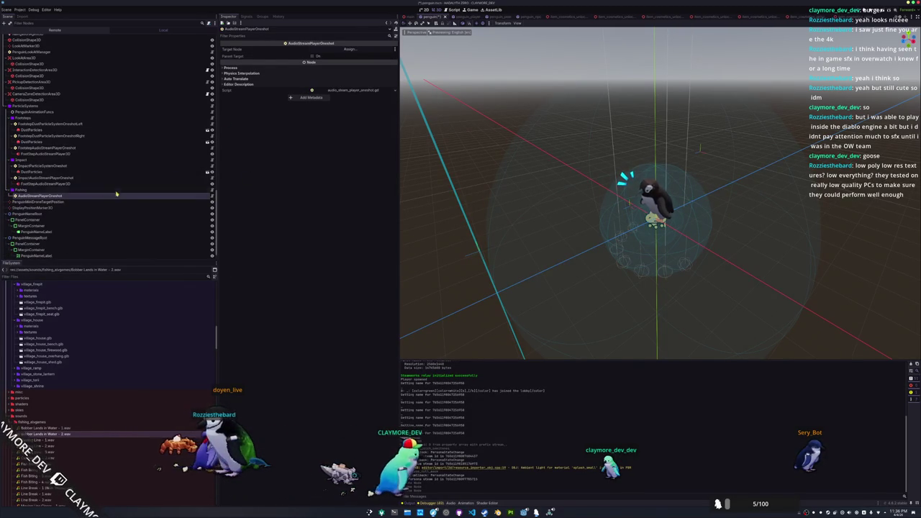
right_click(112, 198)
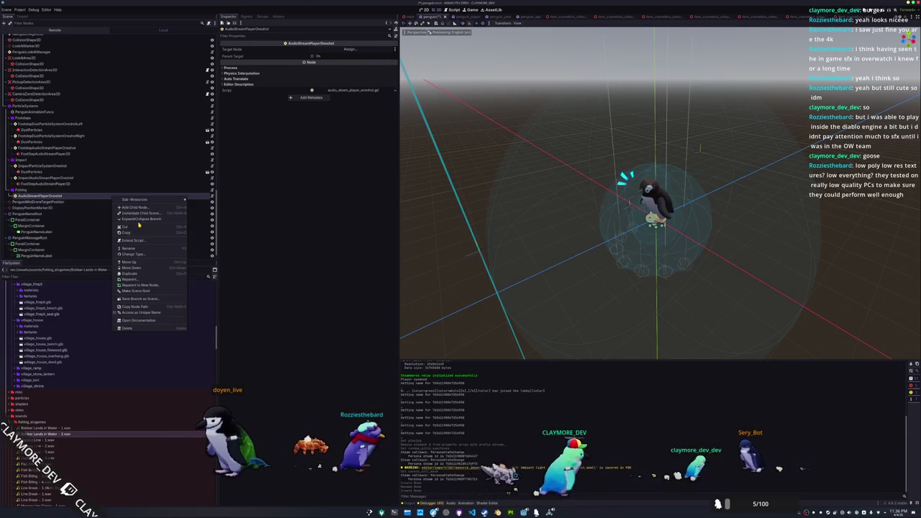
Step: Open the oneshot player's audio_stream_player_oneshot.gd script in the external code editor
left_click(282, 185)
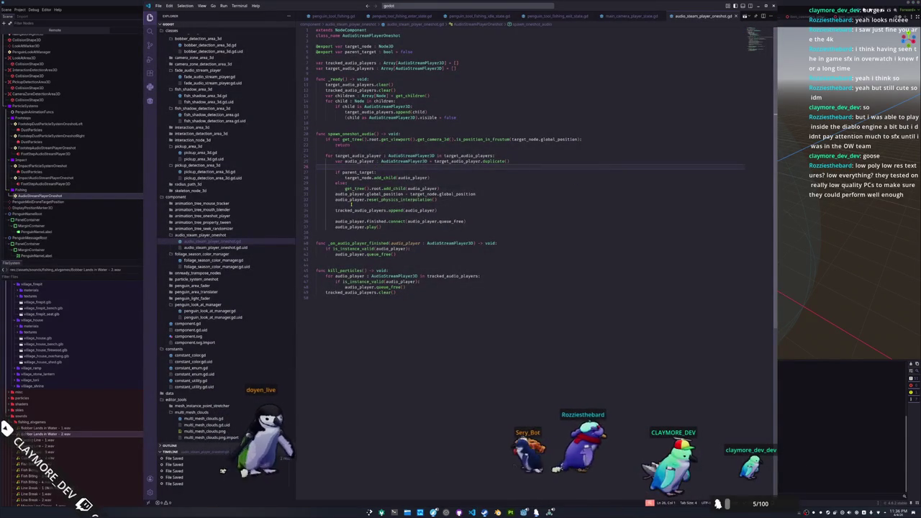
left_click(349, 216)
Step: Rename the kill_particles function to kill_audio in the script
left_click(337, 232)
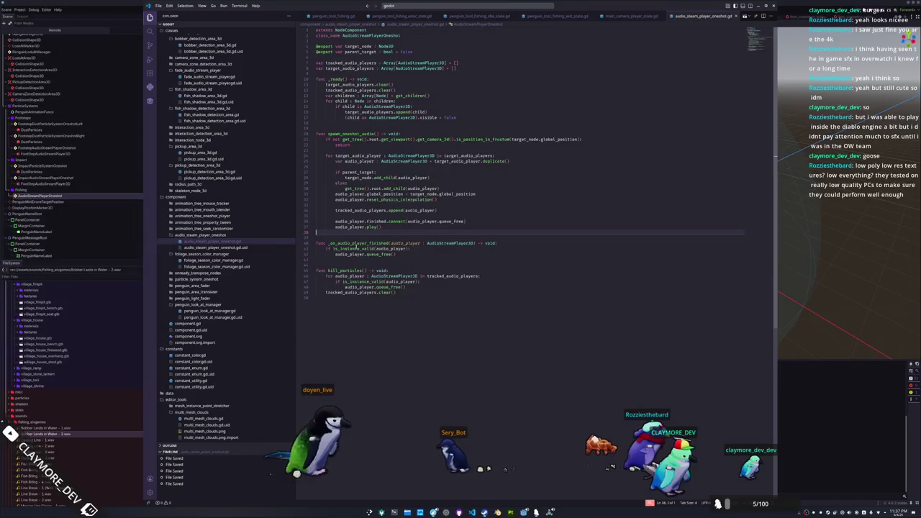
left_click(360, 303)
double_click(349, 270)
type("kill_stream")
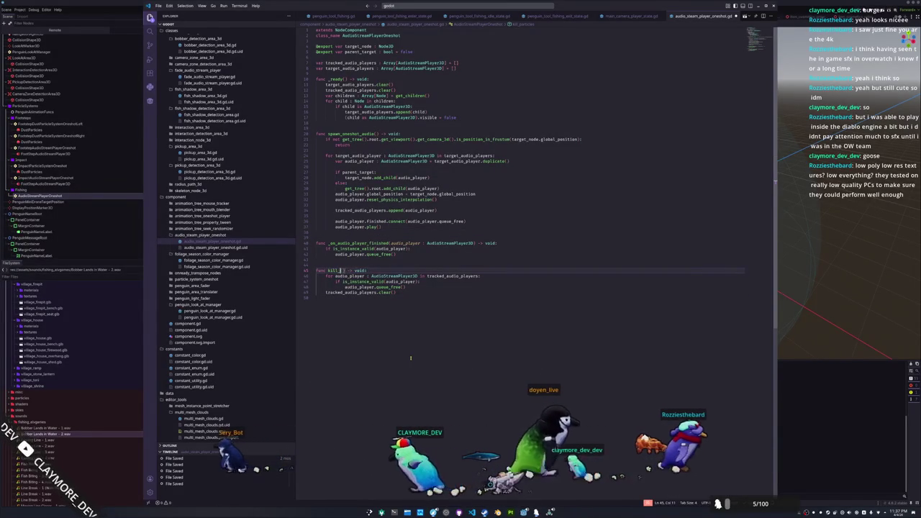
key("BackSpace")
key("BackSpace")
key("BackSpace")
type("audi")
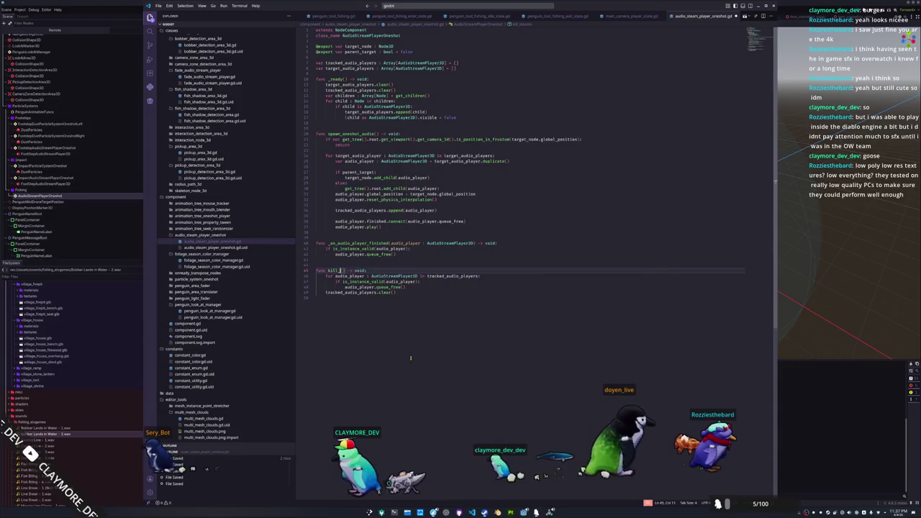
key("Up")
key("Up")
key("Up")
key("Up")
key("Up")
key("Up")
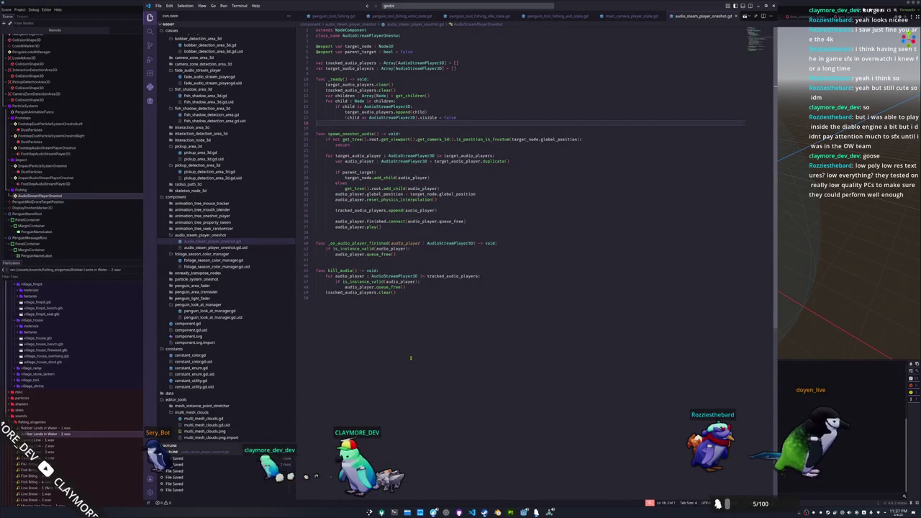
Step: Set the oneshot player's Target Node to Penguin, then start adding an audio stream child under it
key("alt+Tab")
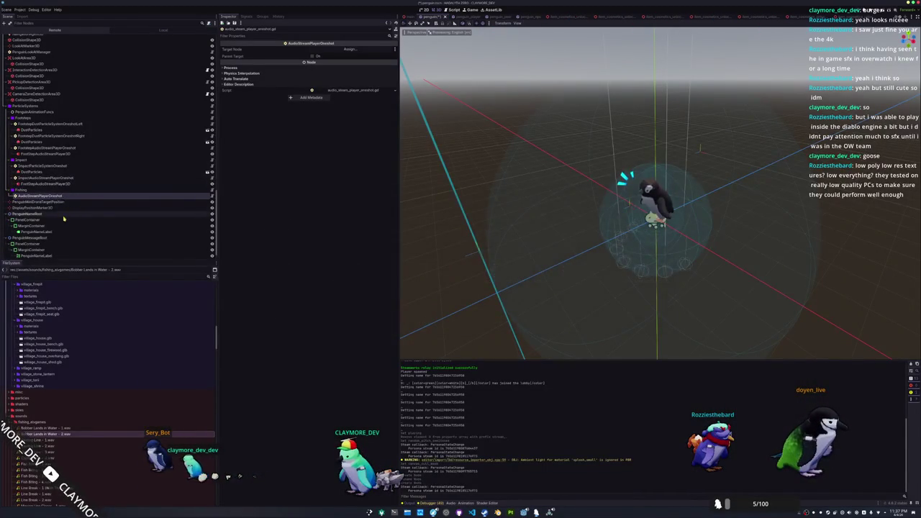
left_click(348, 48)
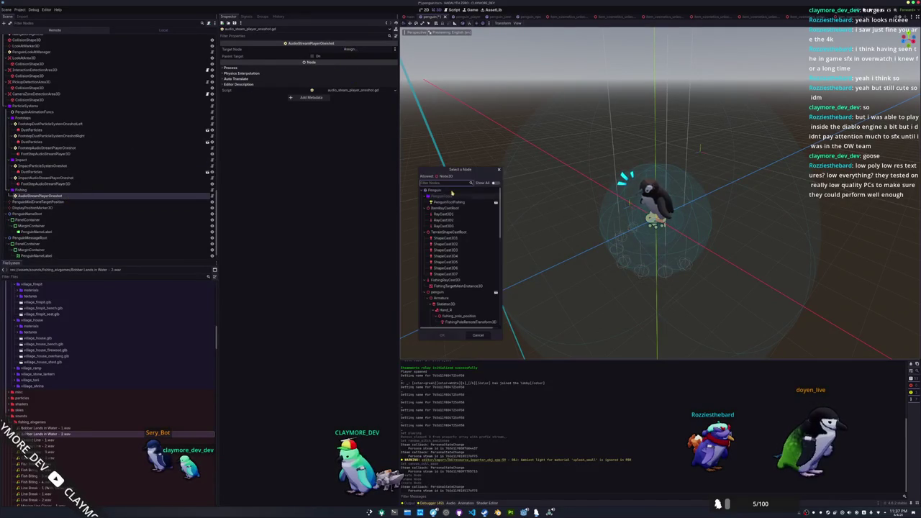
double_click(439, 189)
right_click(29, 197)
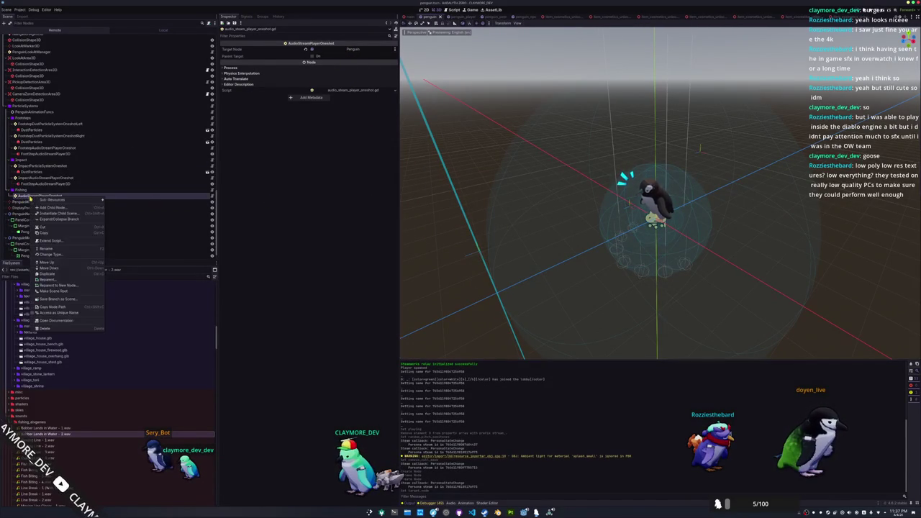
left_click(53, 208)
type("audiostream")
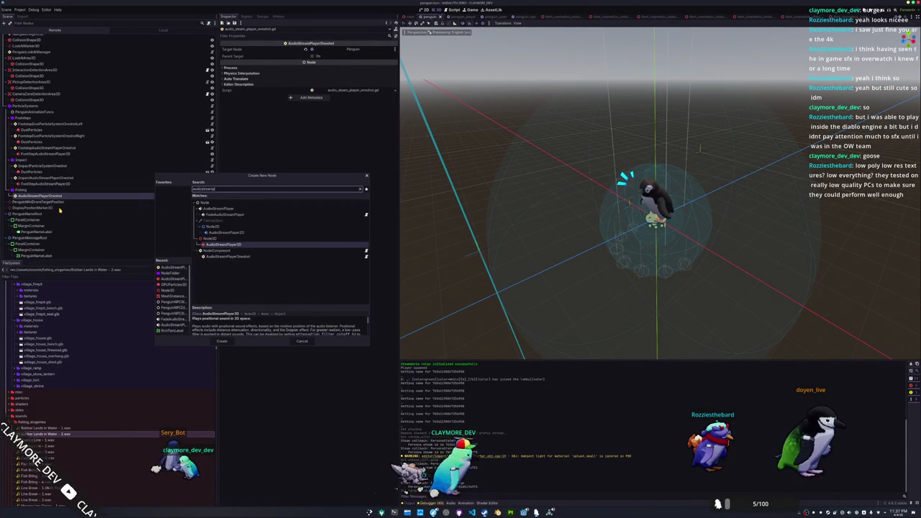
key("Return")
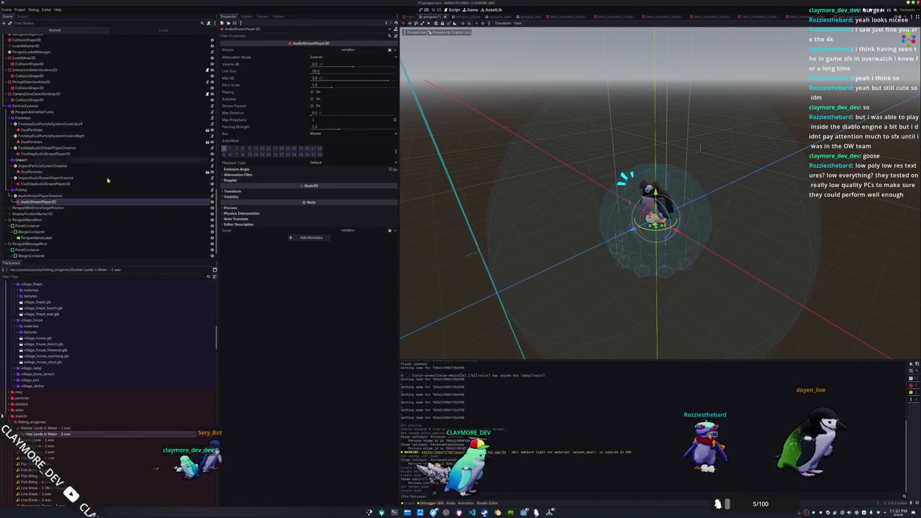
left_click(379, 50)
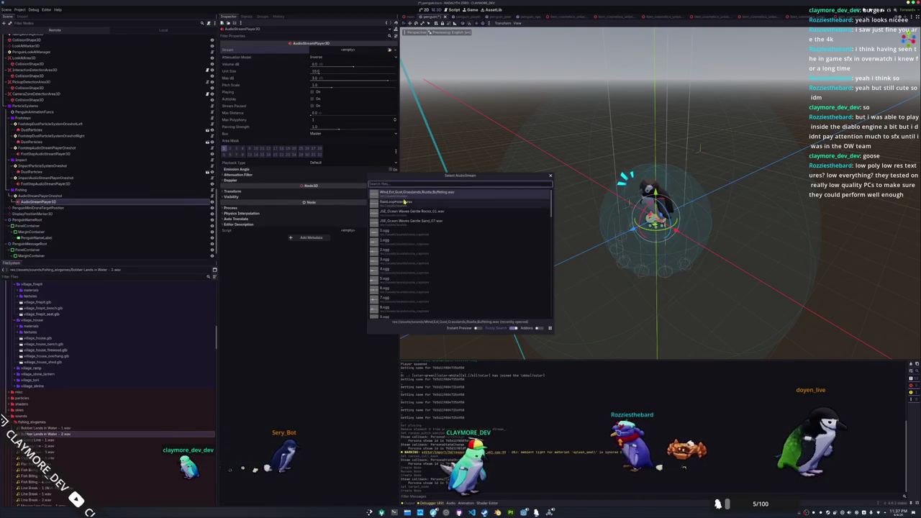
key("Escape")
scroll(51, 427, "down", 5)
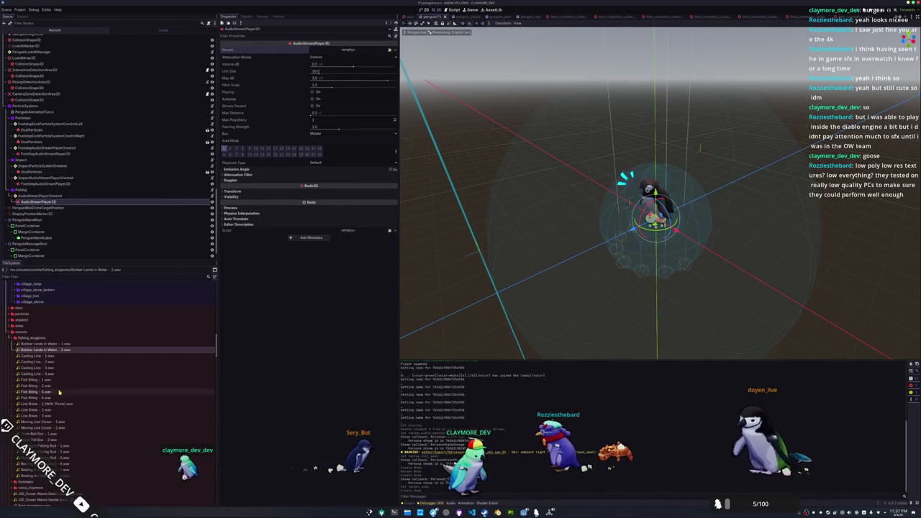
scroll(47, 407, "down", 2)
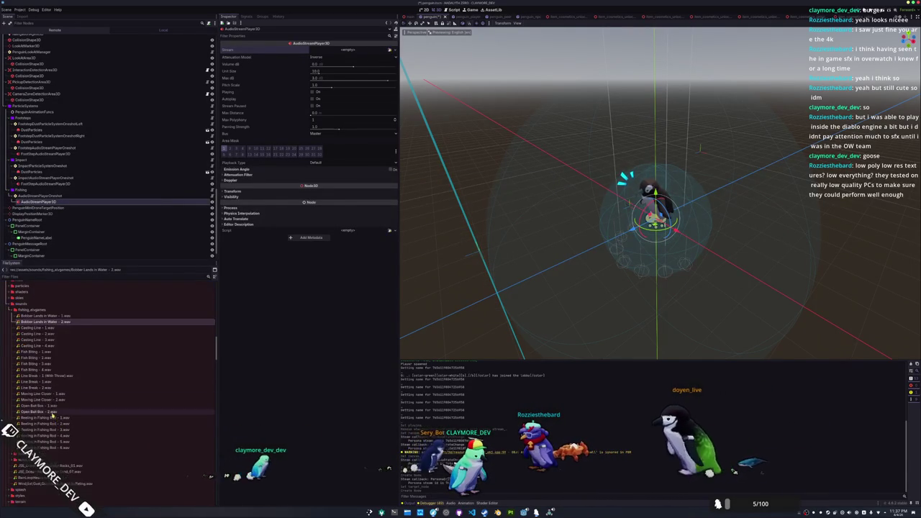
Step: Preview the Fish Biting, Reeling in Fishing Rod and Casting Line 1–4 sounds
left_click(48, 352)
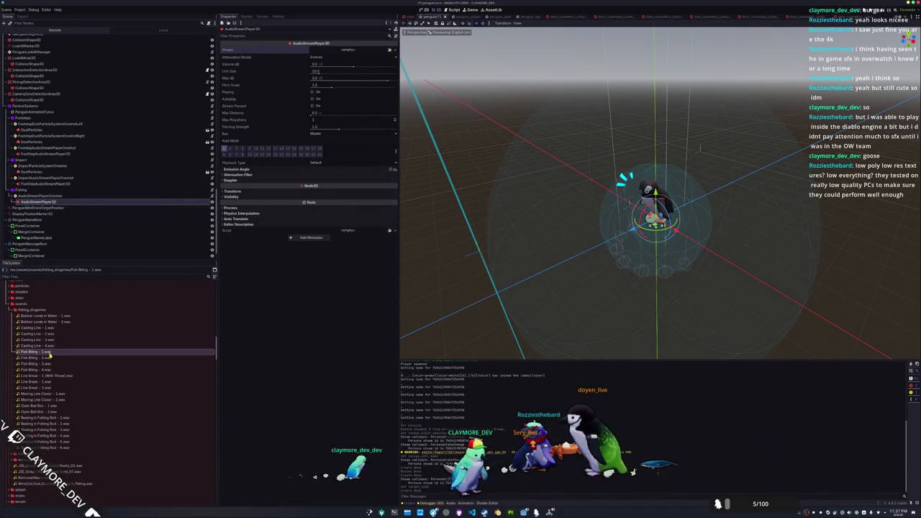
left_click(45, 417)
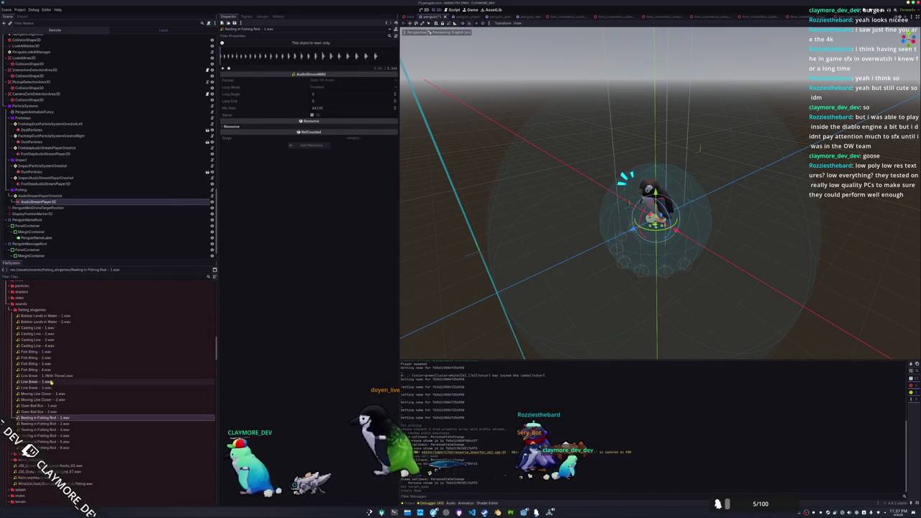
left_click(40, 327)
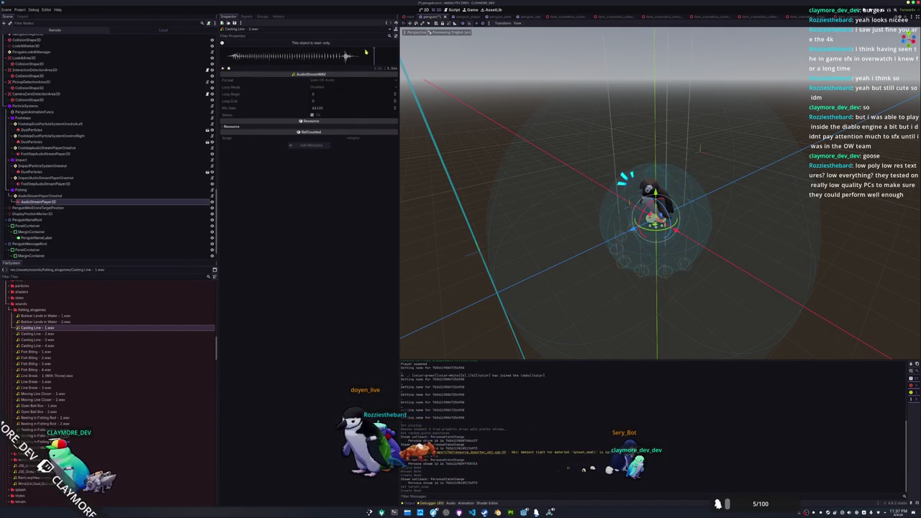
left_click(52, 335)
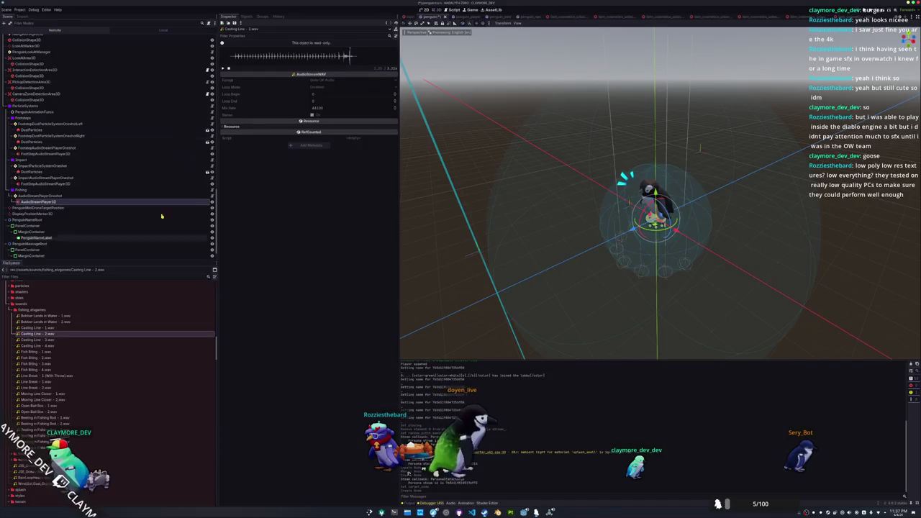
left_click(45, 340)
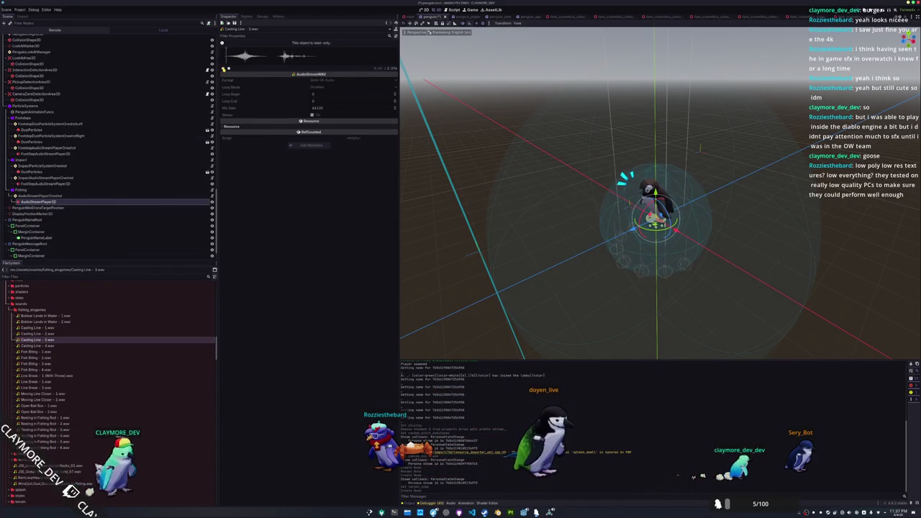
left_click(51, 346)
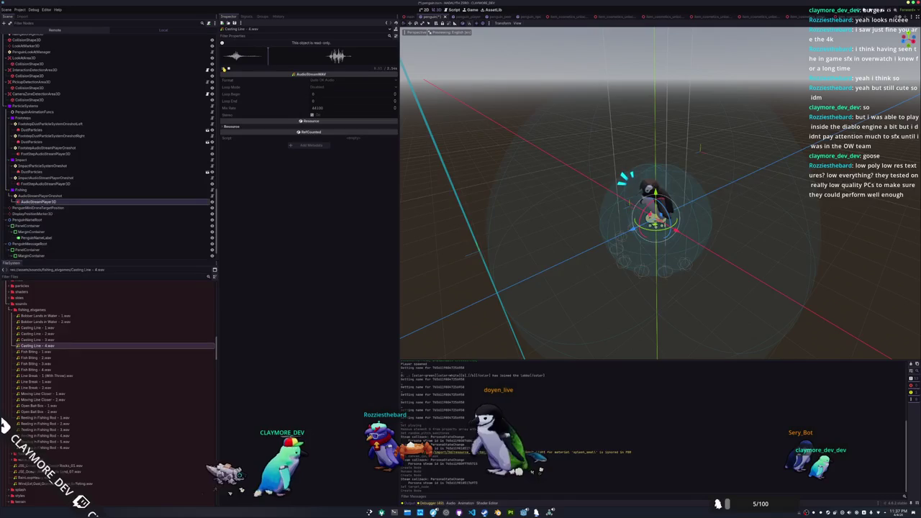
Step: Open Casting Line - 1.wav in Audacity from the file manager
key("Up")
key("Up")
key("Up")
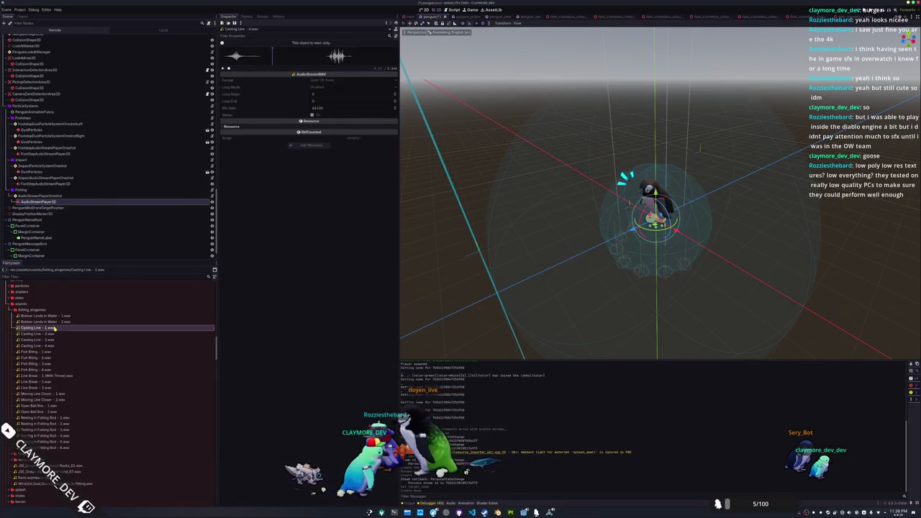
key("alt+Tab")
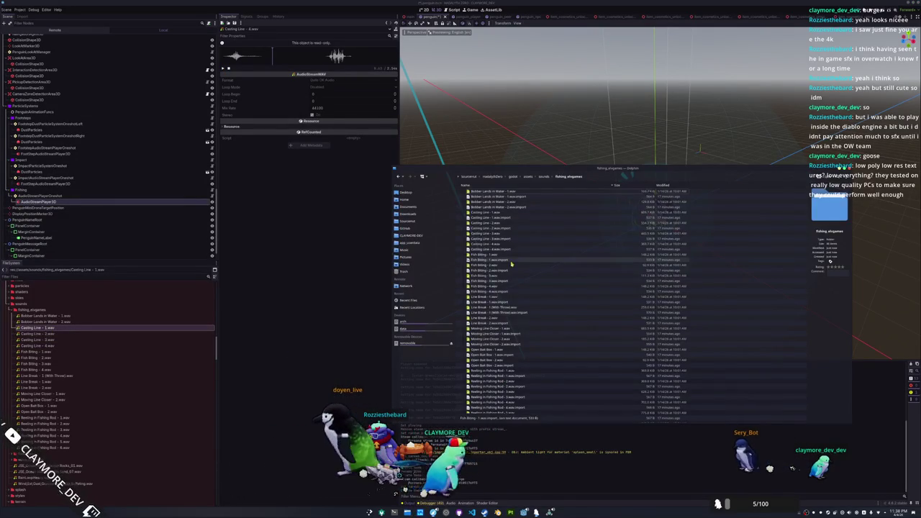
right_click(487, 213)
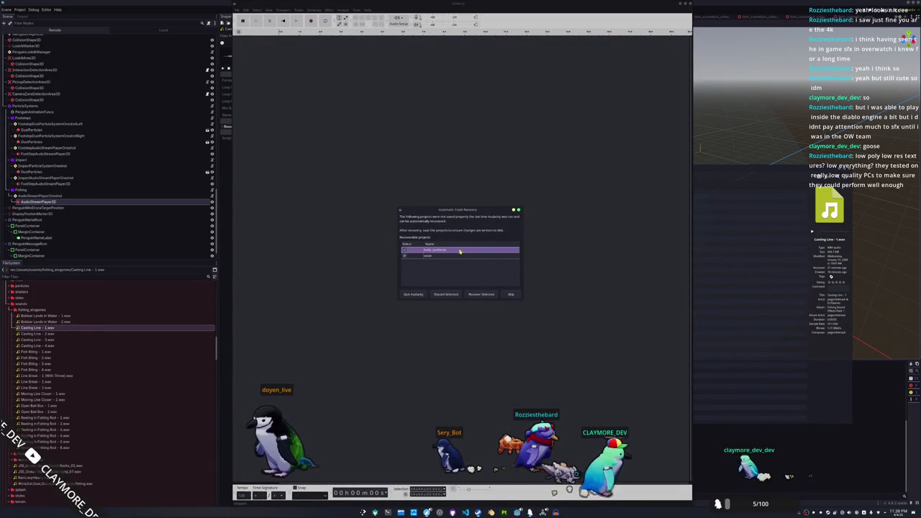
Step: Dismiss the recovery and tempo prompts, trim the clip's trailing tail, and play it
left_click(512, 294)
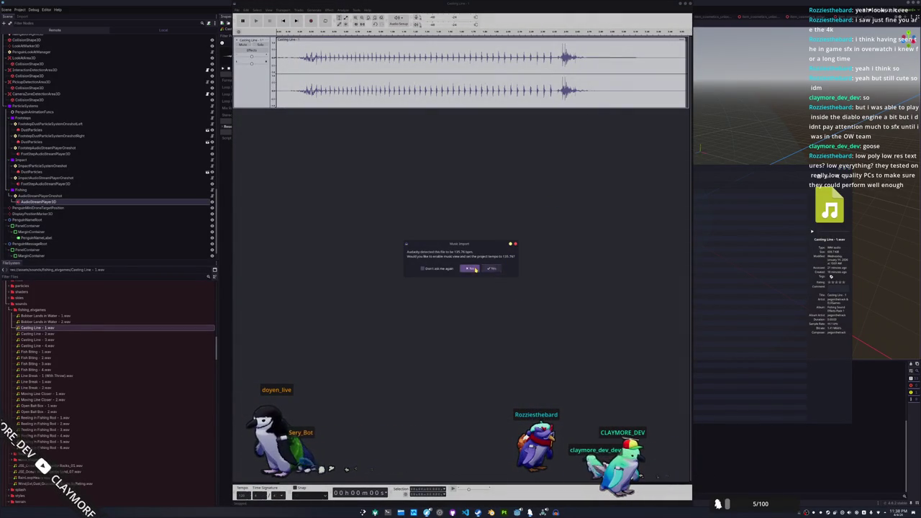
left_click(473, 268)
left_click_drag(685, 41, 545, 49)
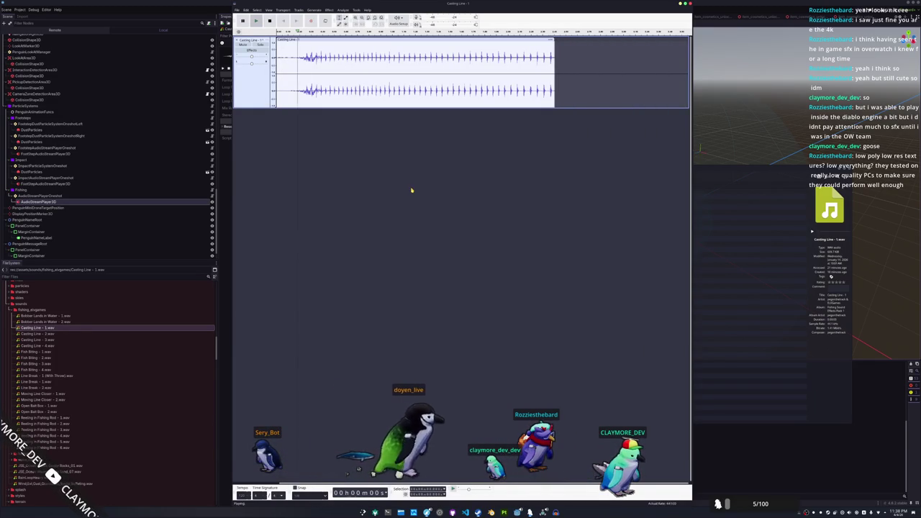
key("space")
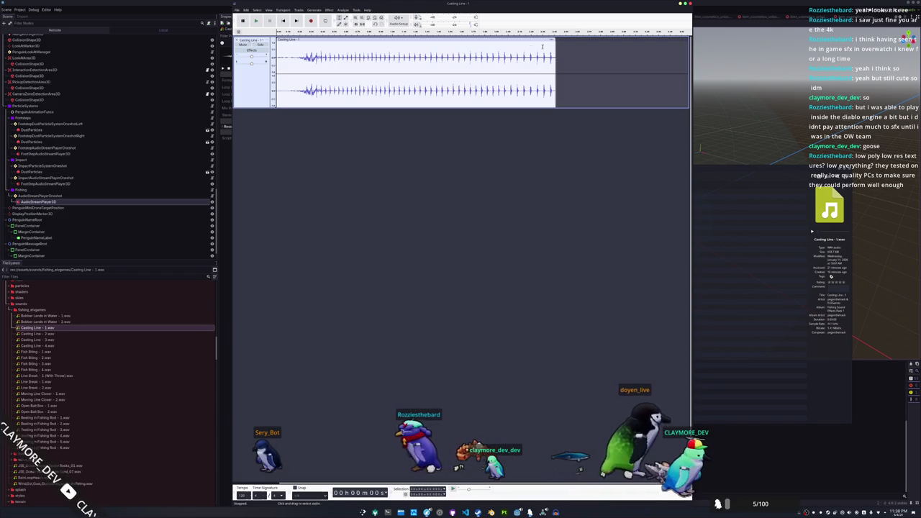
key("space")
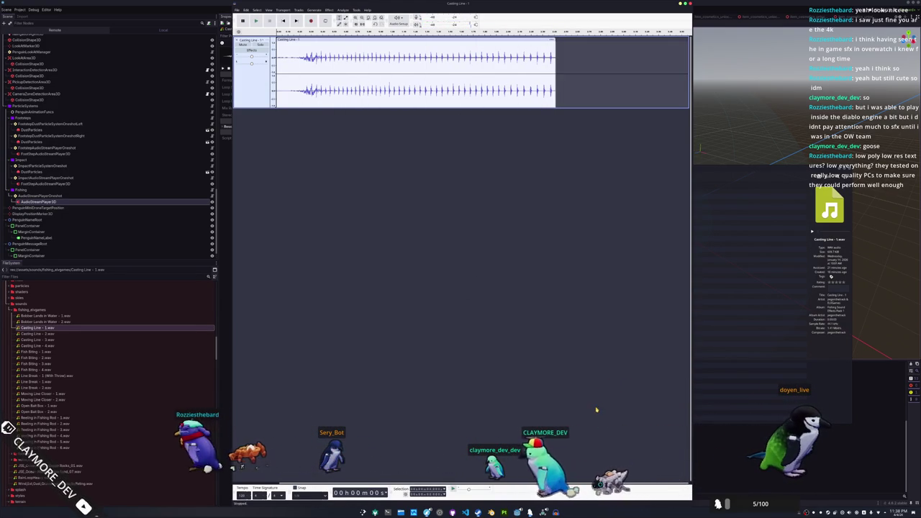
Step: Walk the penguin along the shore and cast in the running game to compare
mouse_move(529, 511)
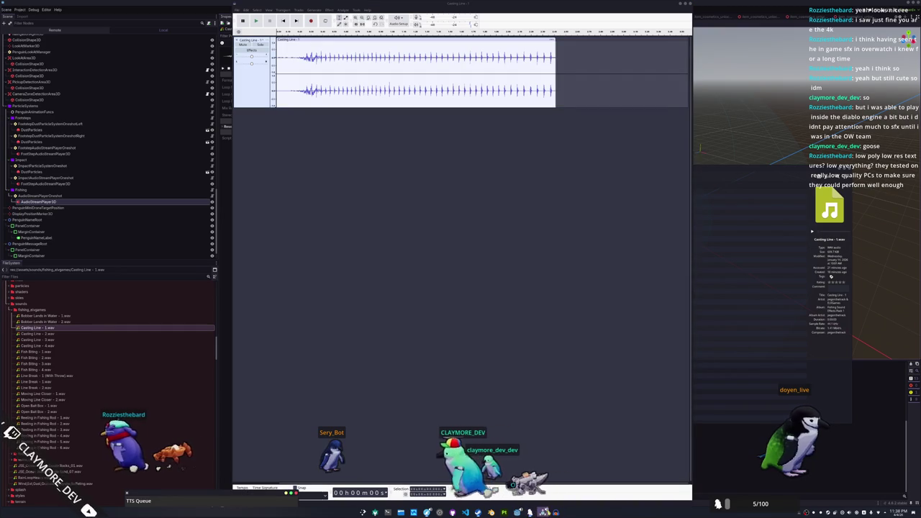
left_click(530, 481)
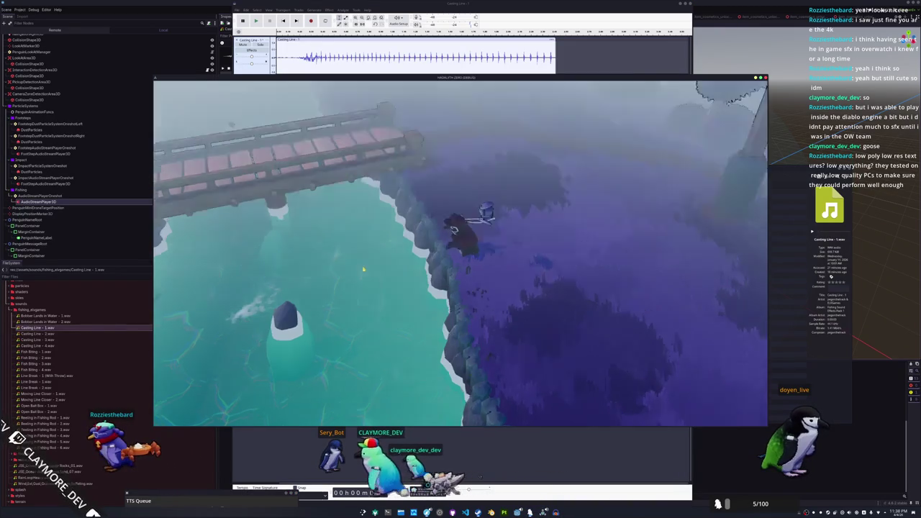
key("s")
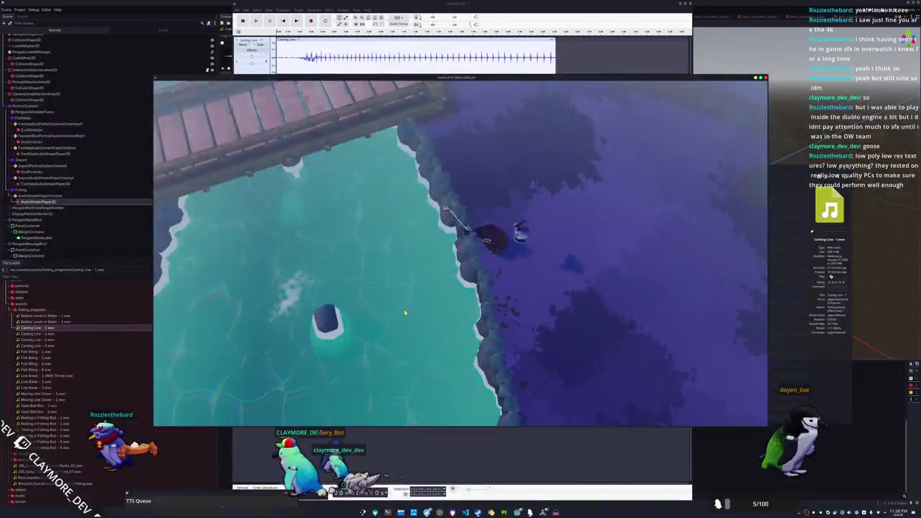
left_click(403, 314)
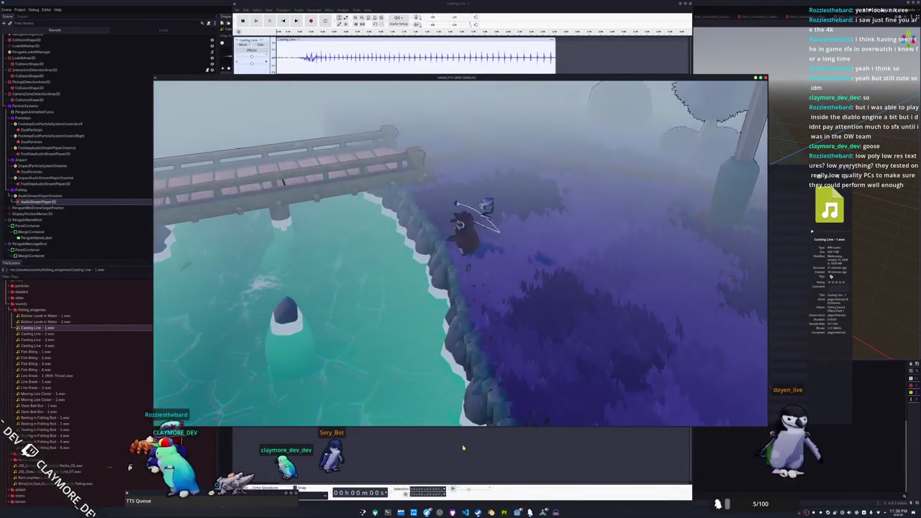
left_click(461, 445)
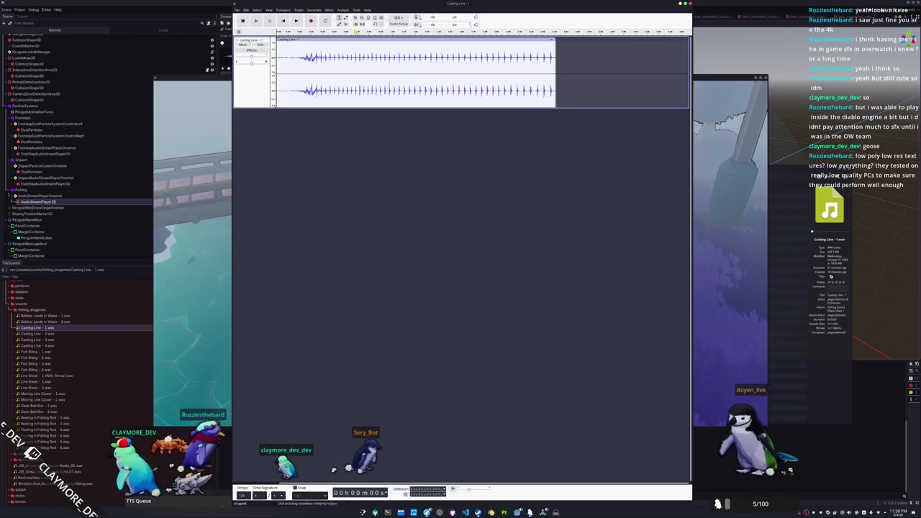
Step: Trim Casting Line - 1 shorter, undo a trial stretch, and bring up Export Audio
key("space")
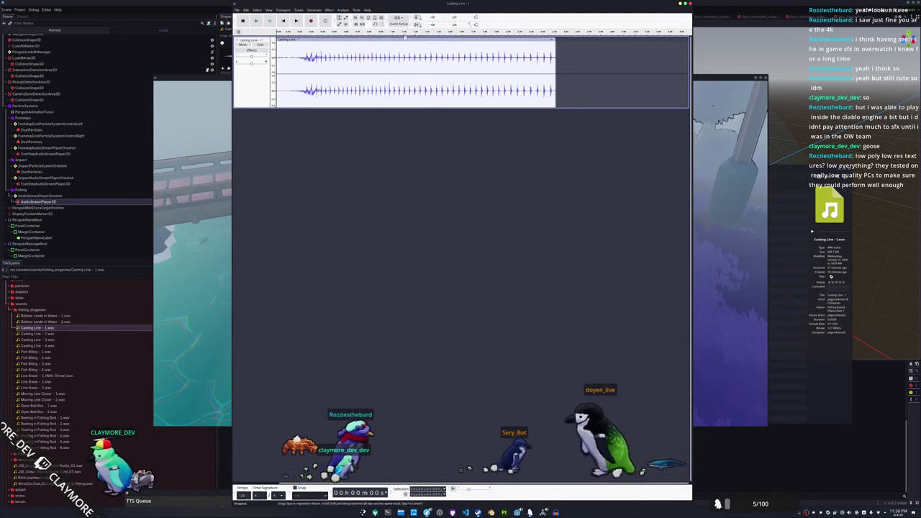
left_click_drag(555, 45, 392, 47)
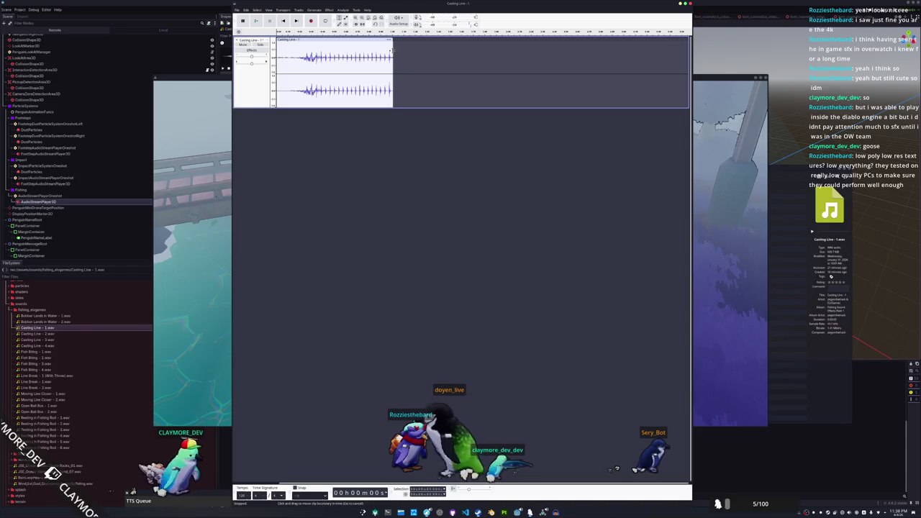
right_click(379, 42)
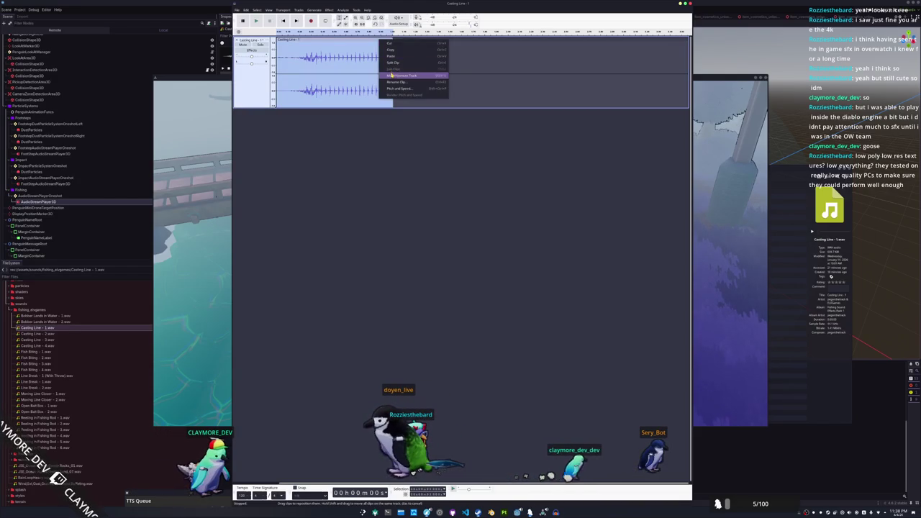
left_click(388, 155)
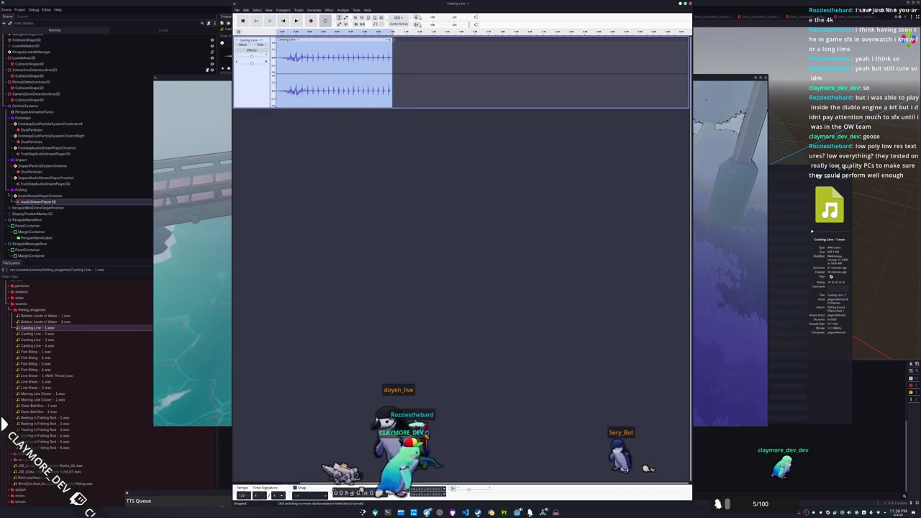
left_click_drag(392, 52, 386, 42)
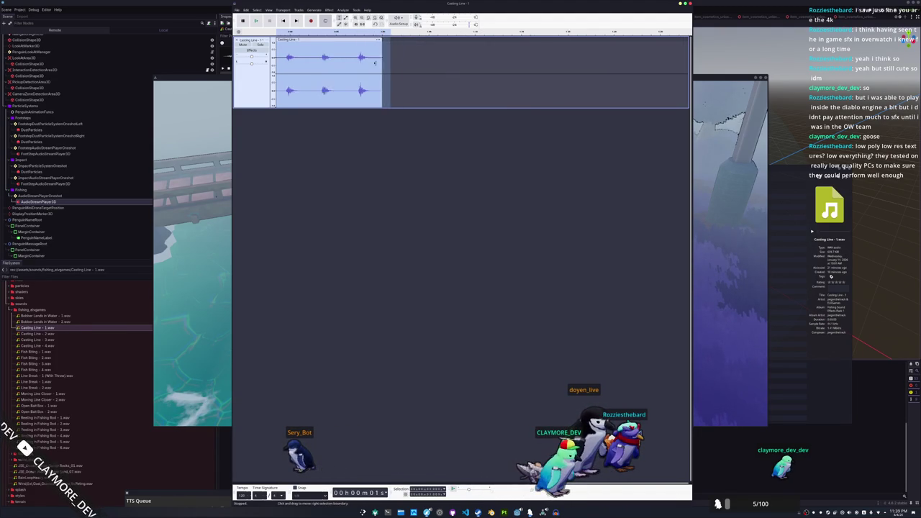
key("ctrl+z")
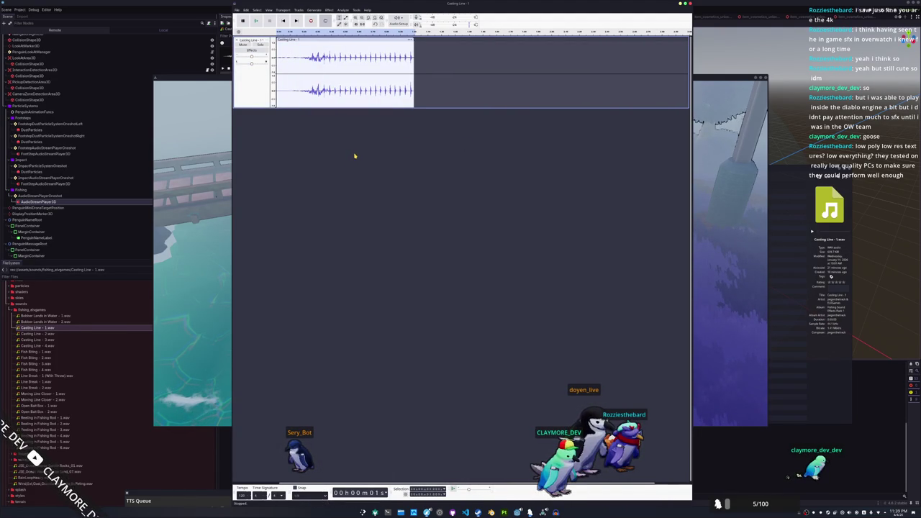
key("ctrl+shift+e")
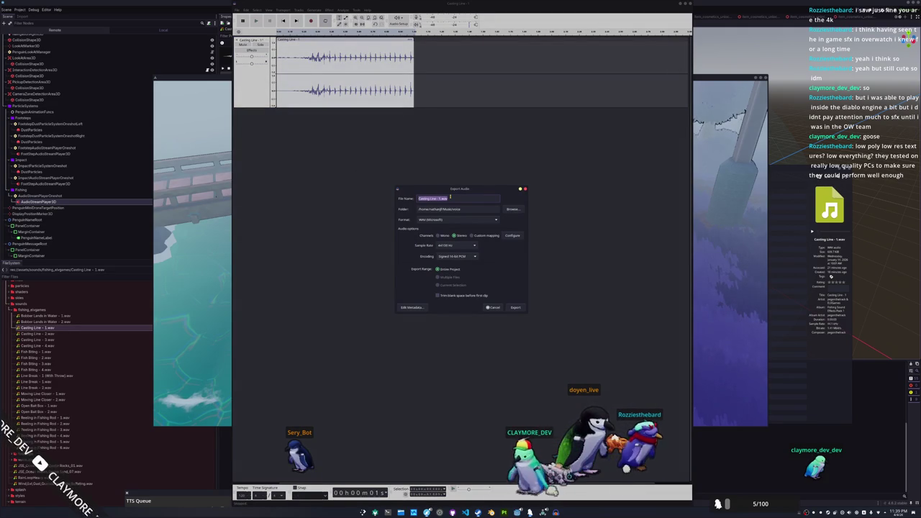
Step: Prefix the file name with 'TRIMMED -' and browse to the game's assets/sounds folder
key("Home")
type("TRIMMED -")
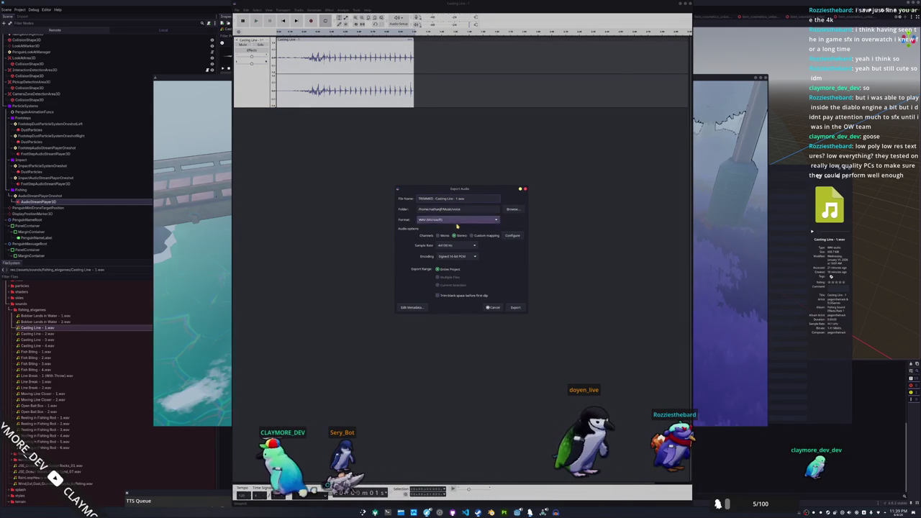
left_click(514, 209)
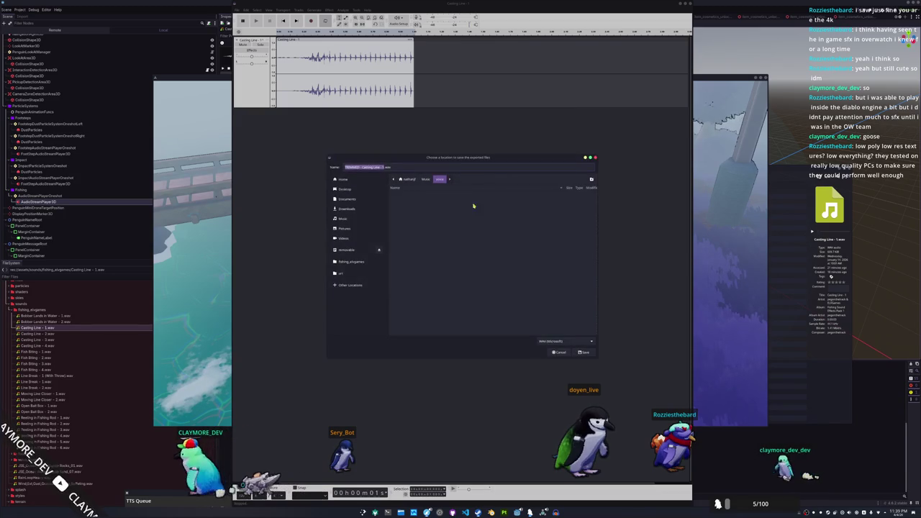
left_click(595, 226)
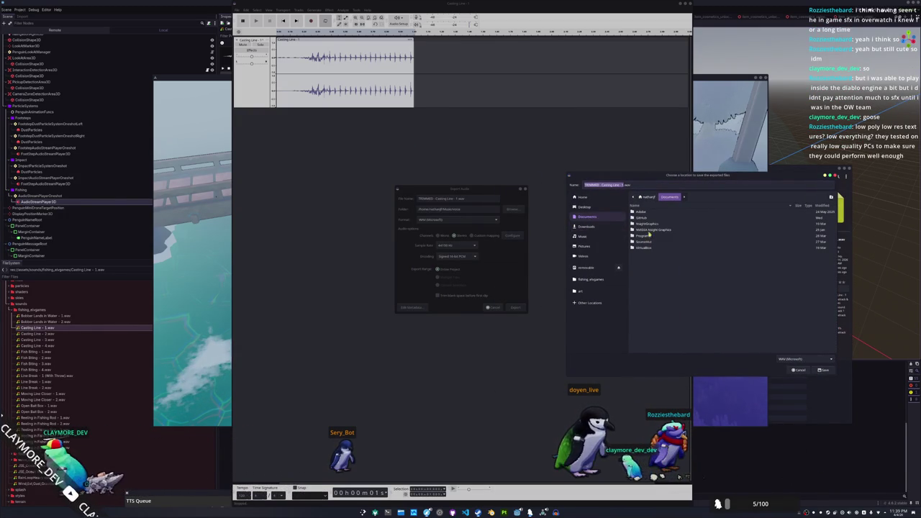
double_click(645, 242)
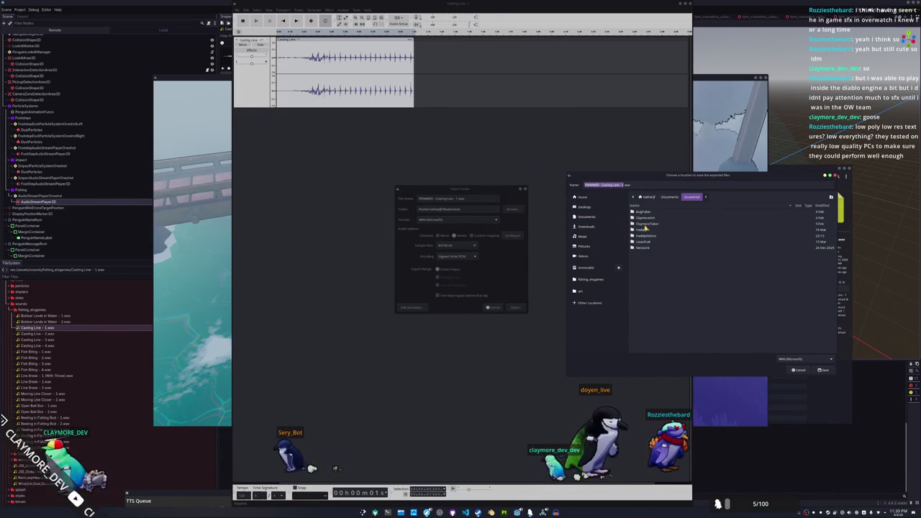
double_click(643, 235)
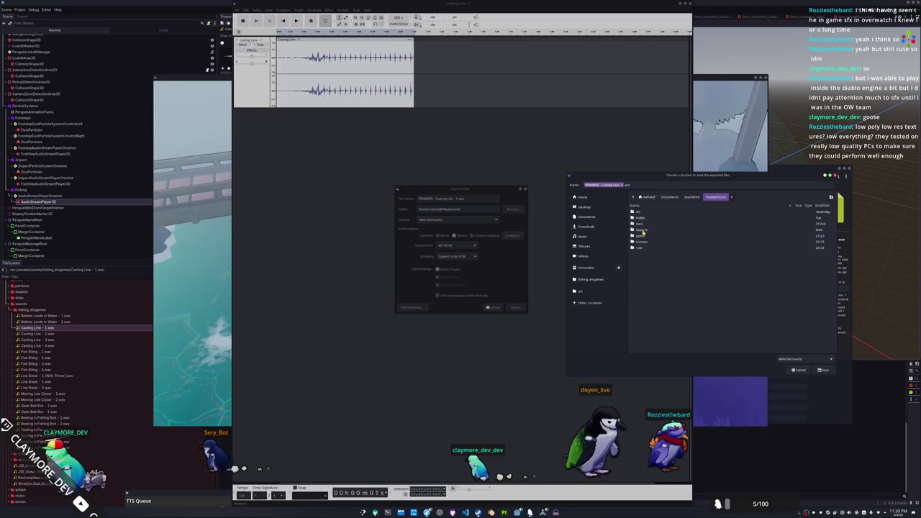
double_click(641, 236)
double_click(641, 219)
double_click(642, 260)
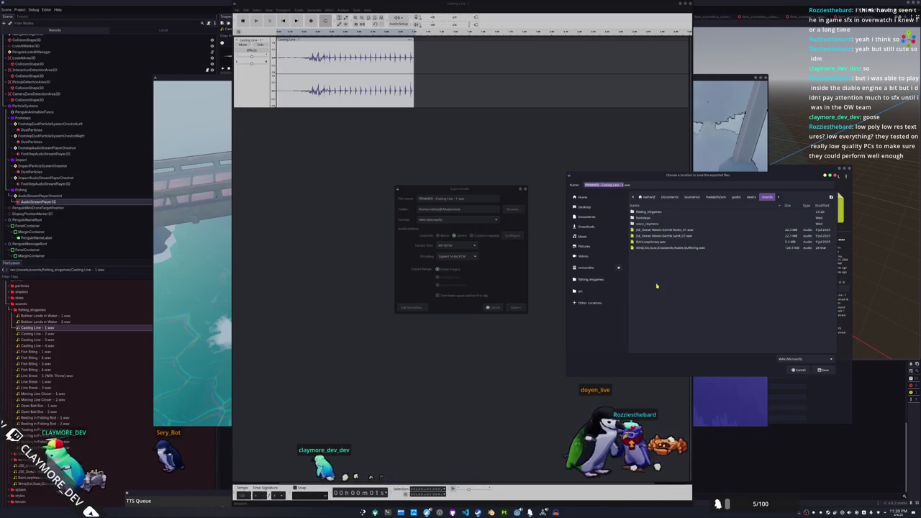
double_click(649, 212)
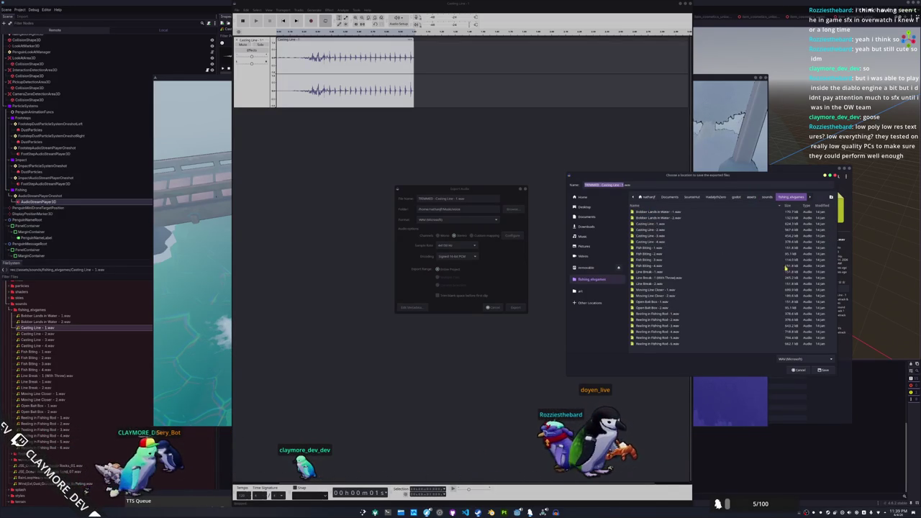
Step: Create a trimmed_fishing_ folder inside sounds and export the WAV there
left_click(767, 197)
left_click(831, 197)
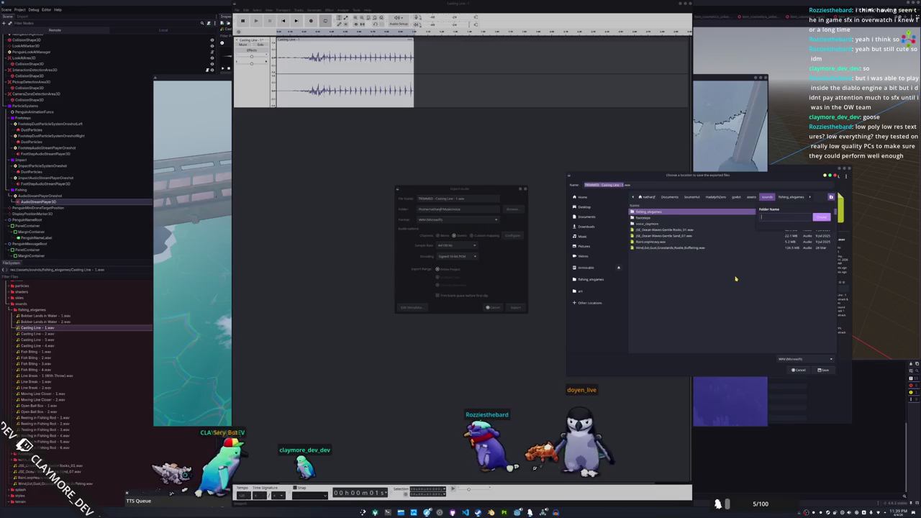
type("immed_fishing_alsgame")
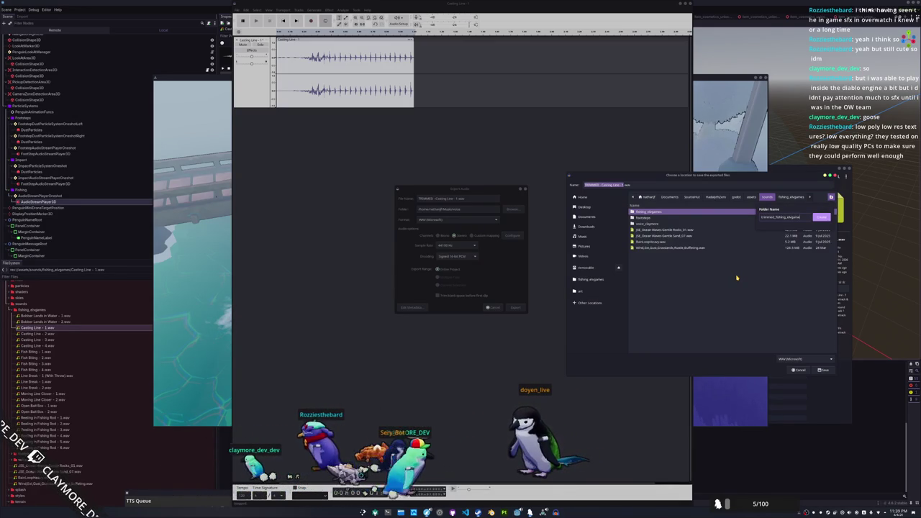
key("Return")
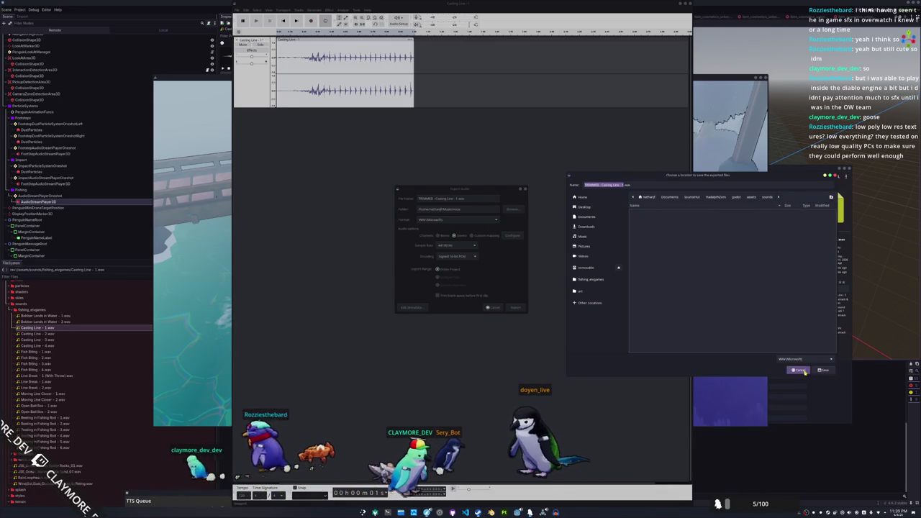
key("Return")
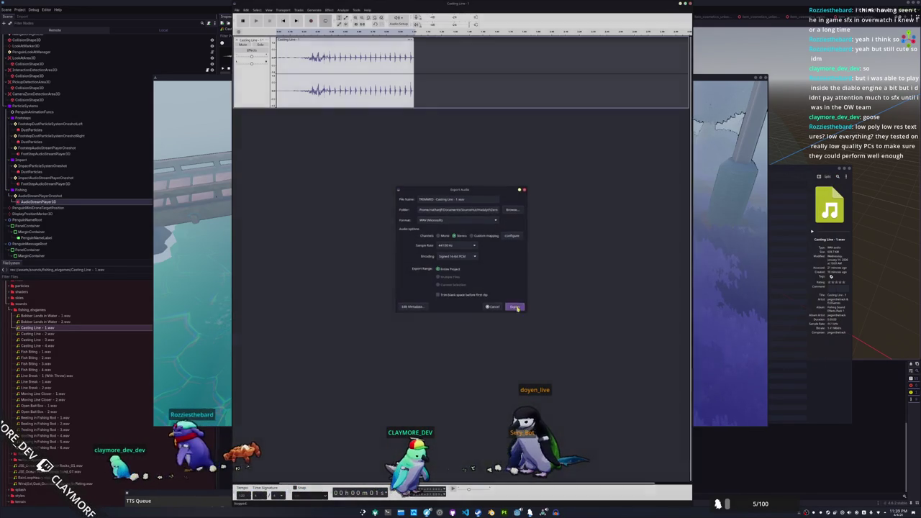
left_click(515, 307)
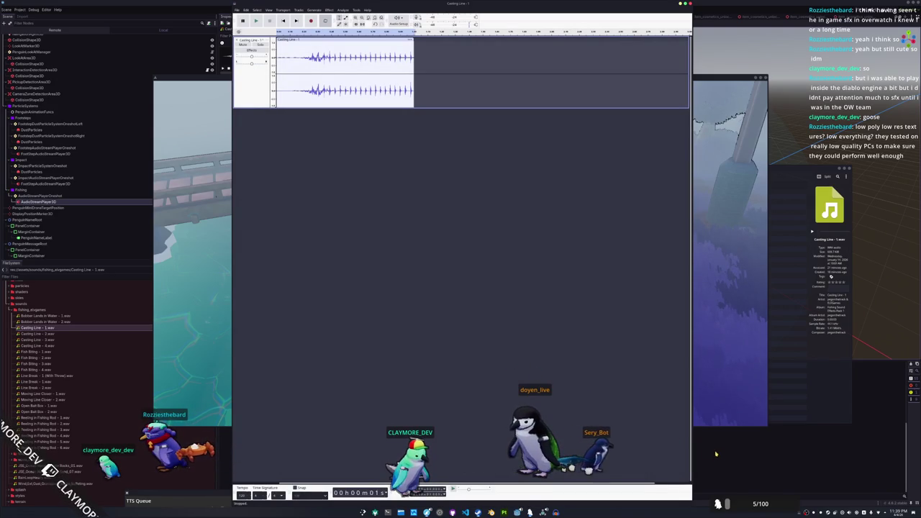
Step: Quick-load TRIMMED - Casting Line - 1.wav as the casting AudioStreamPlayer3D's stream
left_click(700, 451)
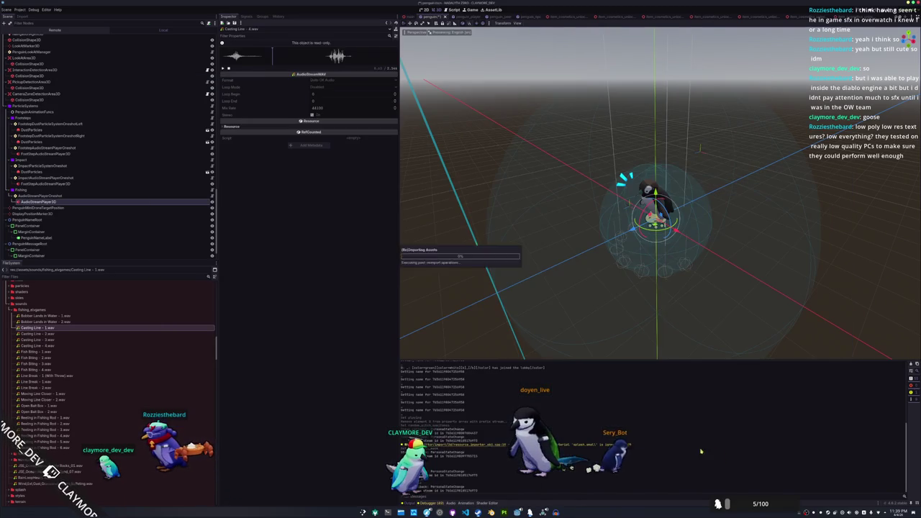
left_click(52, 203)
left_click(348, 50)
left_click(374, 122)
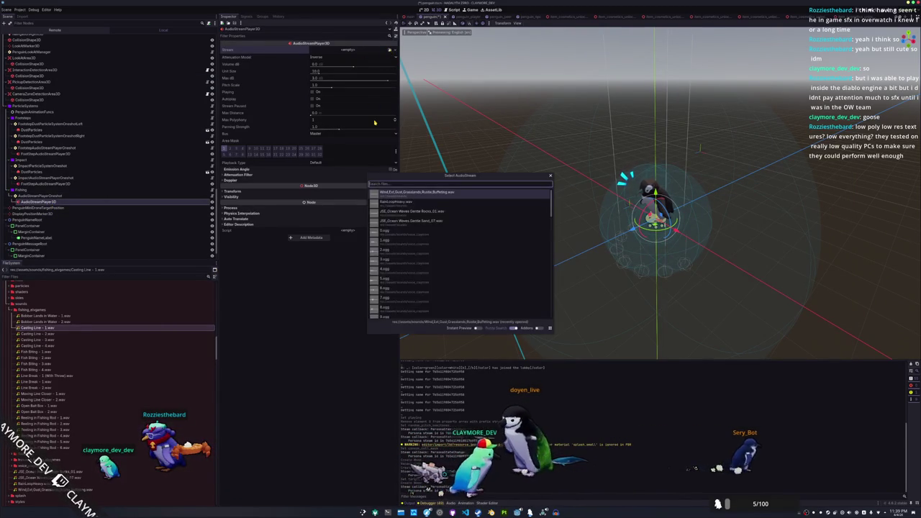
type("trimmed")
key("Return")
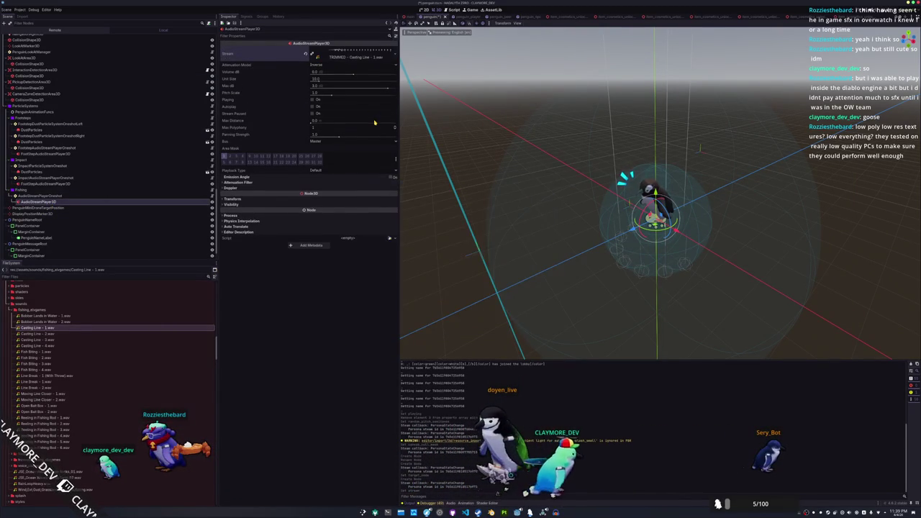
Step: Route the player to the Effects bus at about -8 dB and save the scene
left_click(317, 141)
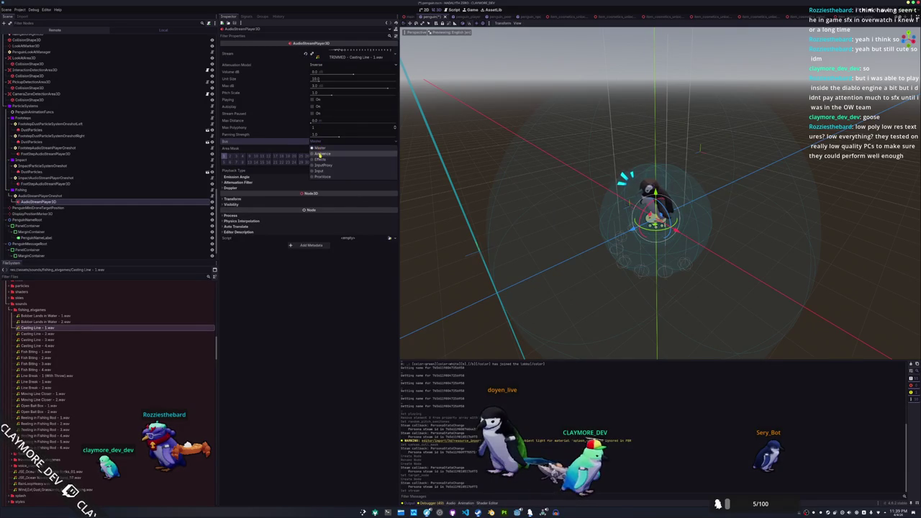
left_click(320, 159)
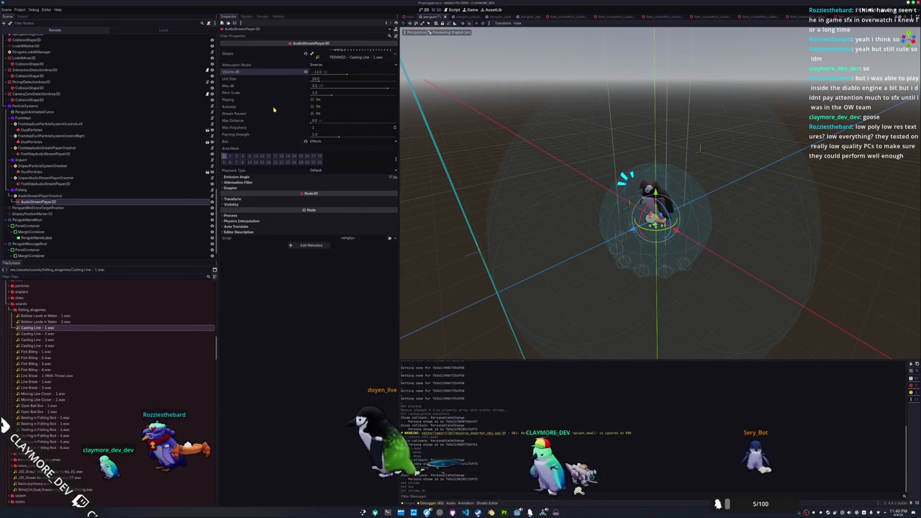
left_click(311, 100)
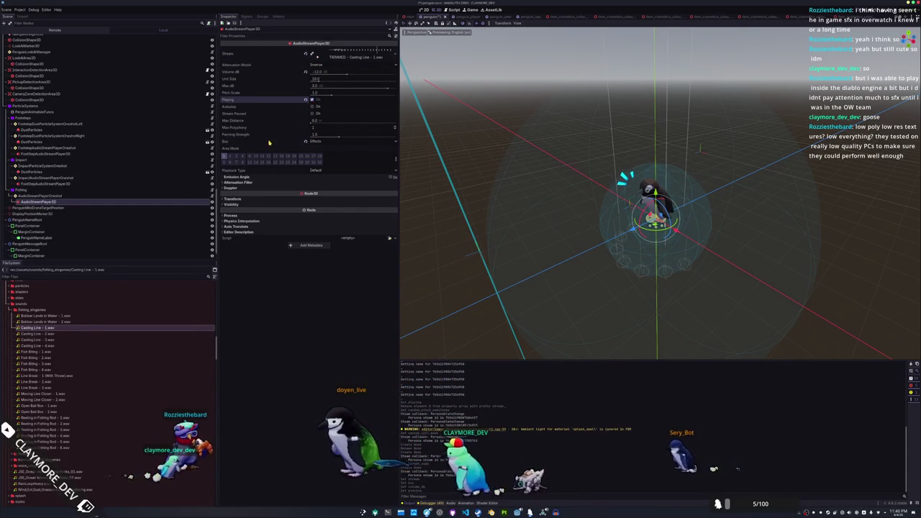
left_click(312, 99)
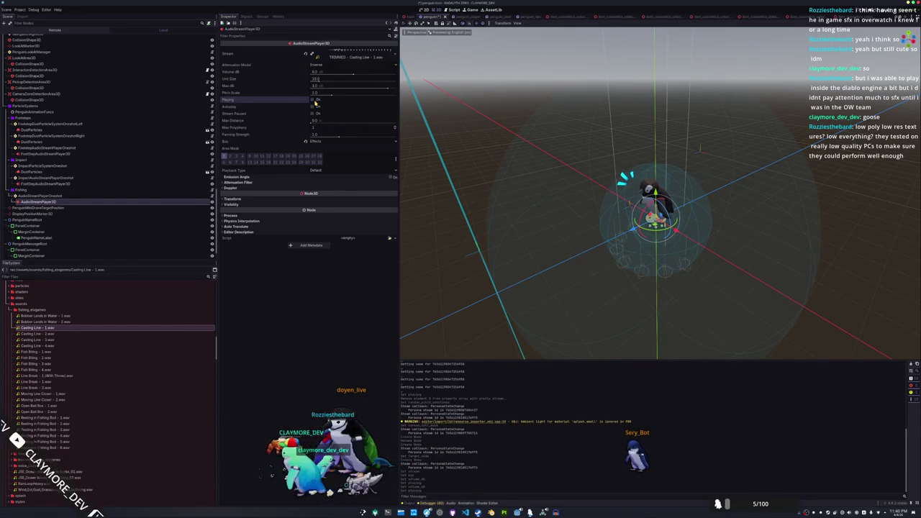
left_click_drag(317, 72, 306, 72)
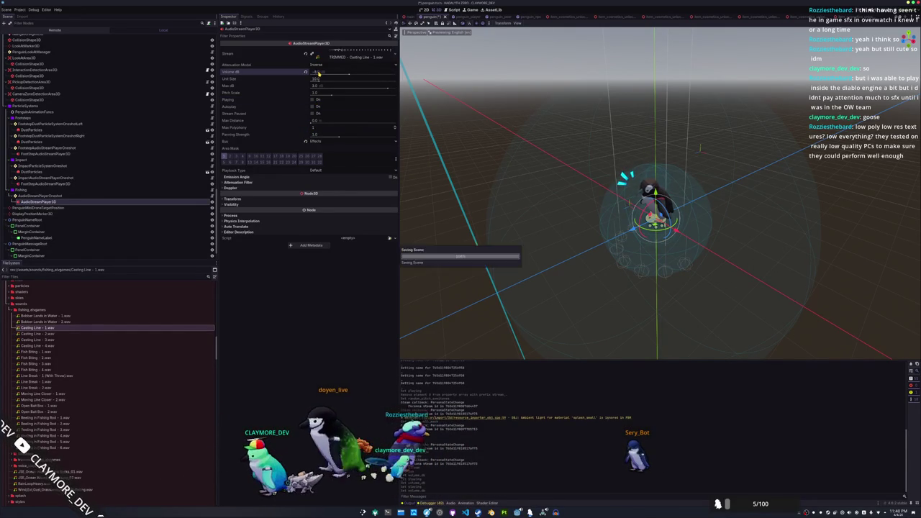
left_click(311, 100)
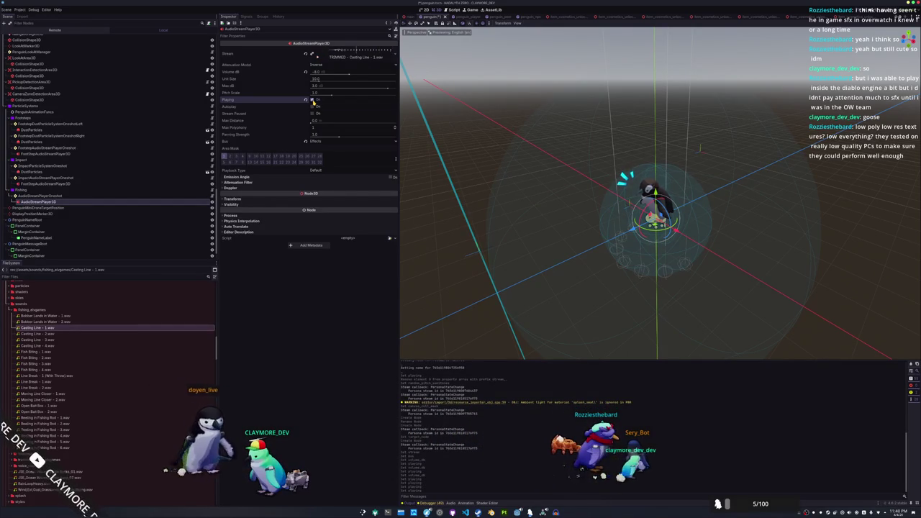
key("ctrl+s")
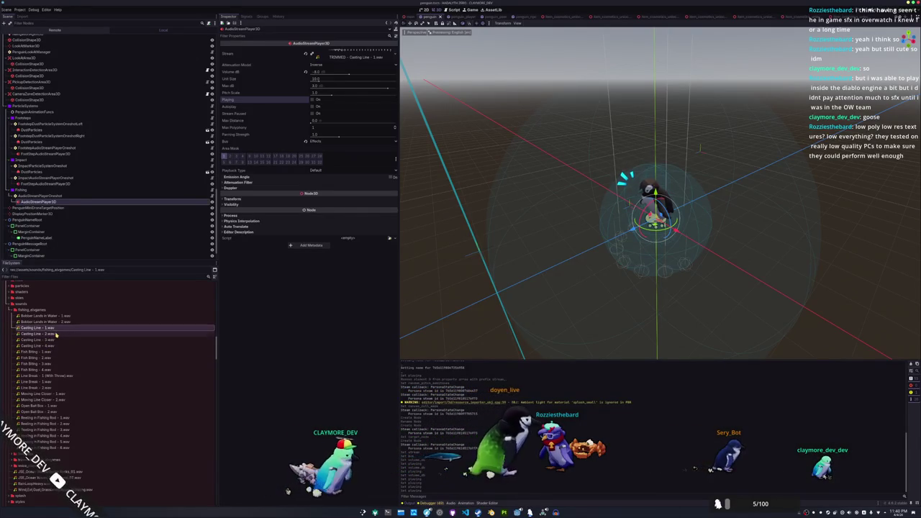
left_click(346, 52)
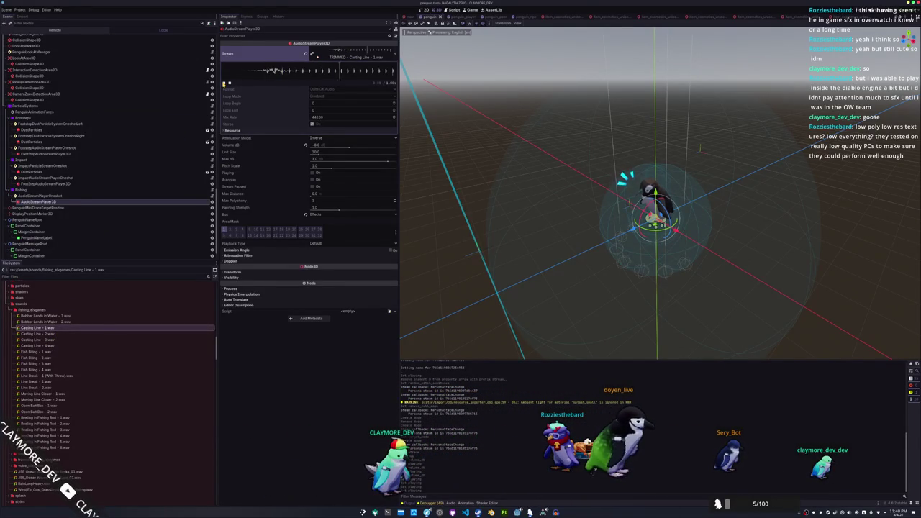
left_click(51, 335)
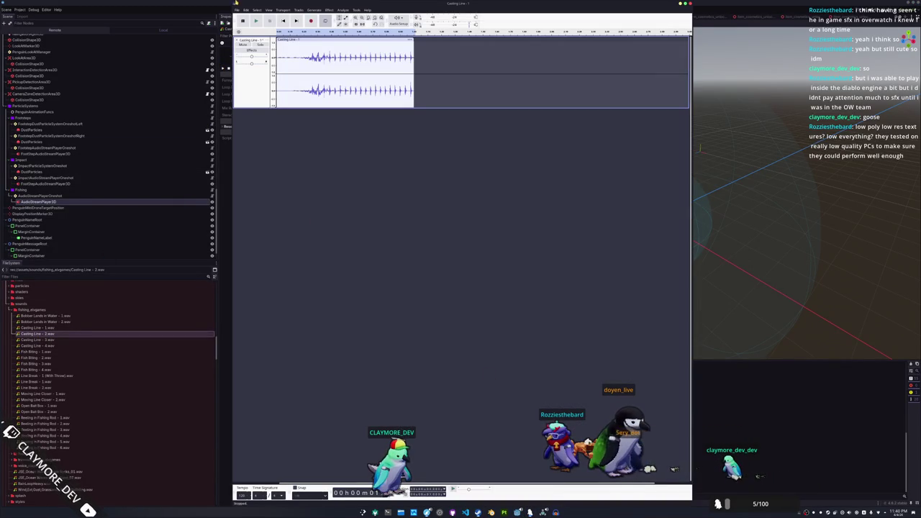
Step: Open Casting Line - 2.wav in Audacity and trim off its tail
left_click(238, 9)
left_click(251, 23)
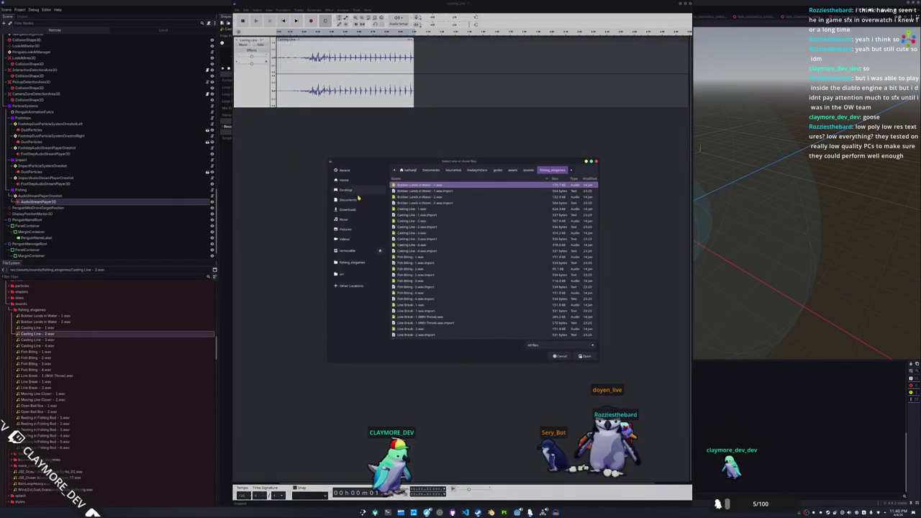
double_click(420, 220)
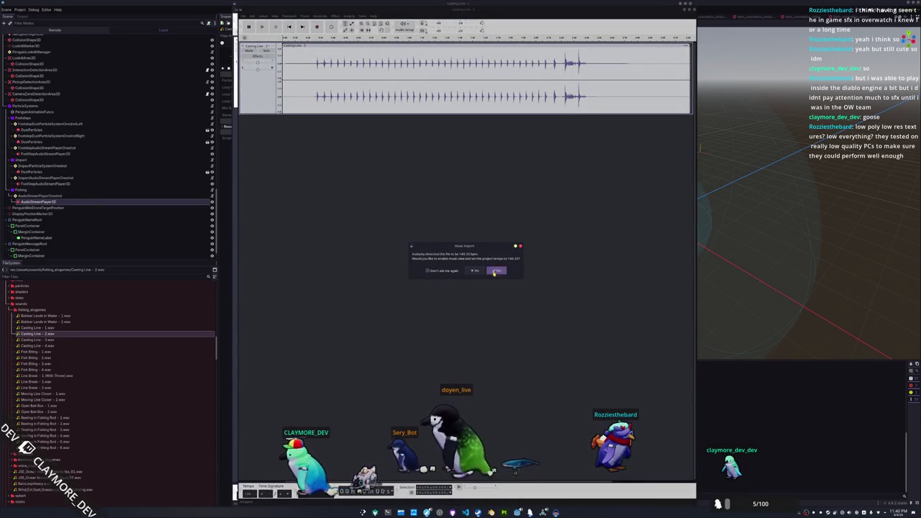
left_click(494, 272)
left_click_drag(689, 64, 407, 63)
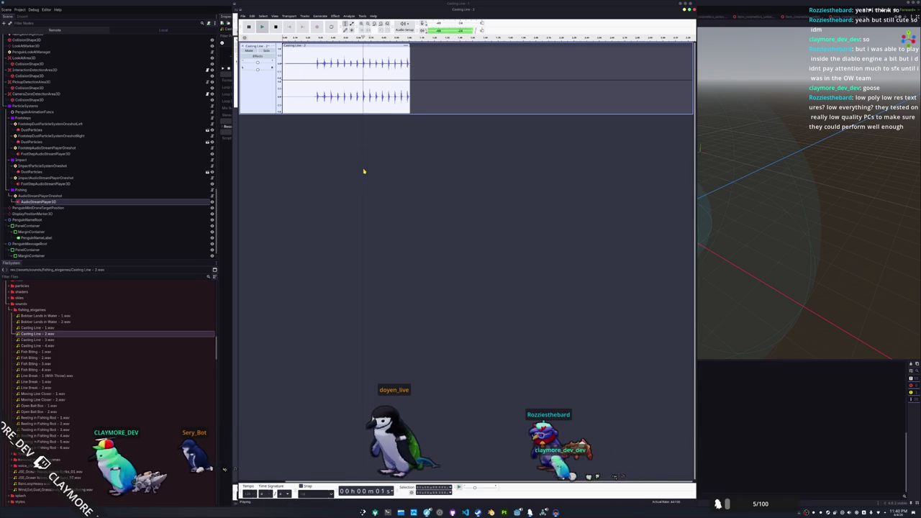
key("ctrl+e")
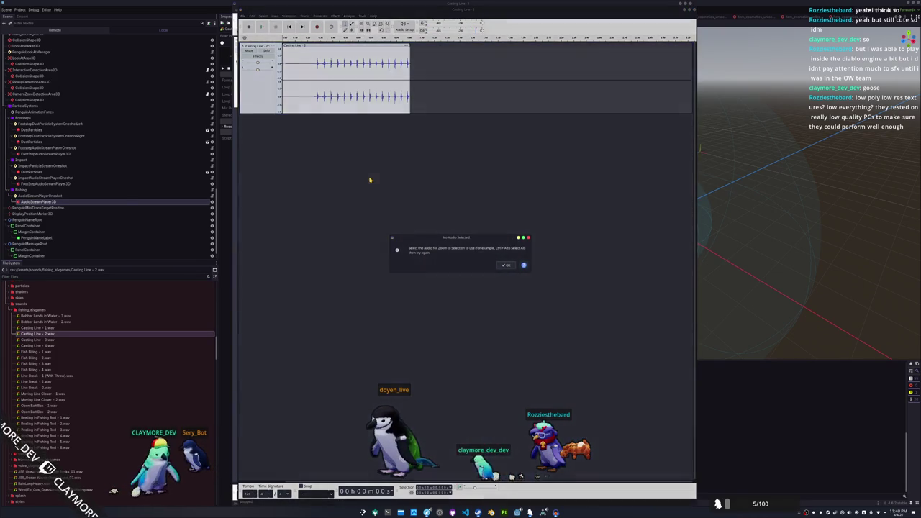
Step: Export the trimmed clip as a WAV with a 'TRIMMED-' file name prefix
left_click(509, 266)
key("ctrl+shift+e")
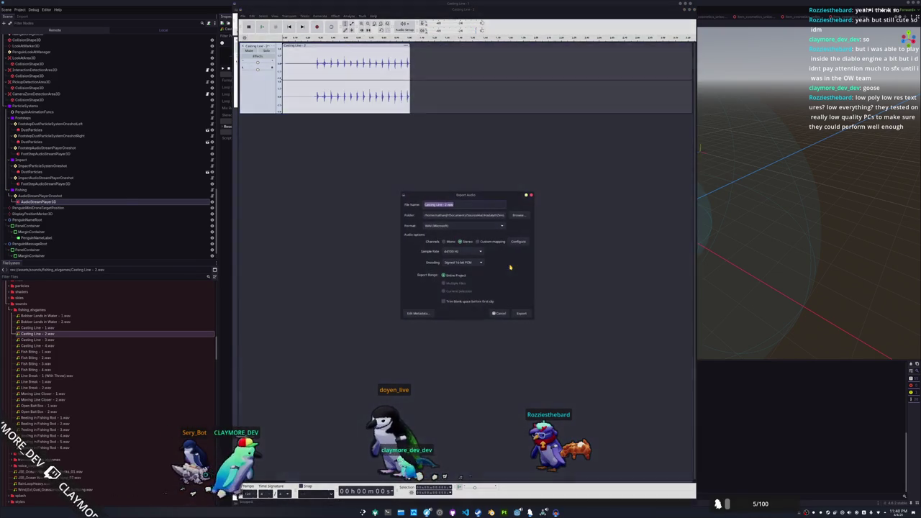
left_click(519, 214)
key("Return")
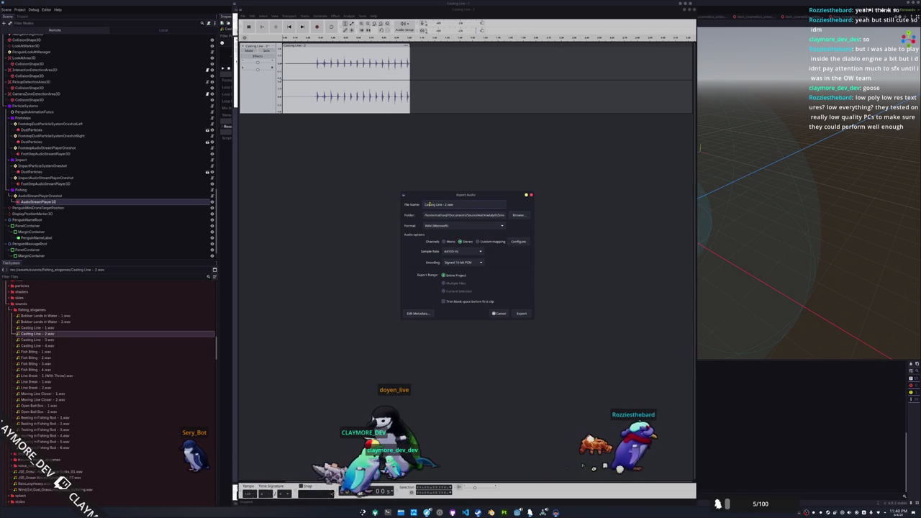
type("TRIMMED-")
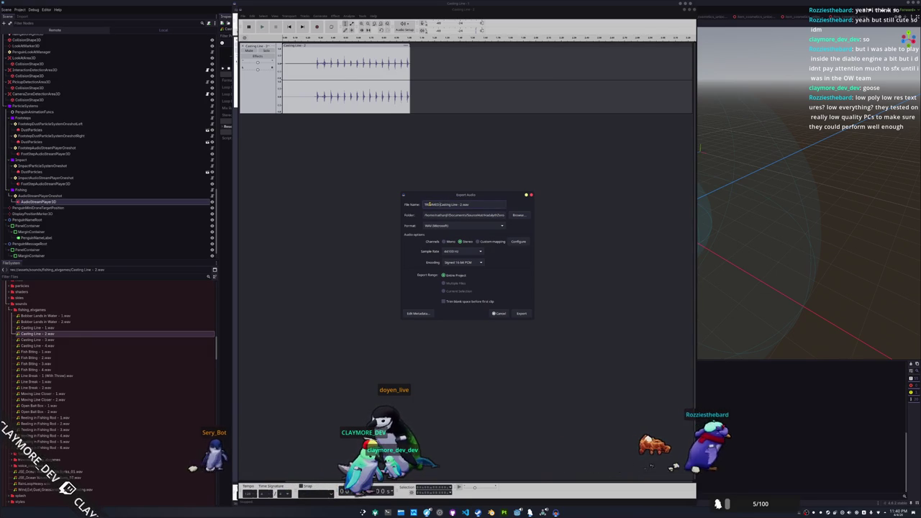
left_click(521, 313)
key("alt+Tab")
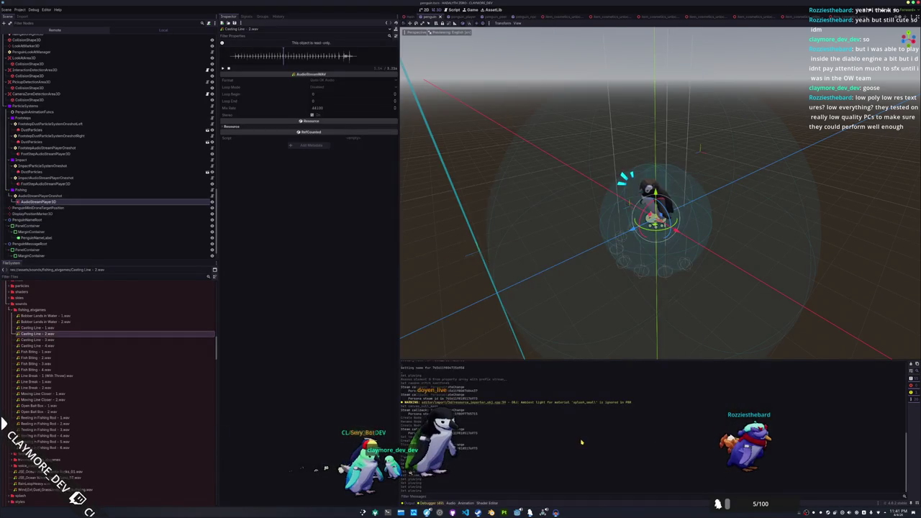
Step: Load TRIMMED - Casting Line - 2.wav as the fishing AudioStreamPlayer3D's stream
left_click(72, 201)
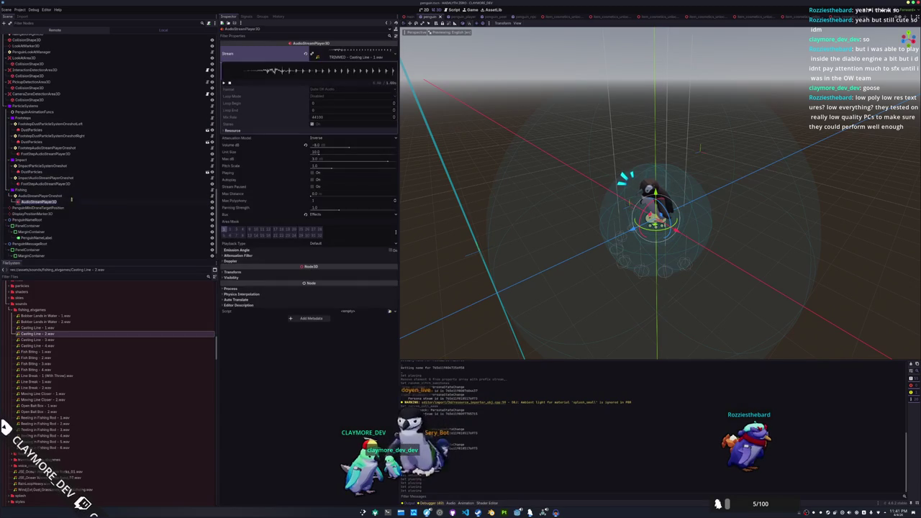
left_click(395, 58)
left_click(365, 135)
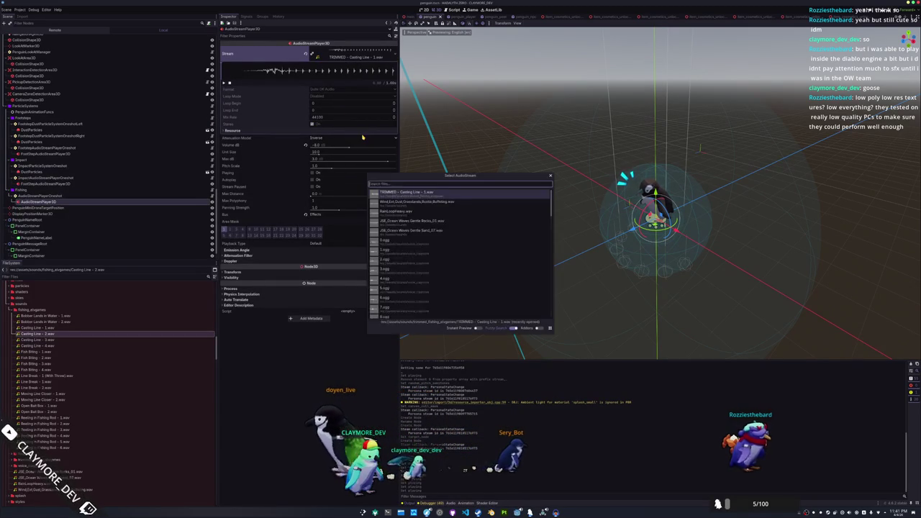
double_click(460, 203)
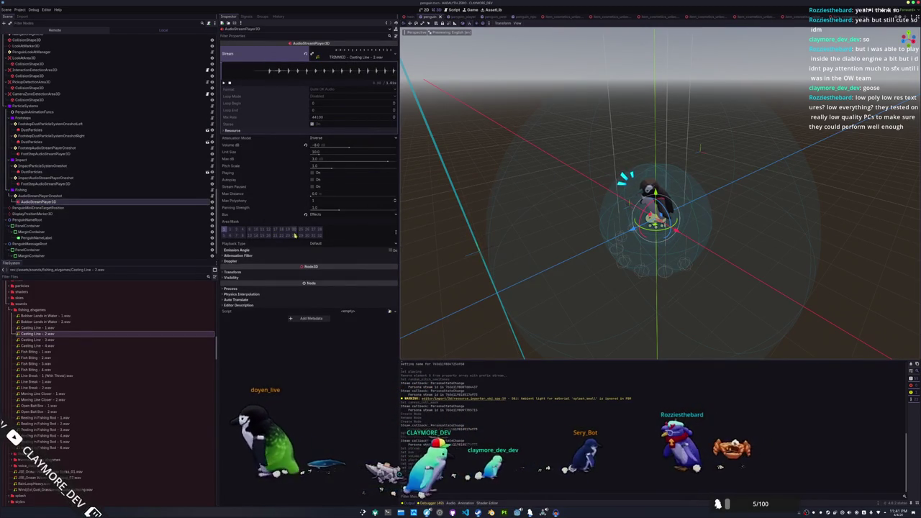
Step: Replace it with an AudioStreamRandomizer holding that clip, with 0.5 random pitch semitones
left_click(388, 58)
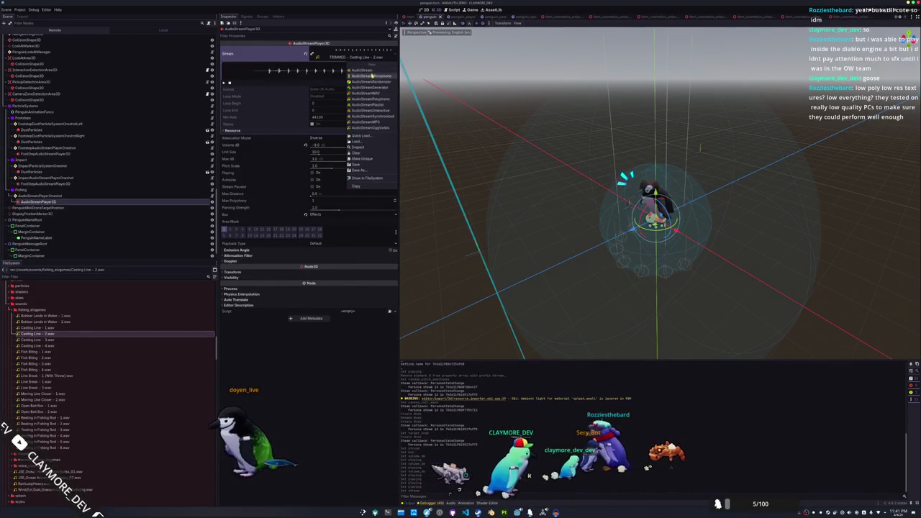
left_click(370, 81)
left_click(315, 78)
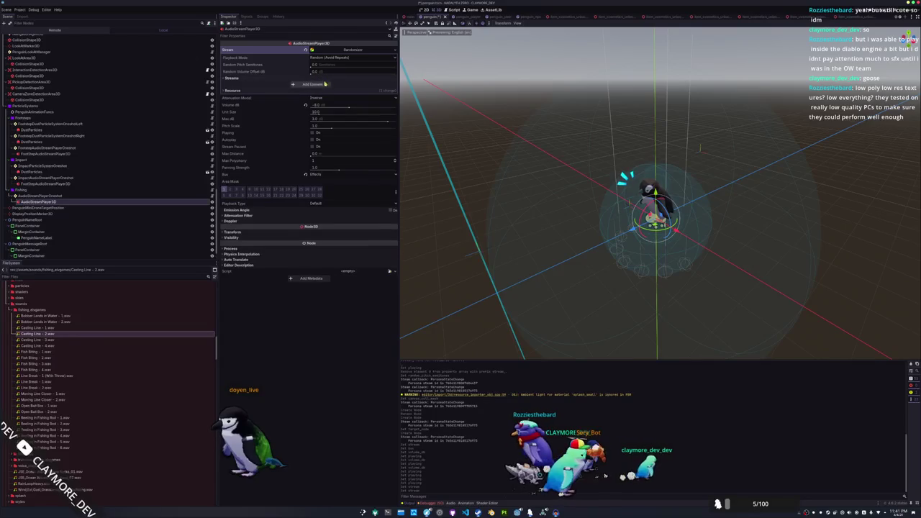
left_click(347, 100)
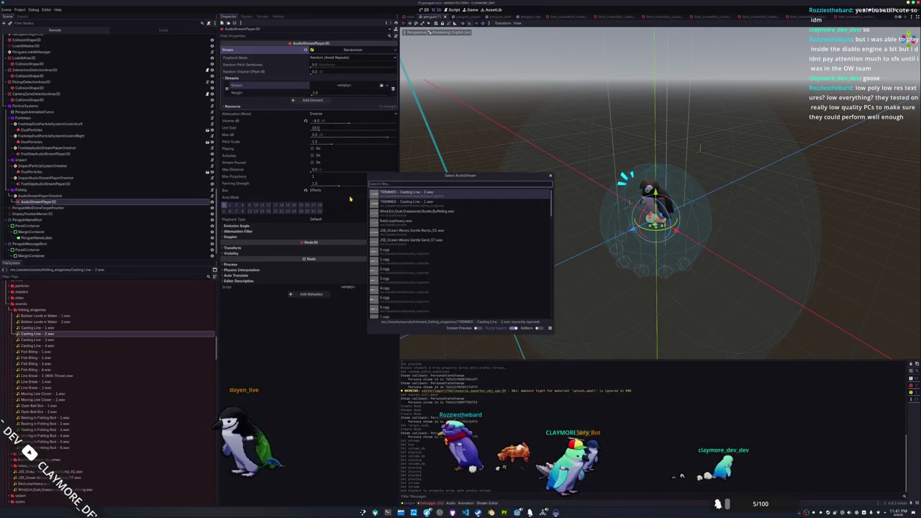
double_click(408, 193)
left_click(320, 65)
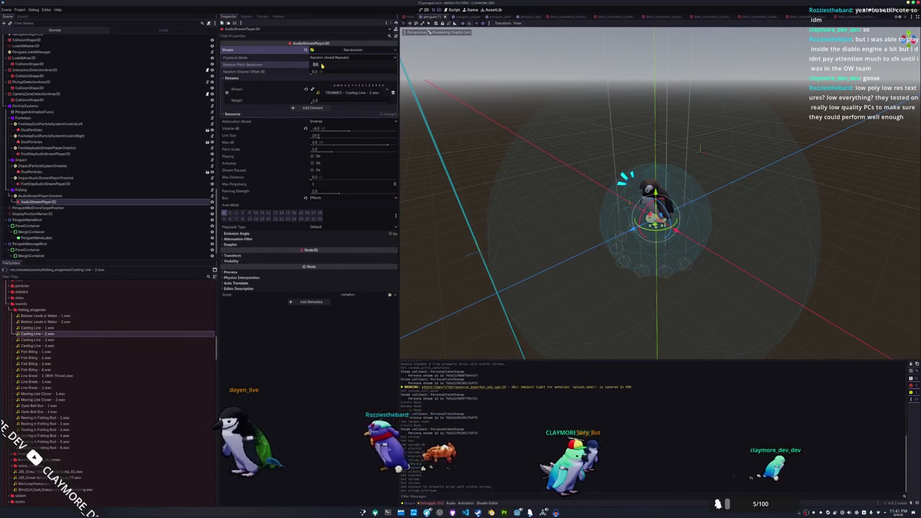
type("0.5")
key("Return")
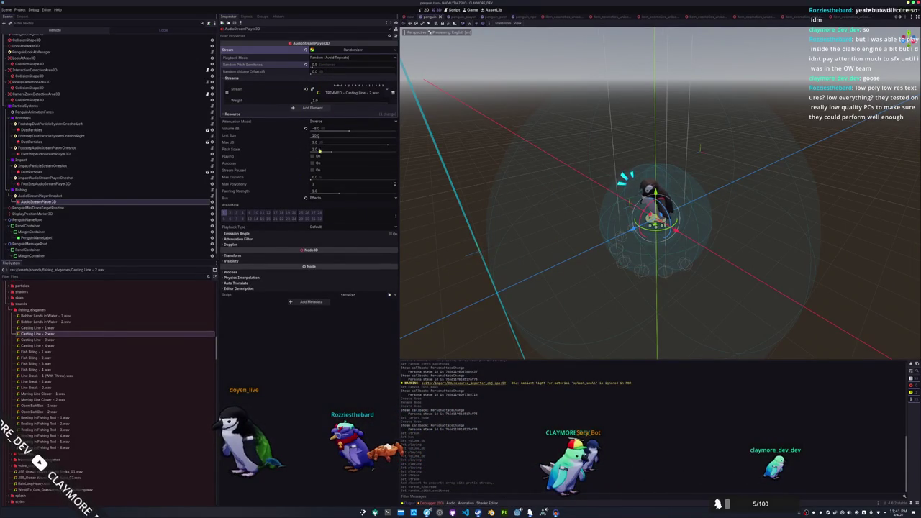
Step: Preview the randomized cast sound and review the oneshot and 3D player nodes
left_click(313, 156)
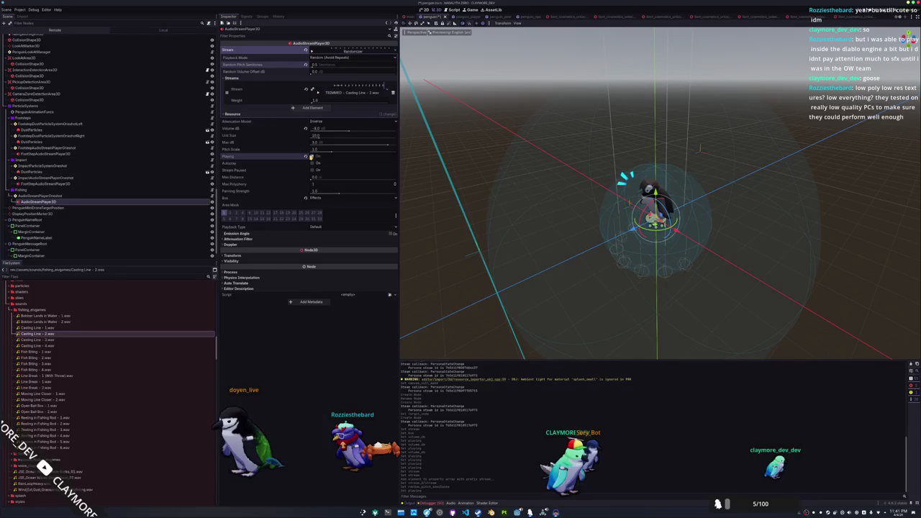
left_click(311, 156)
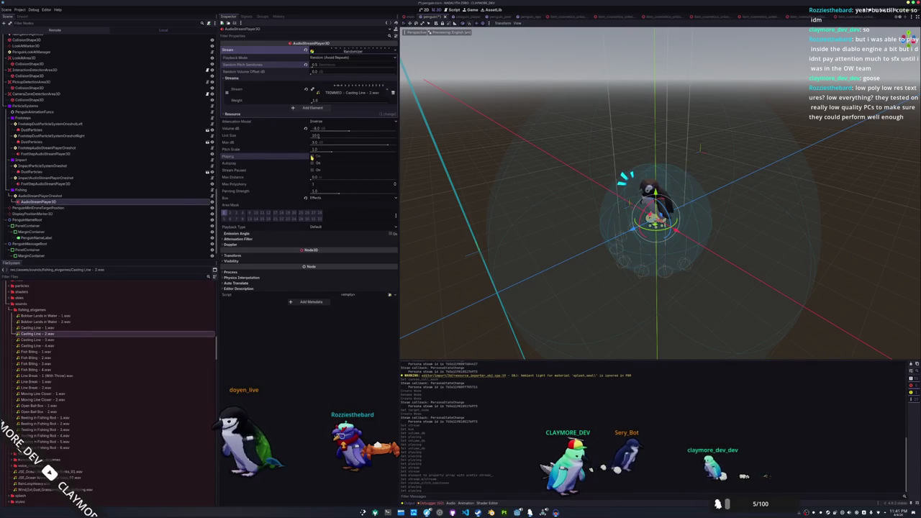
left_click(39, 196)
left_click(41, 202)
left_click(44, 196)
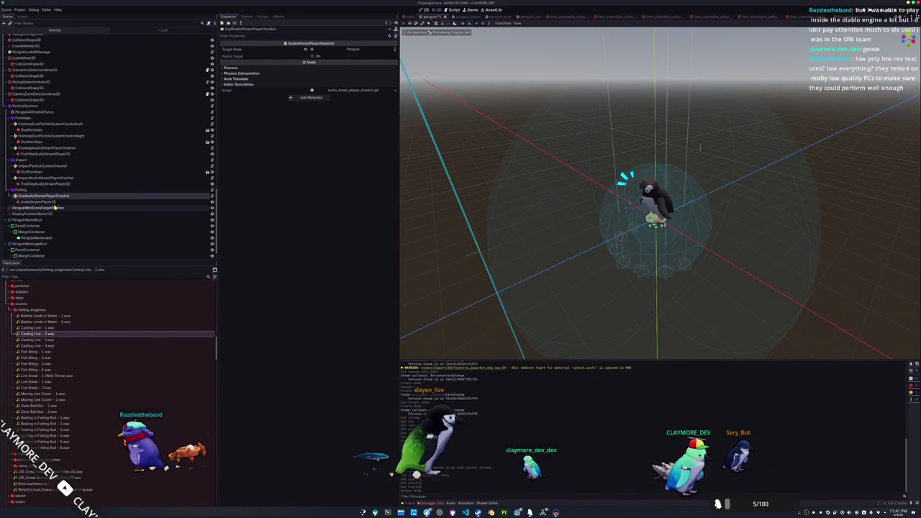
Step: Rename the Fishing audio nodes to CastAudioStreamPlayerOneshot and CastAudioStreamPlayer3D
left_click(53, 203)
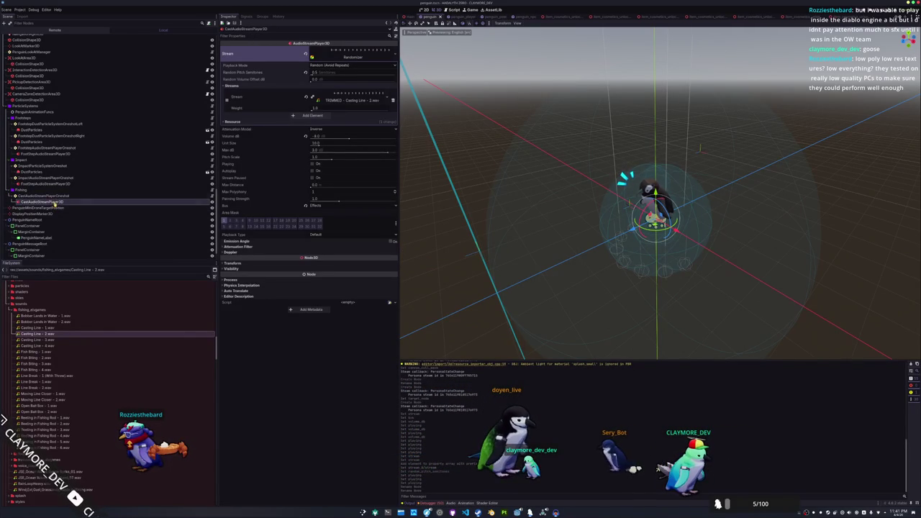
left_click(54, 204)
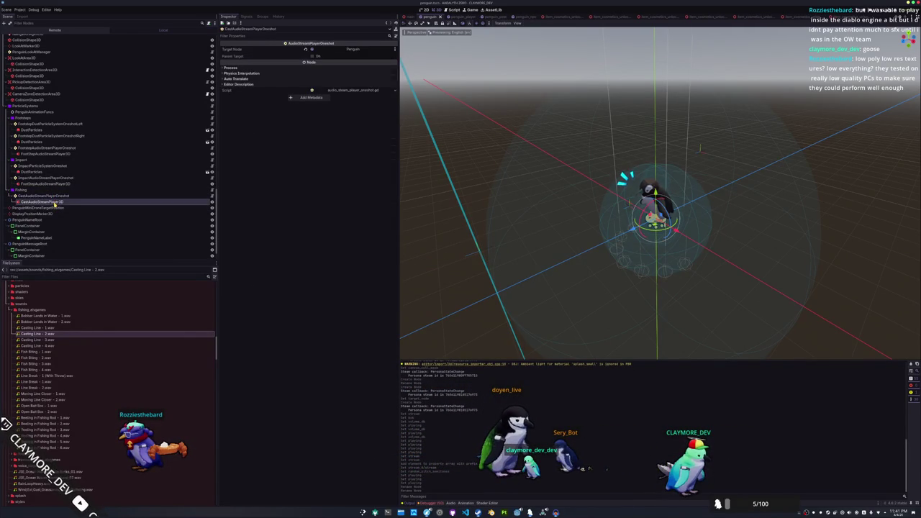
left_click(55, 203)
Step: Open PenguinAnimationFuncs' script penguin_animation_funcs.gd with the cursor after the impact exports
left_click(52, 112)
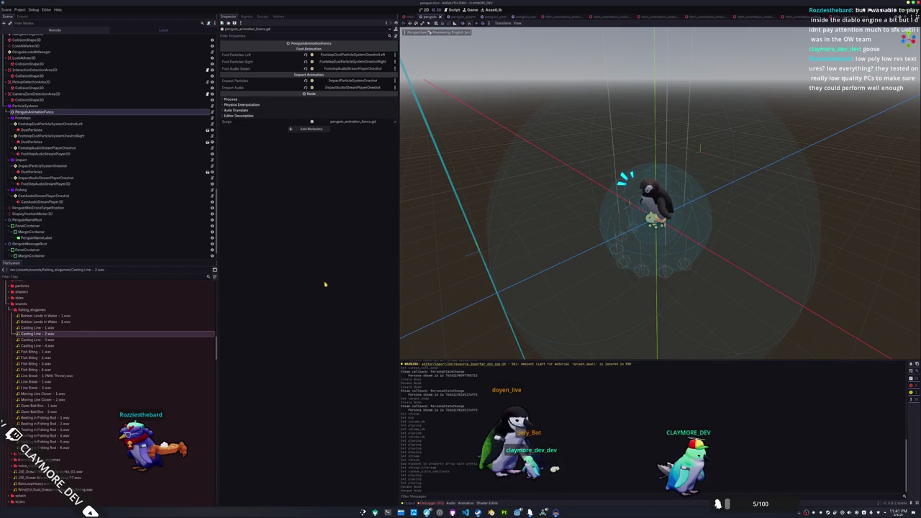
left_click(464, 511)
left_click(361, 92)
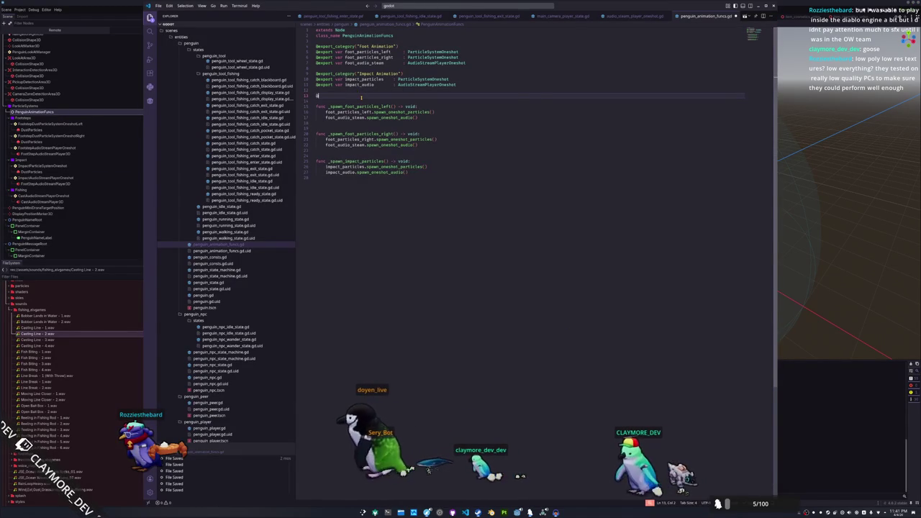
key("Return")
type("@export_c")
key("Return")
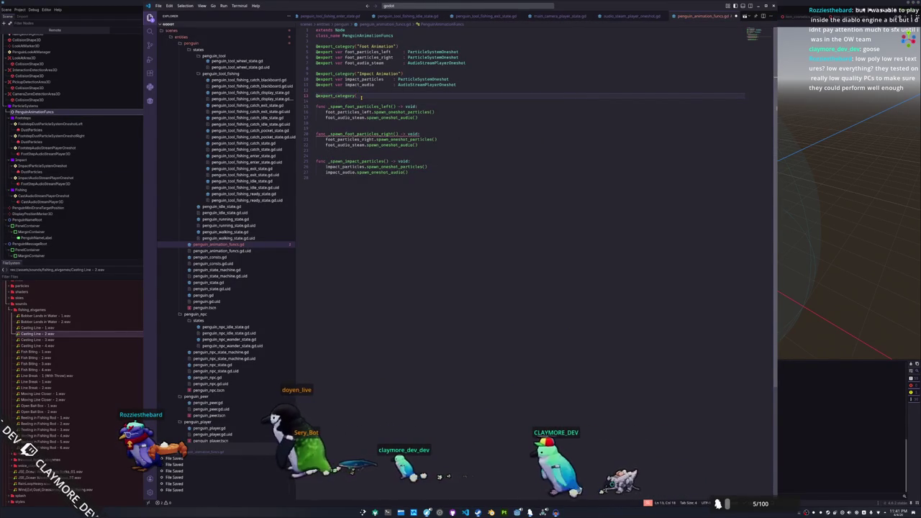
type("\"F")
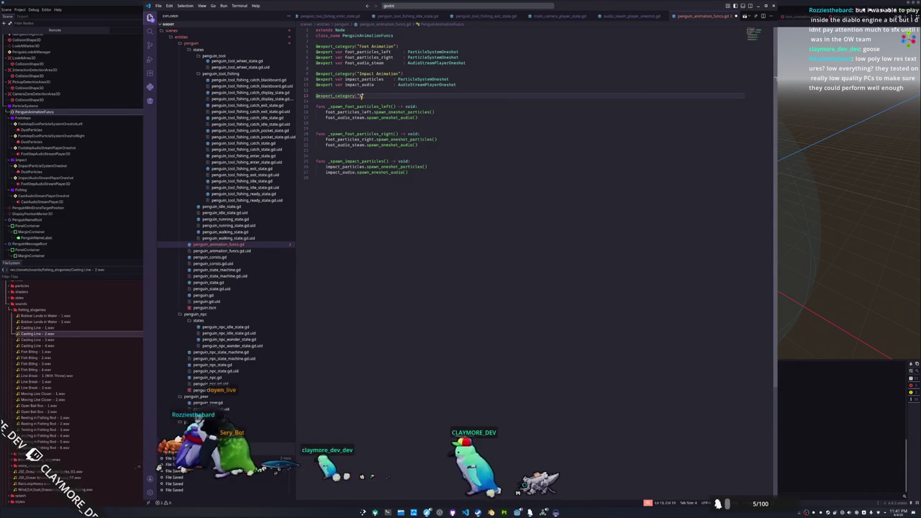
type("ast")
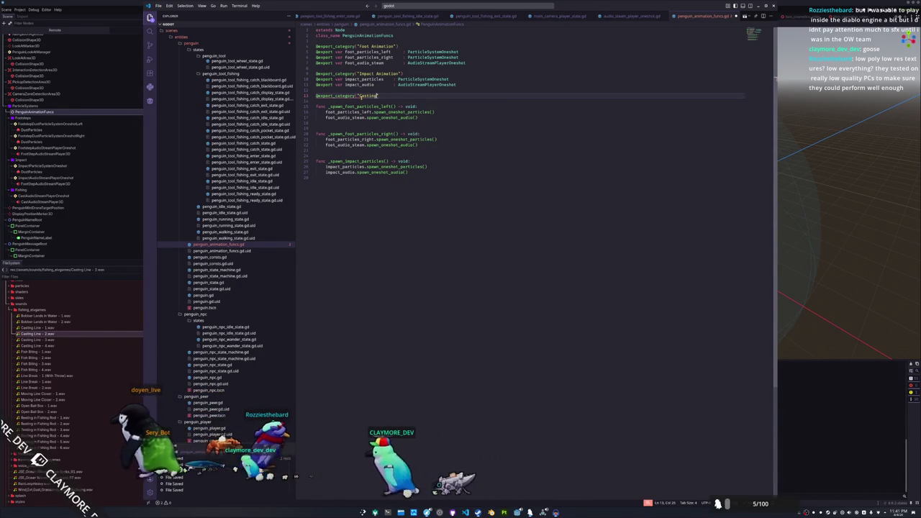
type(" Animation\"")
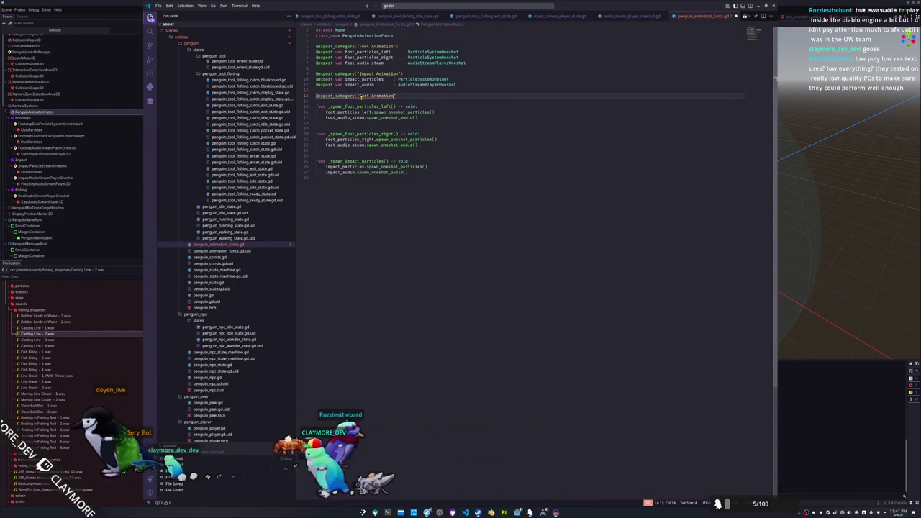
key("Return")
type("@export var ")
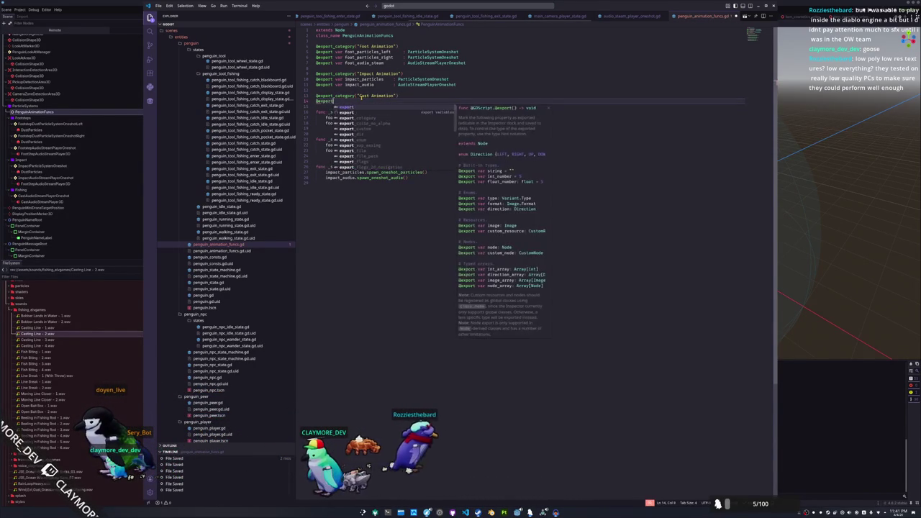
type("cast_anima")
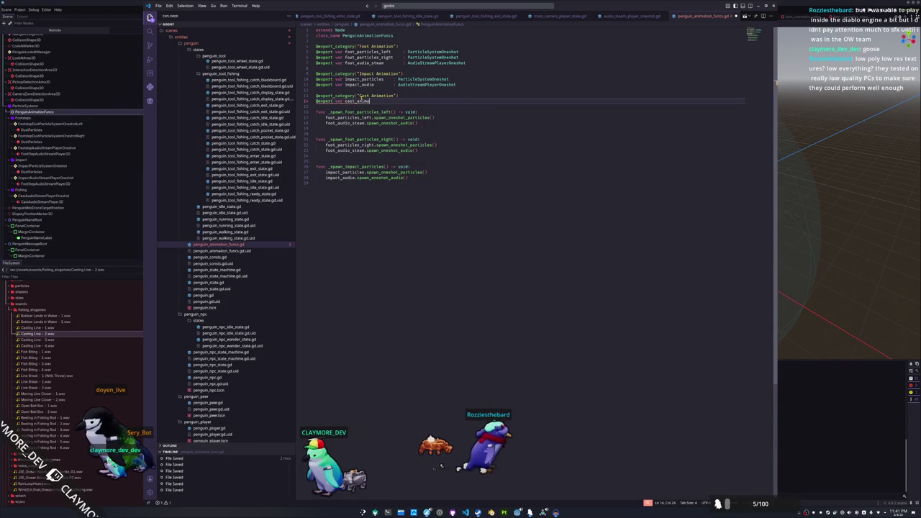
key("BackSpace")
key("BackSpace")
key("BackSpace")
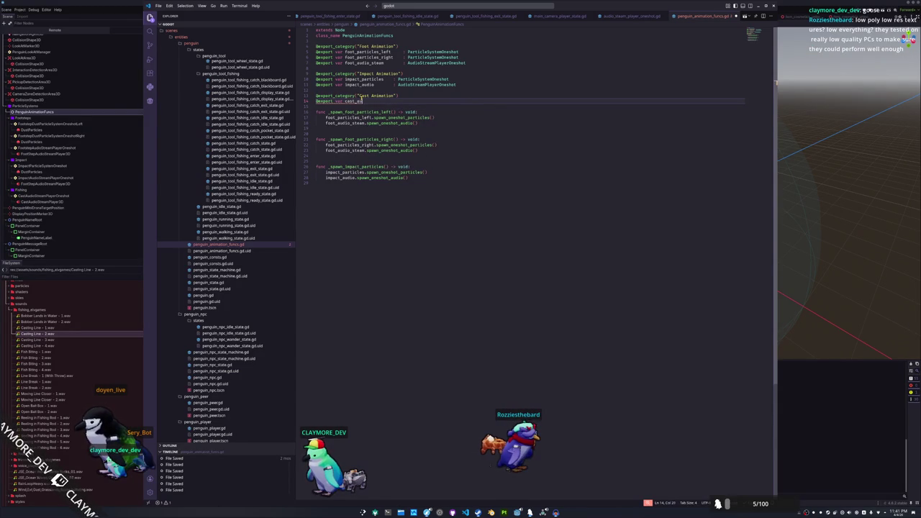
type(": AudioStrea")
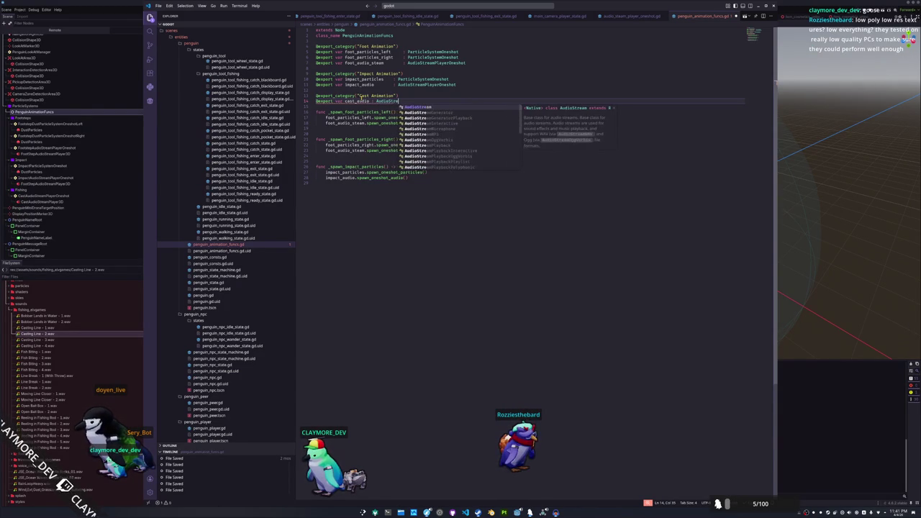
type("mPlayerOne")
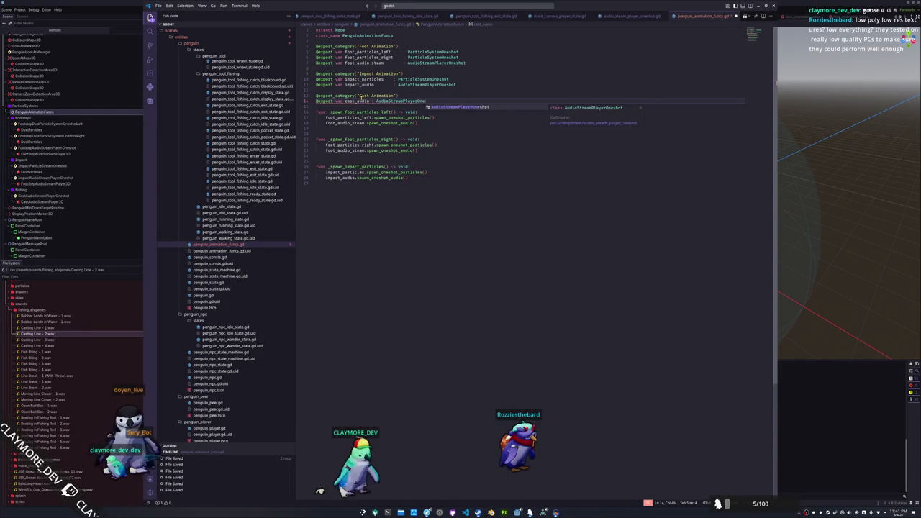
Step: Add func _spawn_cast_particles() calling cast_audio.spawn_oneshot_audio(), then save the script
left_click(317, 178)
key("Return")
key("Return")
type("func _se")
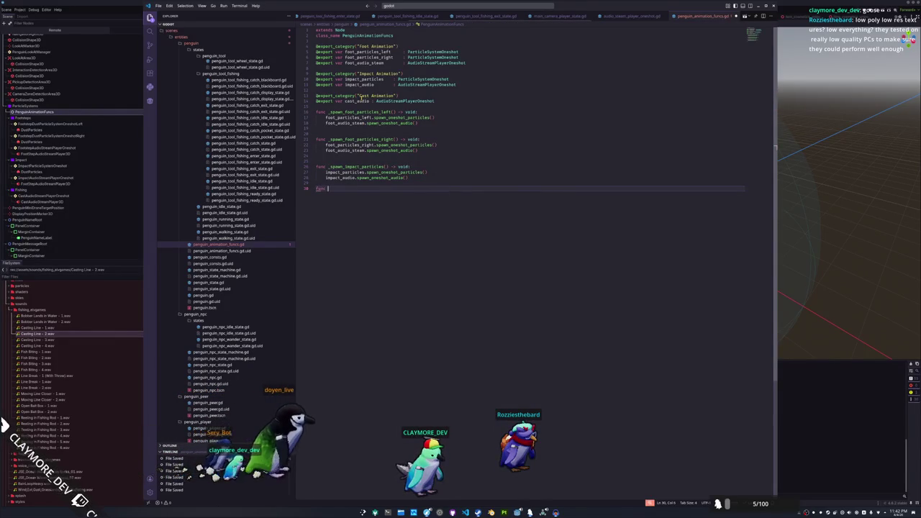
type("awn_cast_par")
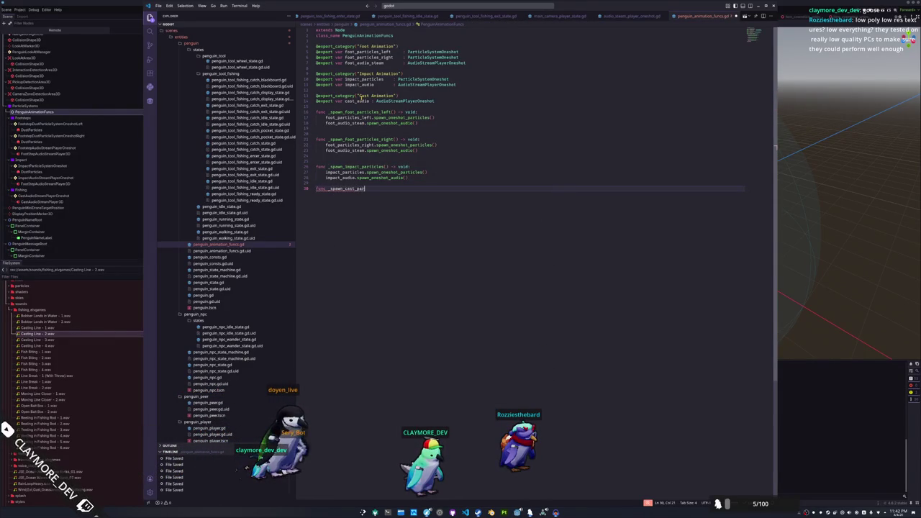
type("void:")
key("Return")
key("Return")
type(".spawn")
key("Return")
key("ctrl+s")
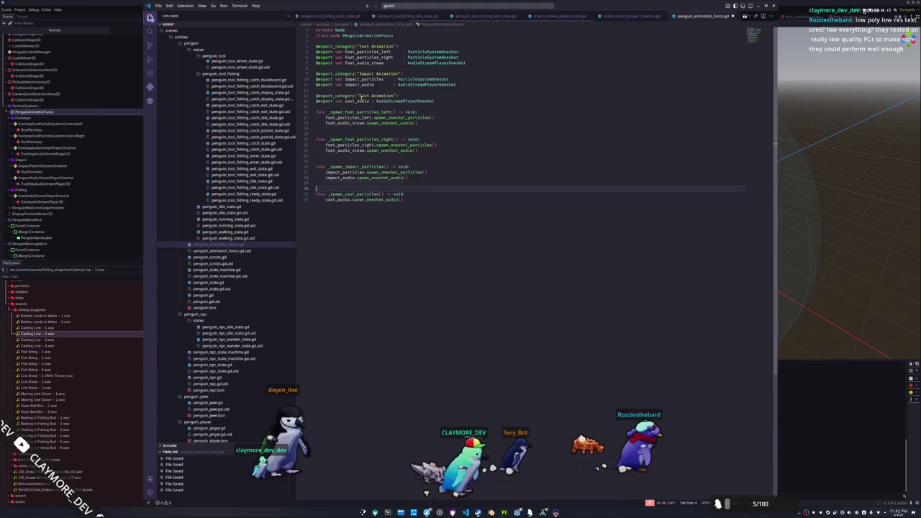
key("alt+Tab")
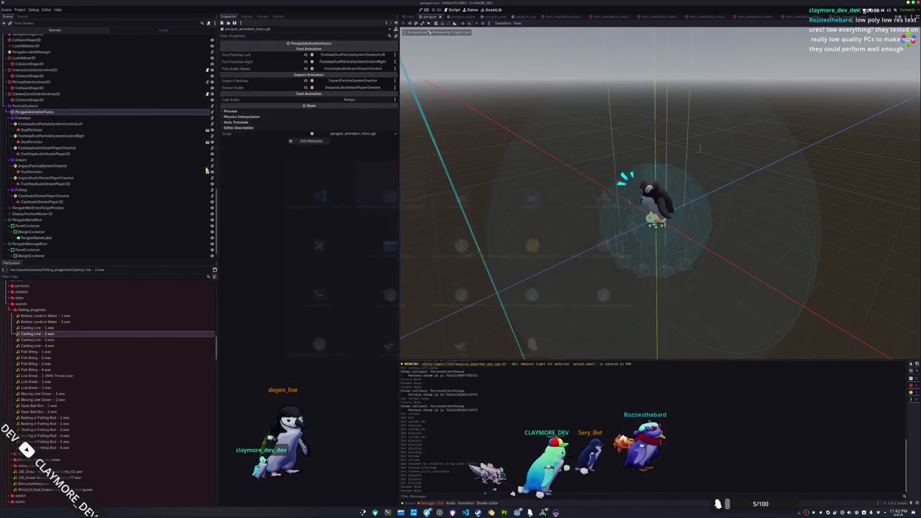
Step: Enlarge the animation editor and open the penguin AnimationPlayer's animation list
left_click(43, 196)
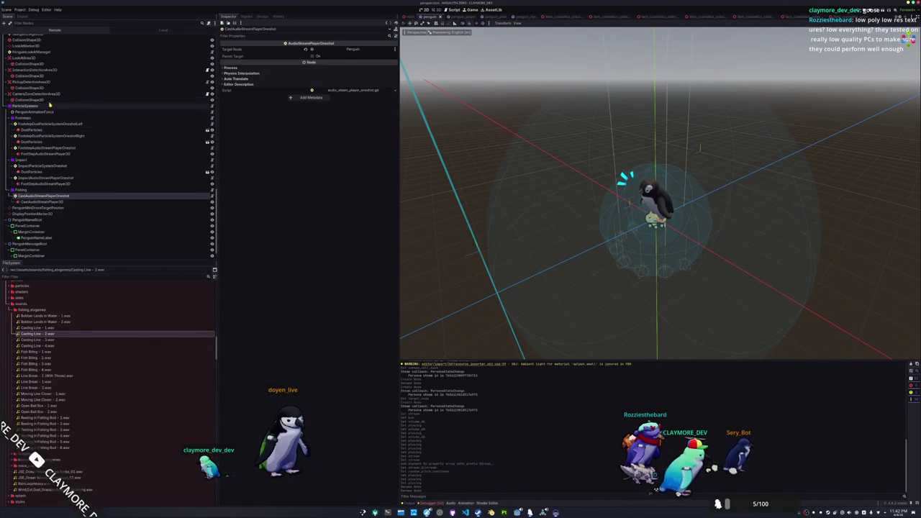
scroll(50, 105, "up", 5)
left_click(41, 129)
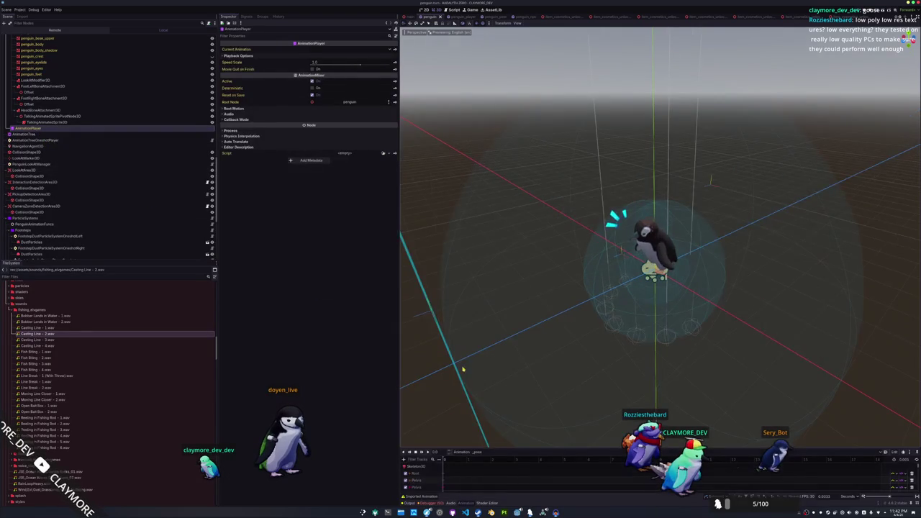
scroll(551, 366, "up", 5)
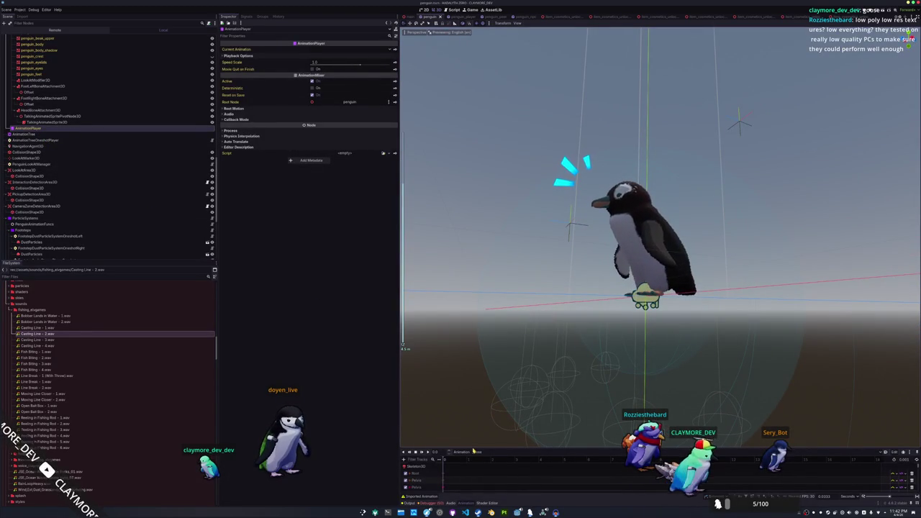
left_click_drag(472, 447, 472, 268)
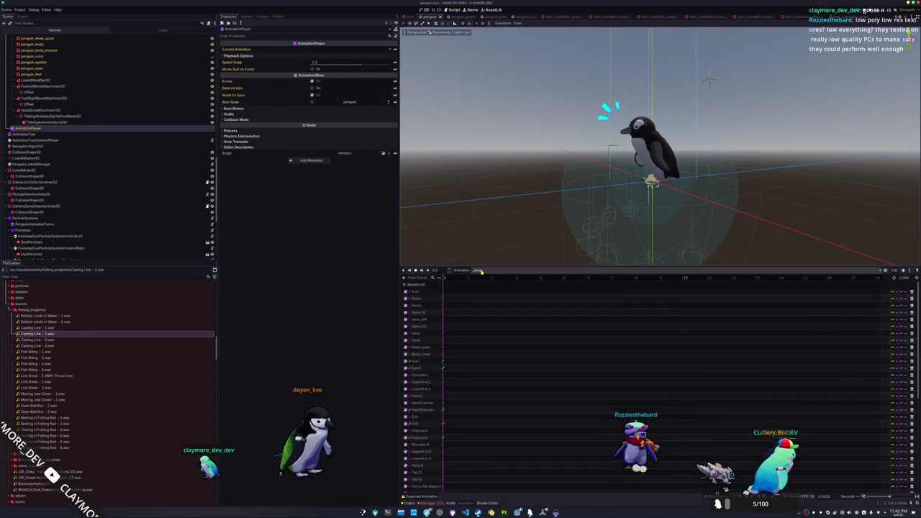
left_click(474, 270)
left_click(87, 216)
left_click(43, 135)
left_click(43, 128)
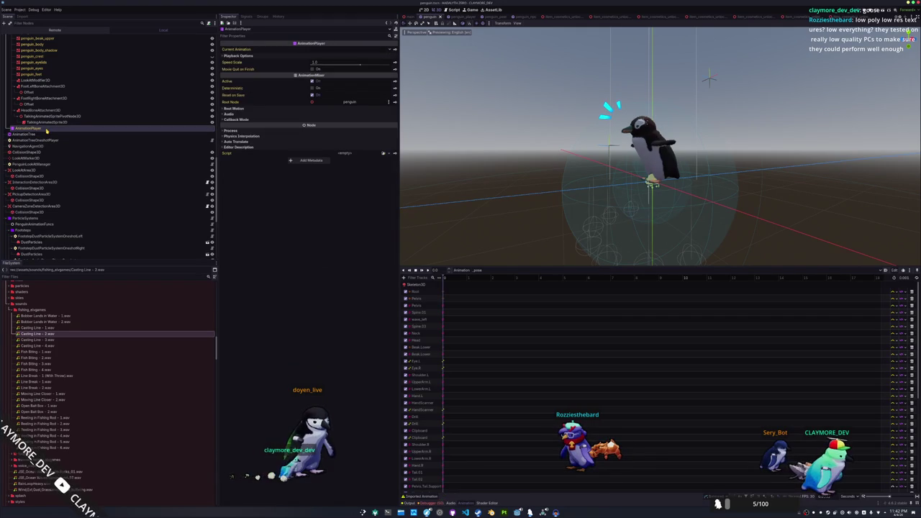
left_click(481, 271)
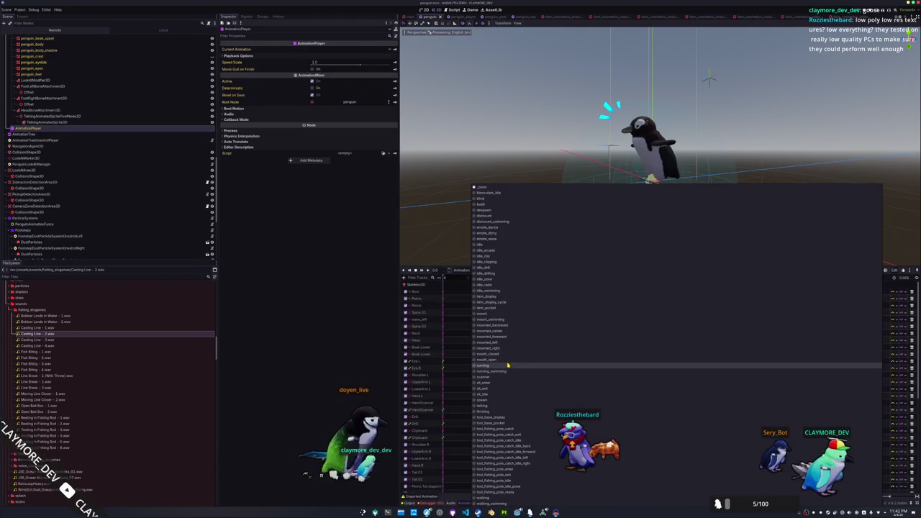
Step: Load tool_fishing_pole_enter and add a Call Method track targeting PenguinAnimationFuncs
left_click(541, 471)
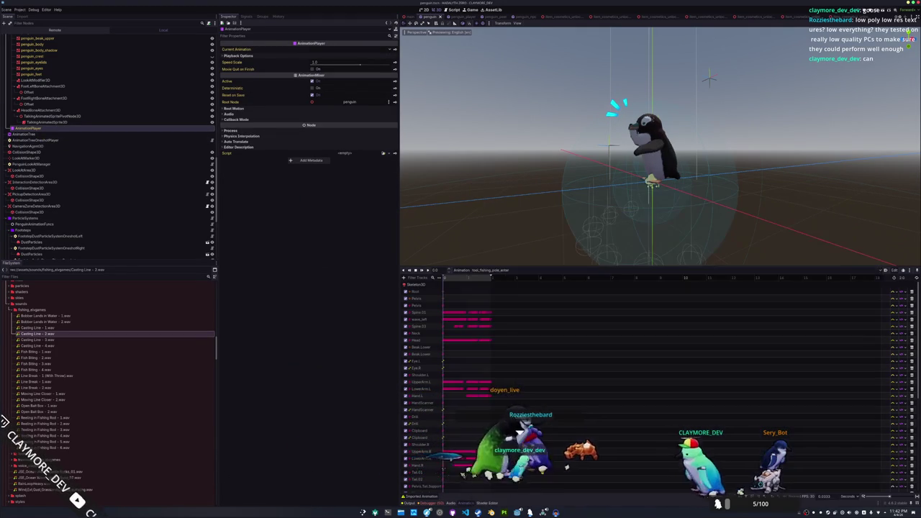
left_click(408, 277)
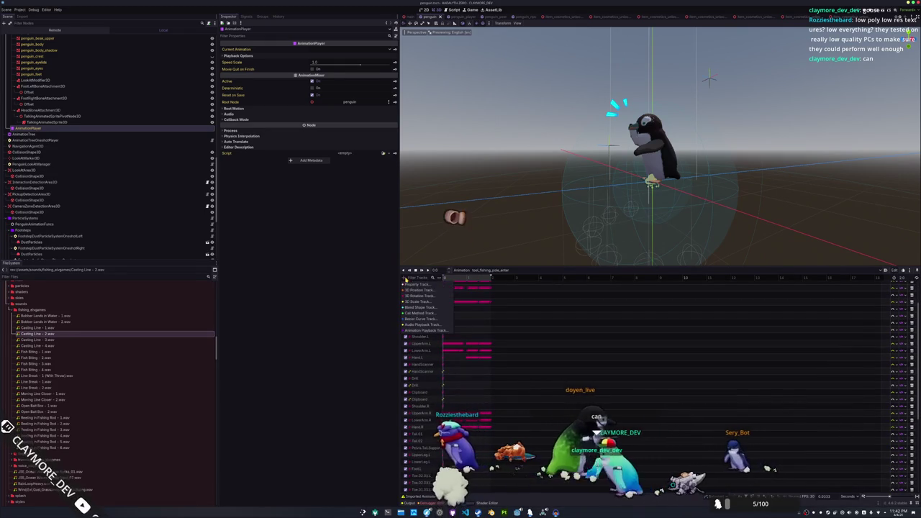
left_click(413, 307)
scroll(450, 282, "down", 5)
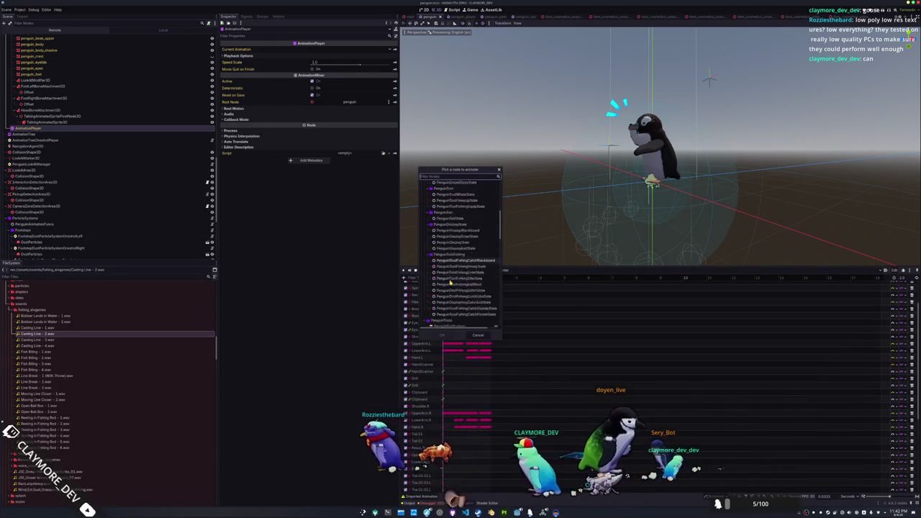
key("Escape")
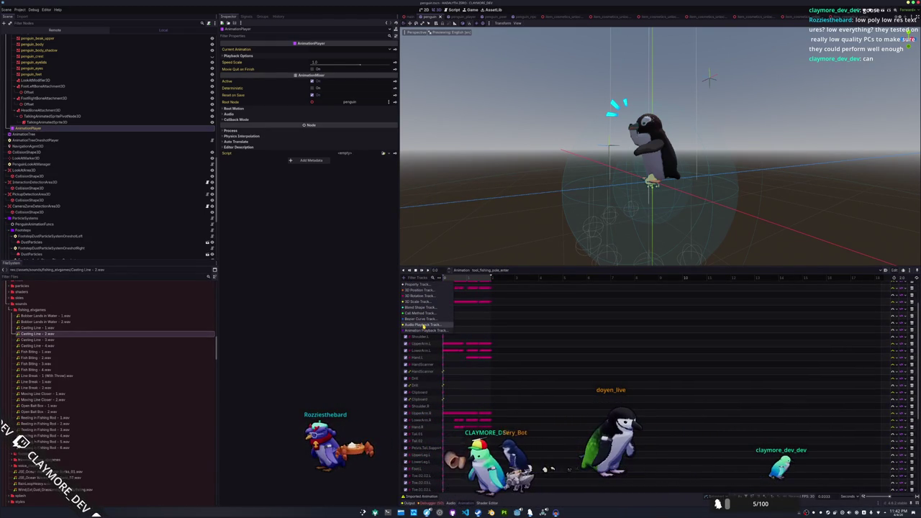
left_click(423, 325)
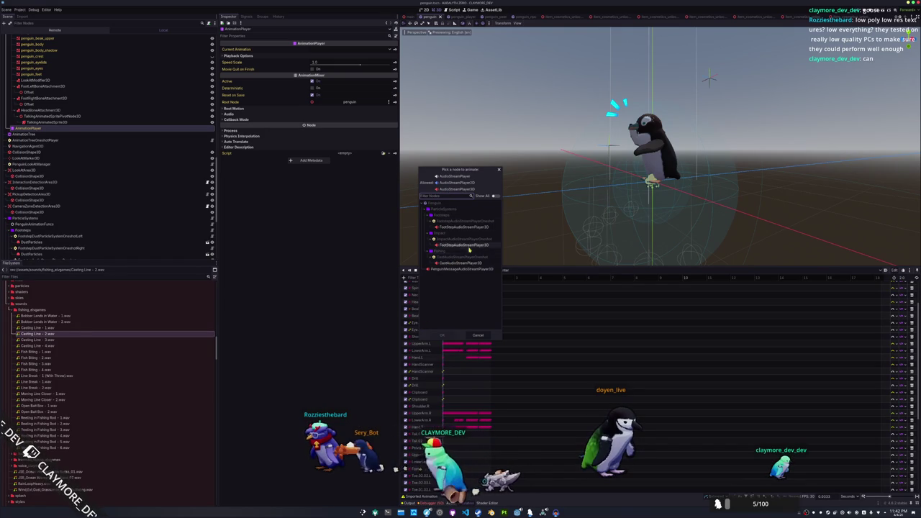
left_click(477, 334)
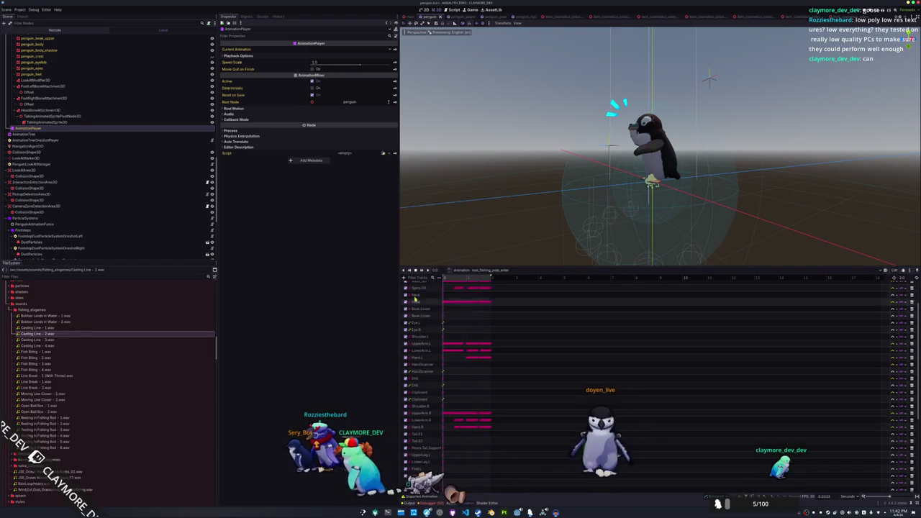
left_click(403, 278)
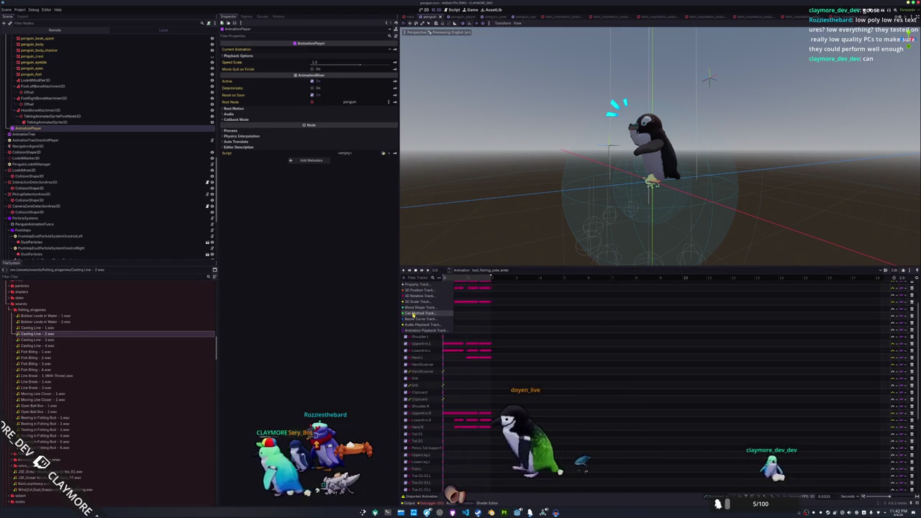
left_click(414, 314)
scroll(453, 273, "up", 10)
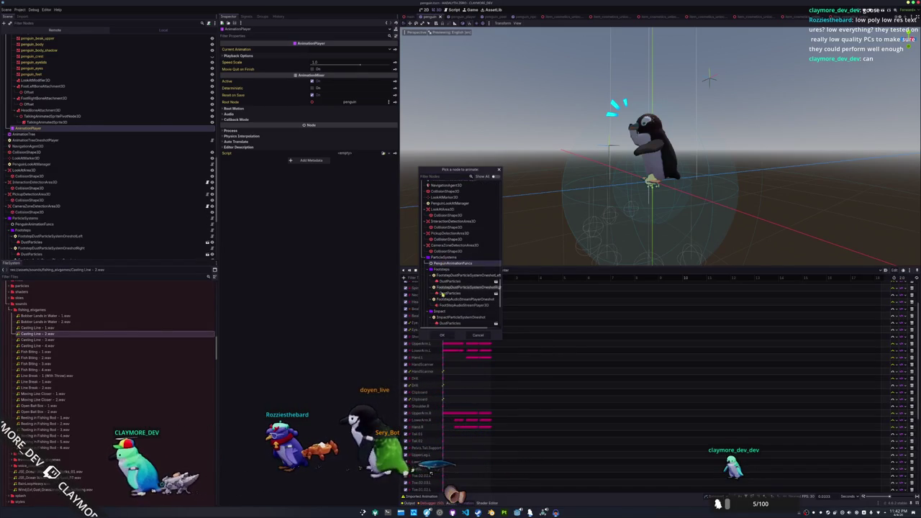
left_click(443, 335)
Step: Insert a key on the call track that calls _spawn_cast_particles
scroll(459, 383, "down", 10)
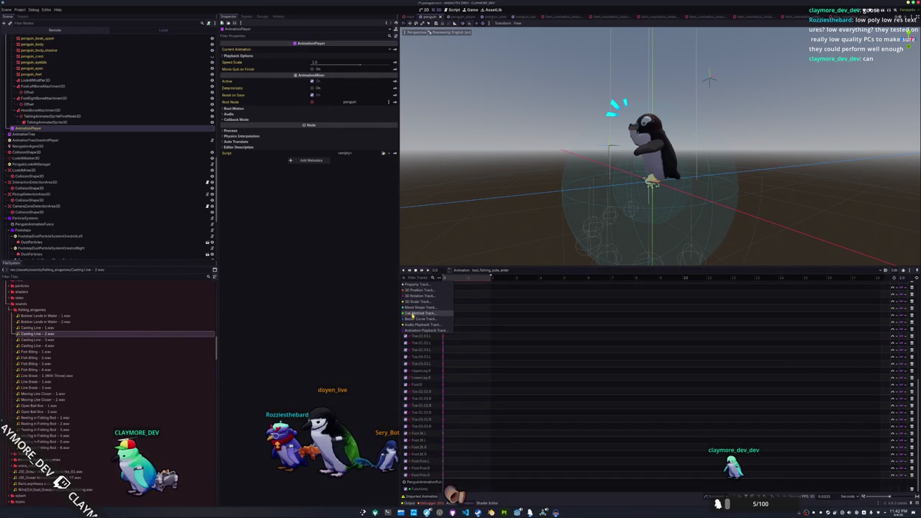
left_click(412, 314)
left_click(477, 335)
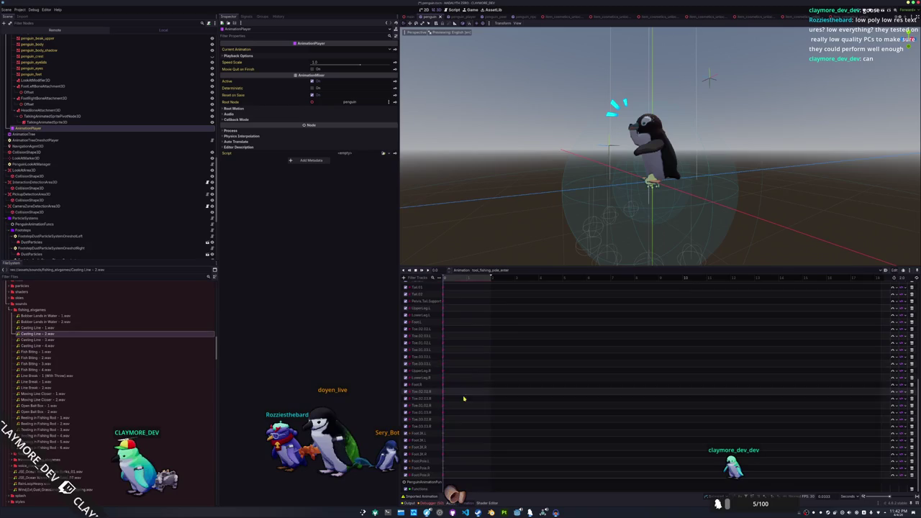
right_click(461, 490)
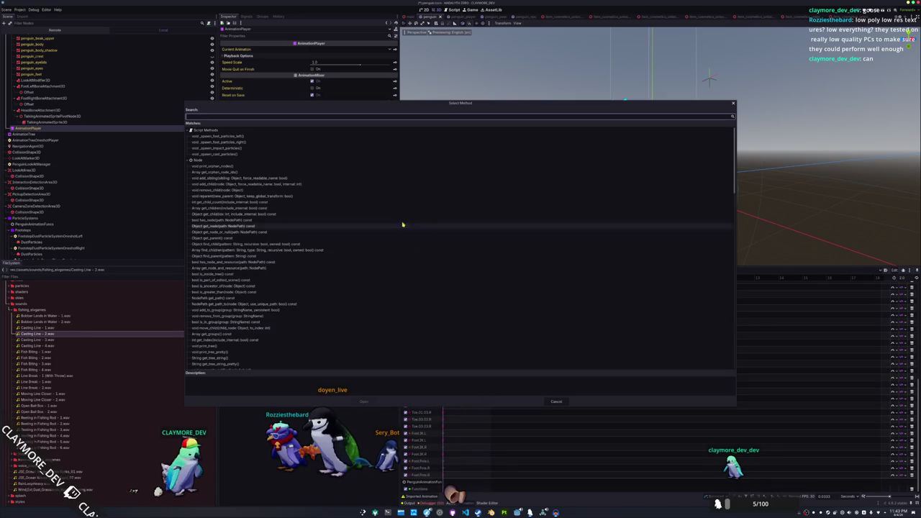
left_click(233, 154)
left_click(363, 401)
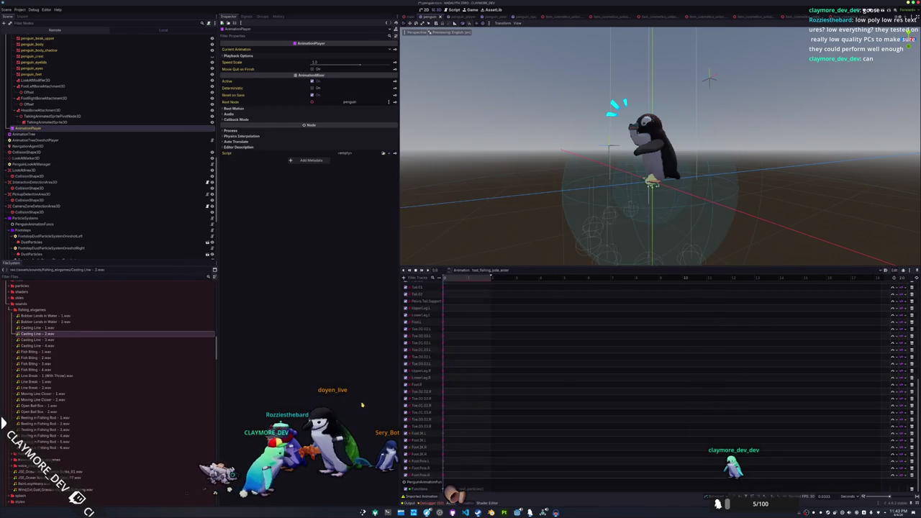
key("ctrl+j")
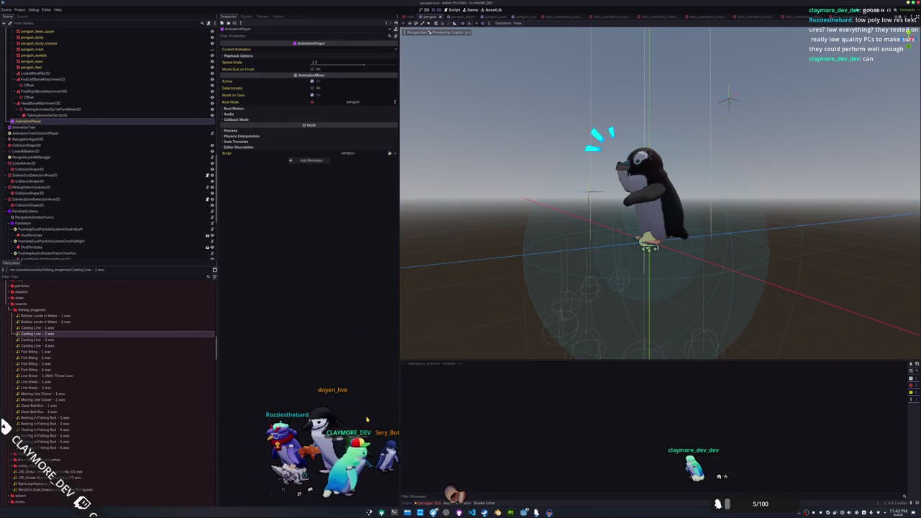
Step: Run the game, walk to the water with the fishing rod equipped, and cast
key("F5")
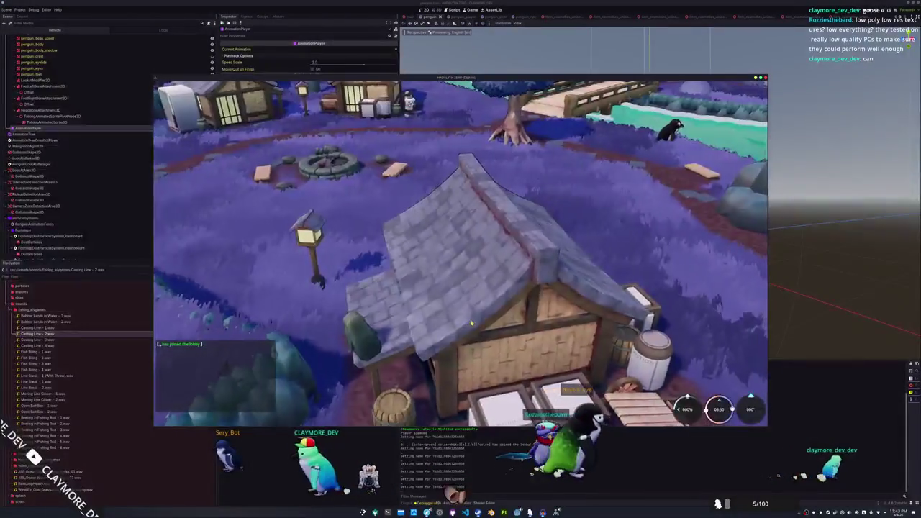
key("w")
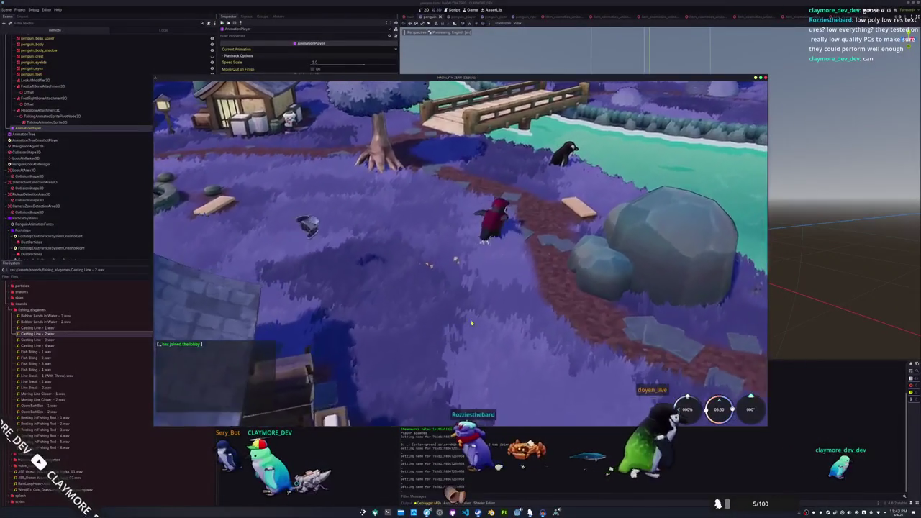
key("1")
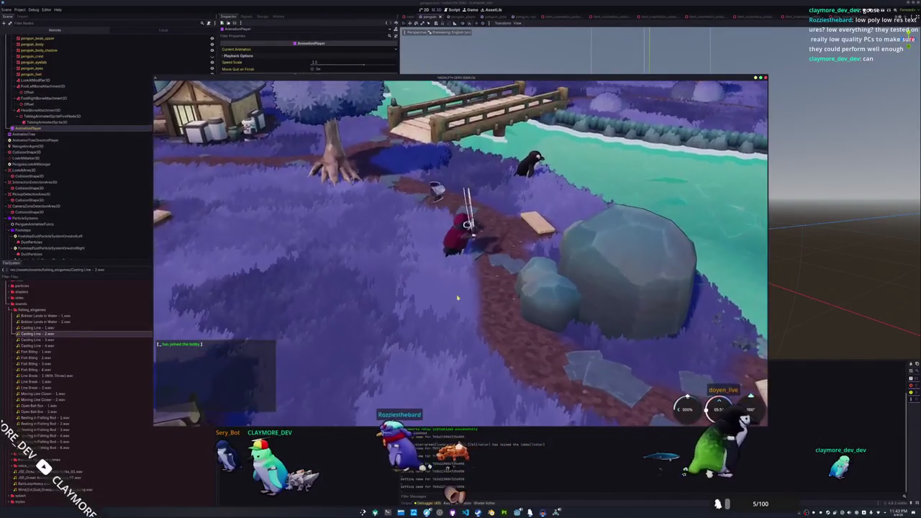
key("w")
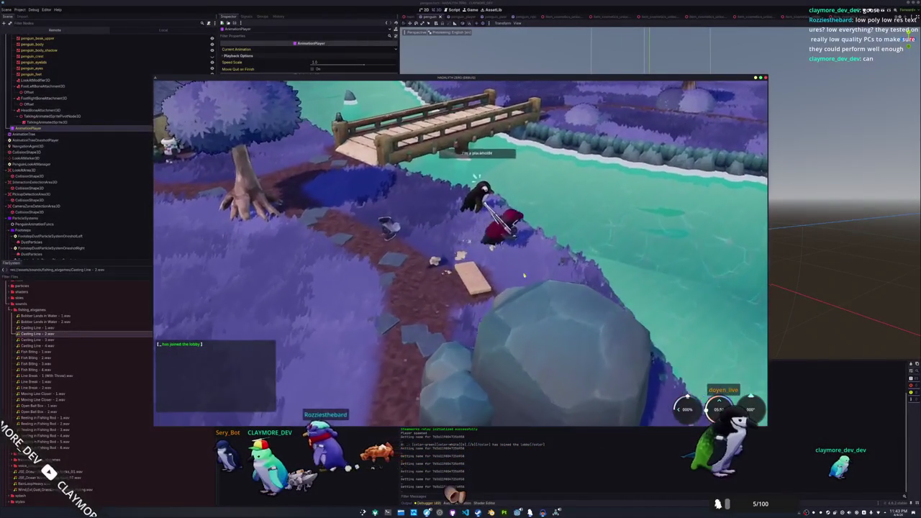
left_click(563, 233)
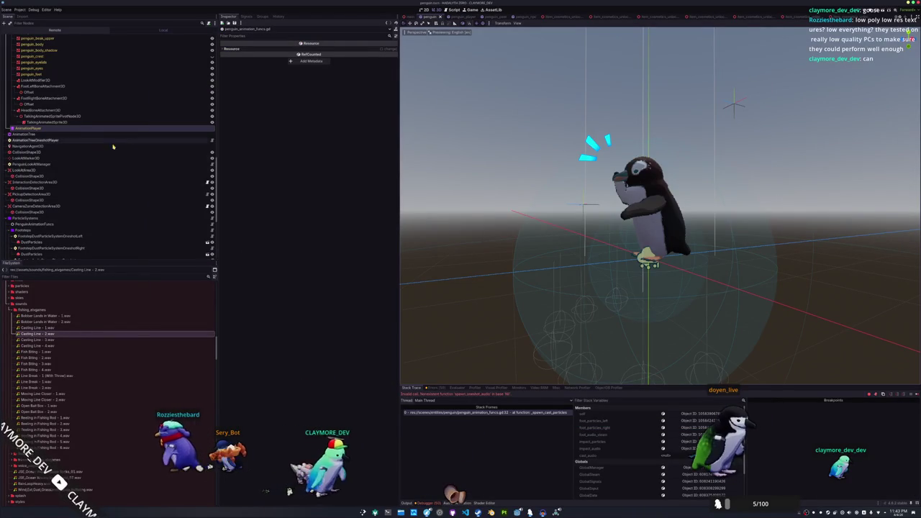
Step: Assign CastAudioStreamPlayerOneshot as PenguinAnimationFuncs' Cast Audio and relaunch the game
scroll(41, 142, "down", 3)
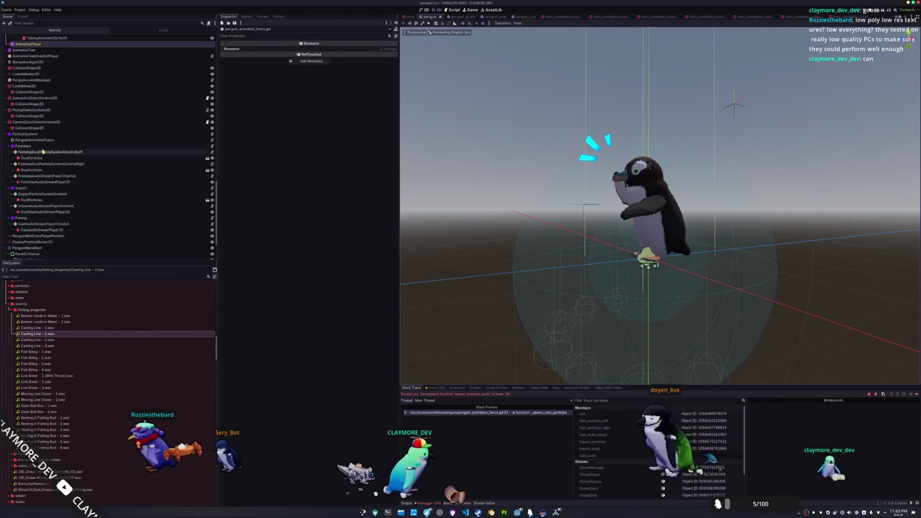
left_click(44, 141)
scroll(43, 141, "up", 1)
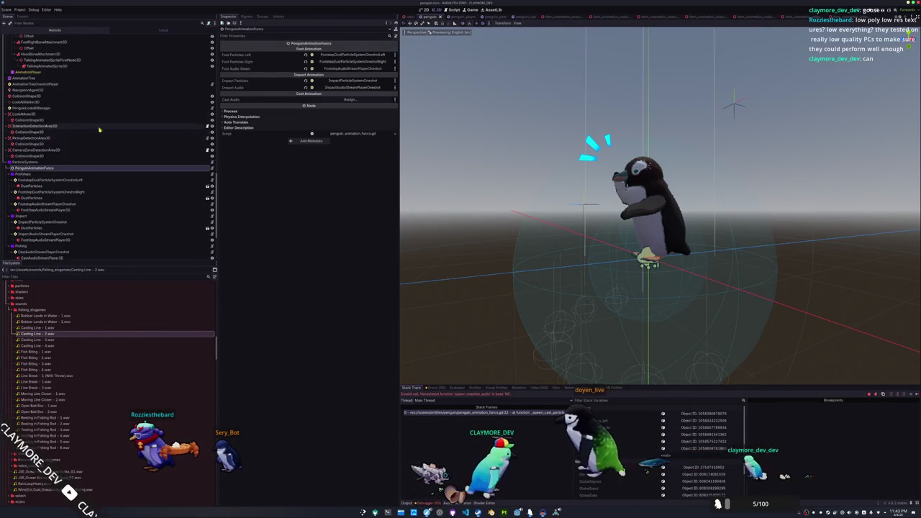
left_click(329, 101)
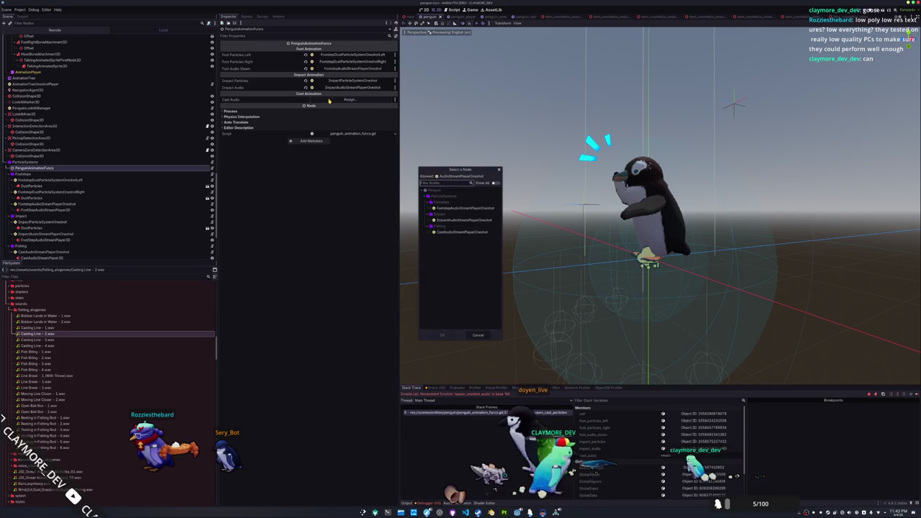
double_click(461, 232)
key("F5")
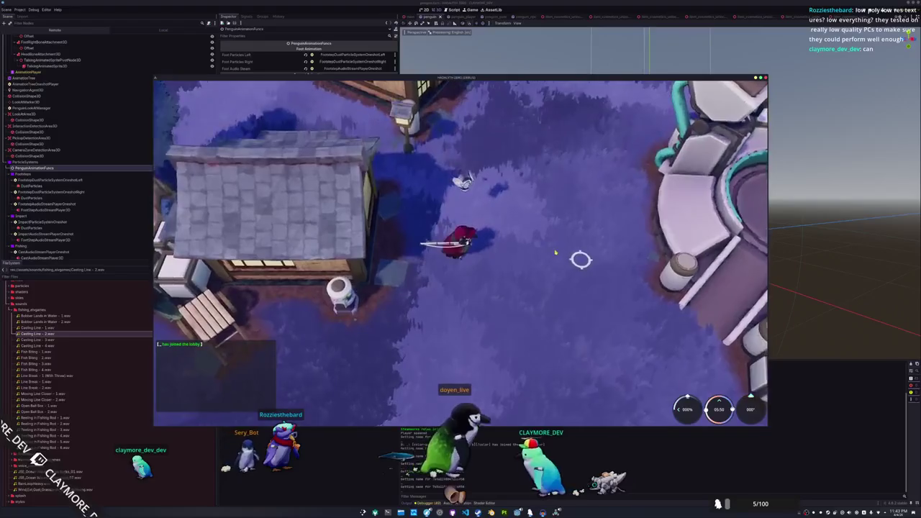
Step: Cast once, stop the game, adjust the _spawn_cast_particles key on the timeline, then cast again
left_click(463, 291)
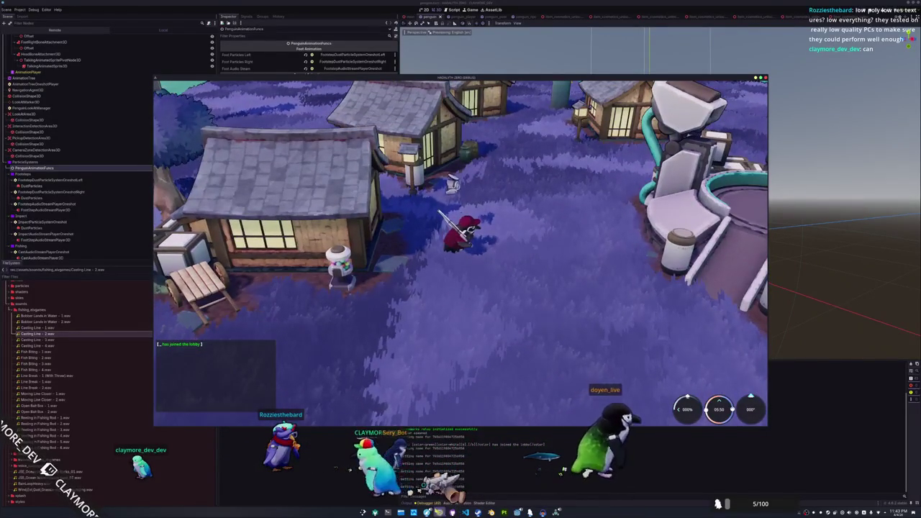
key("F8")
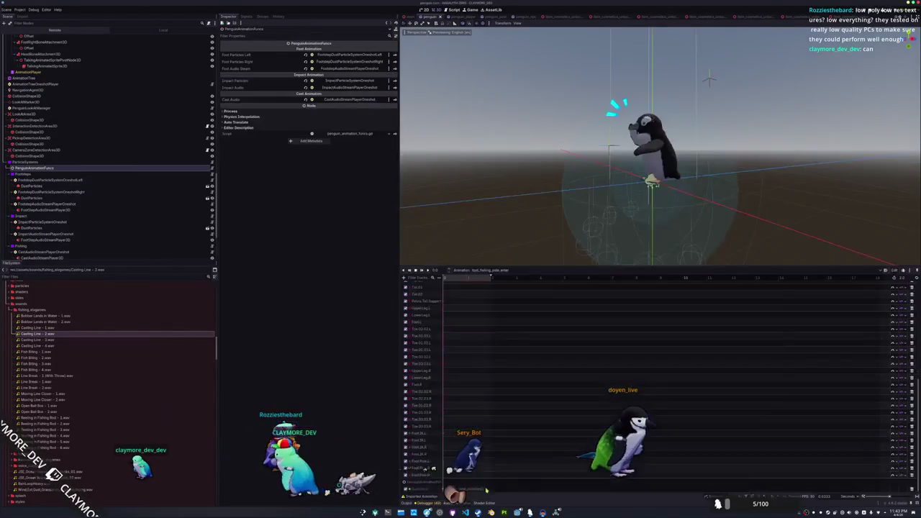
left_click(444, 488)
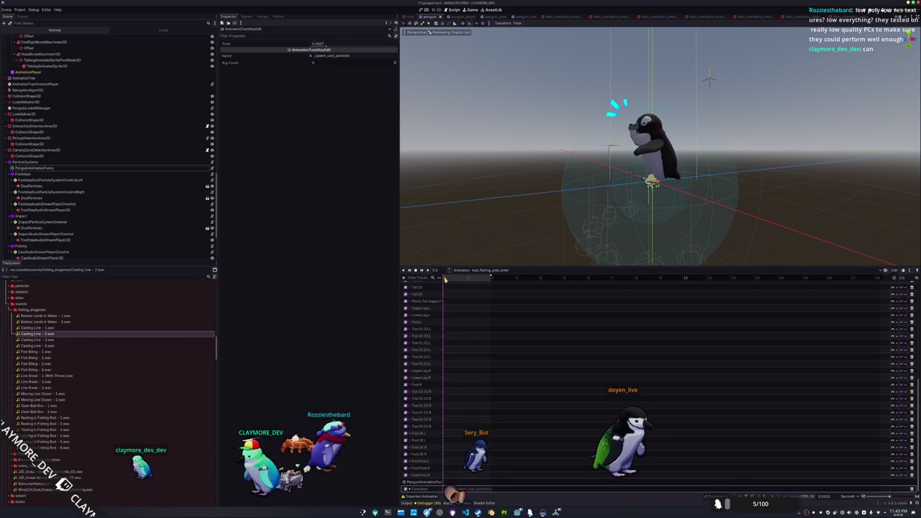
left_click_drag(445, 279, 454, 282)
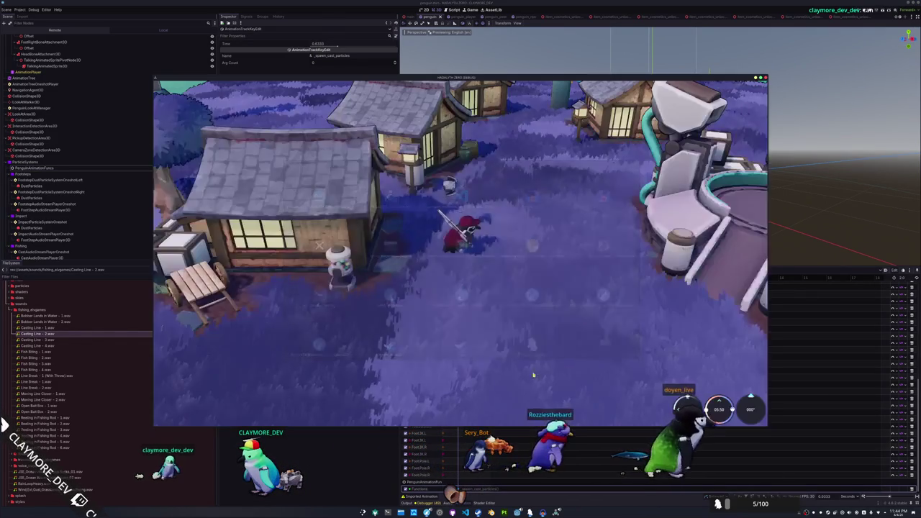
left_click(502, 336)
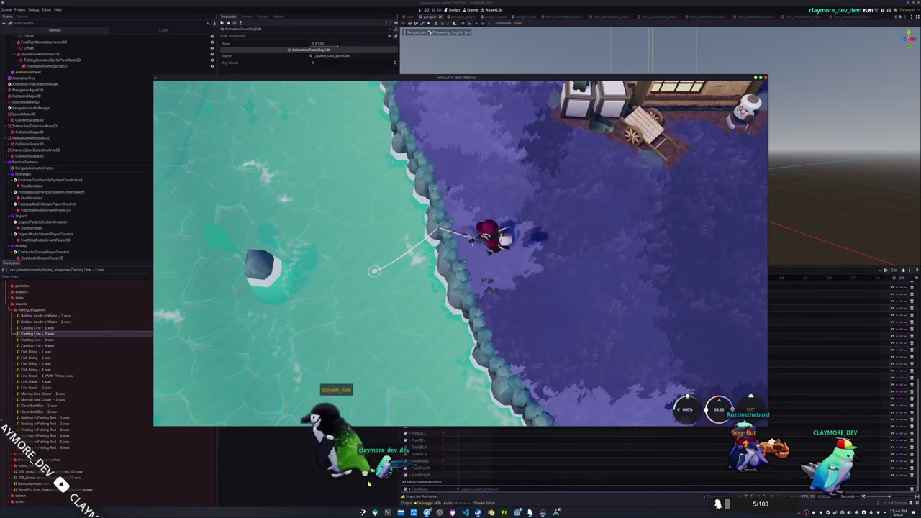
Step: Stop and relaunch the game, cast the fishing line twice, then stop it again
left_click(458, 489)
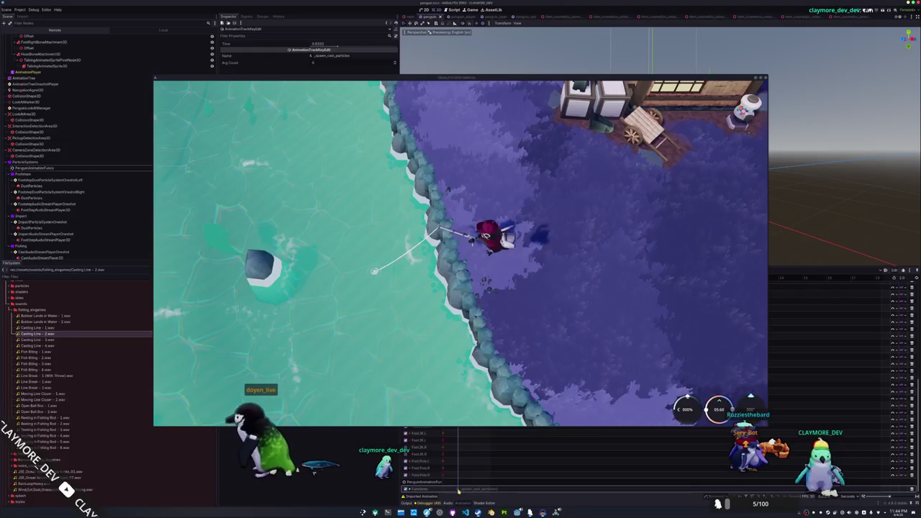
key("F8")
key("F5")
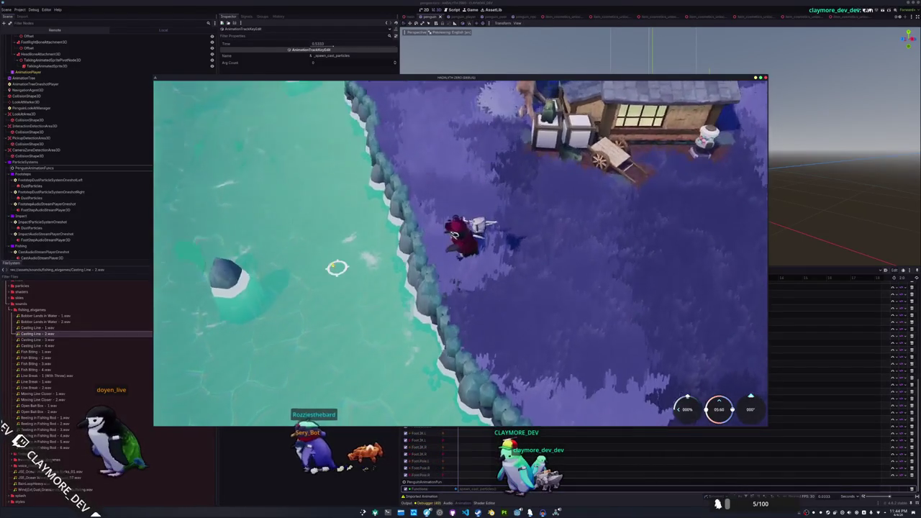
left_click(382, 353)
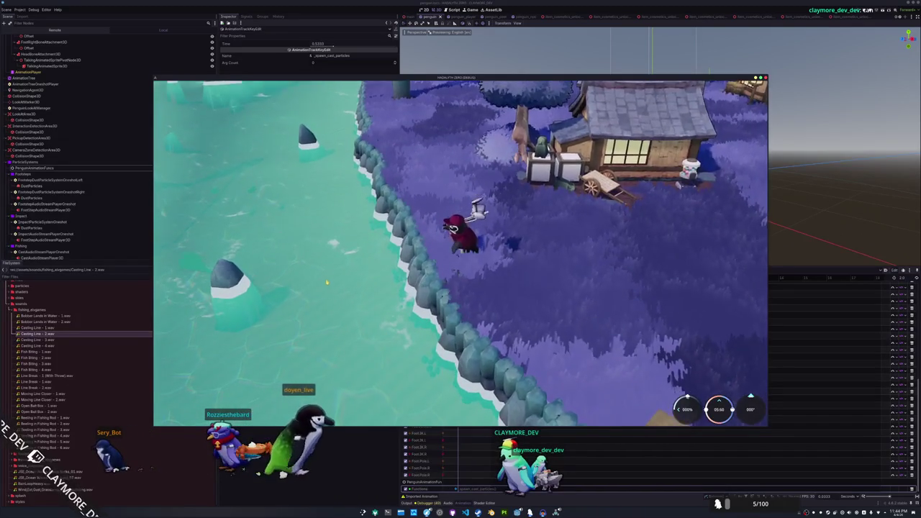
left_click(400, 362)
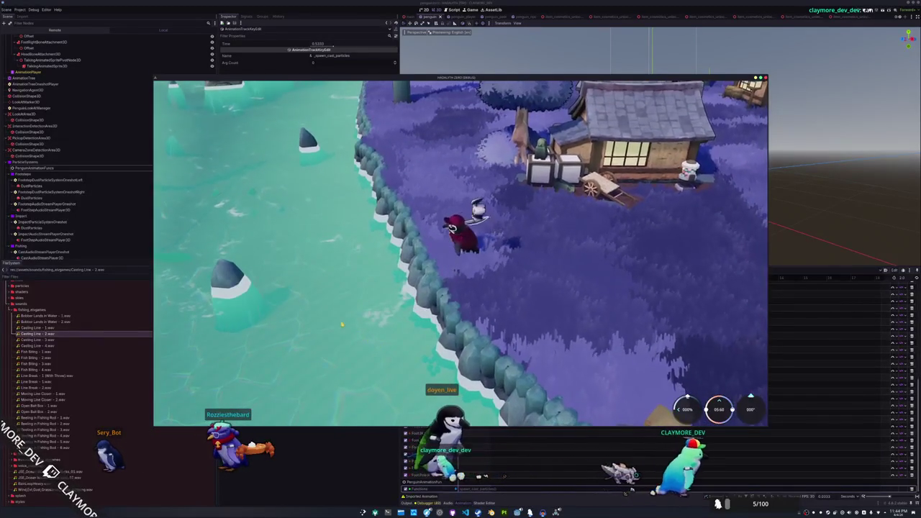
key("F8")
scroll(91, 191, "down", 4)
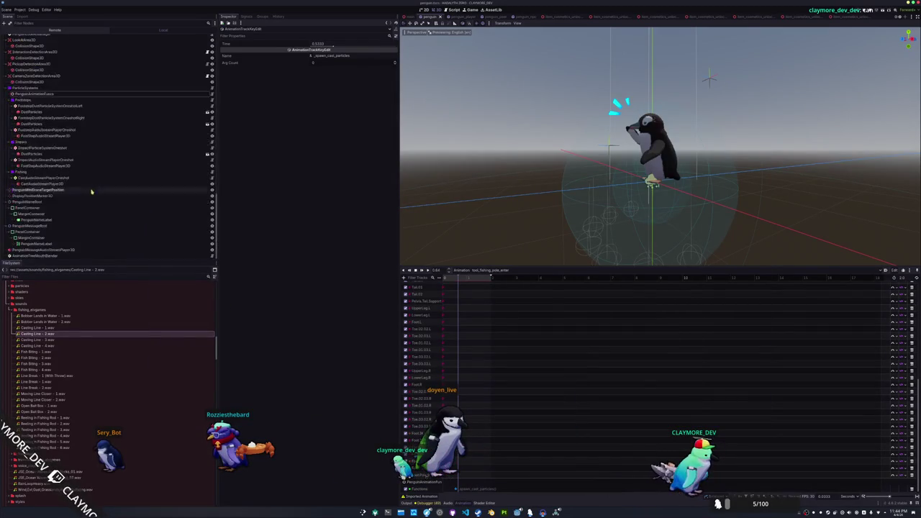
Step: Inspect CastAudioStreamPlayer3D's settings, run the game, and cast and reel the line twice
left_click(49, 185)
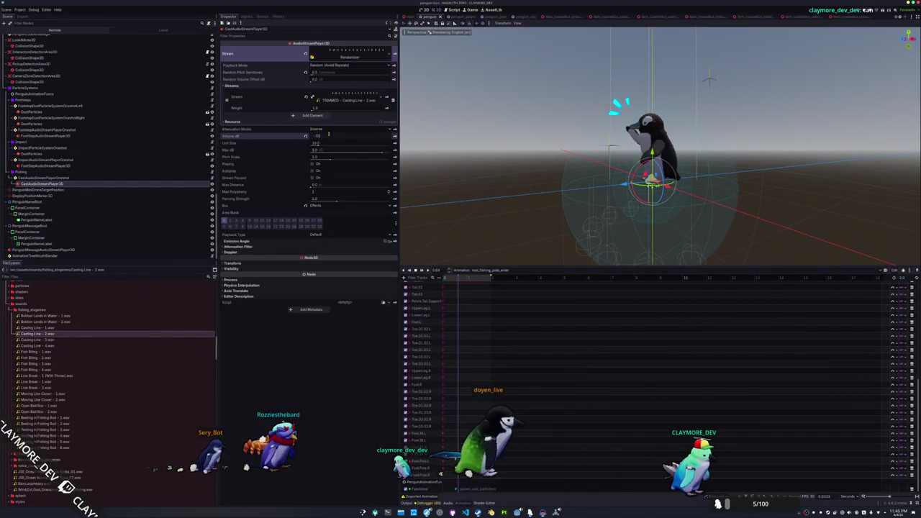
key("F5")
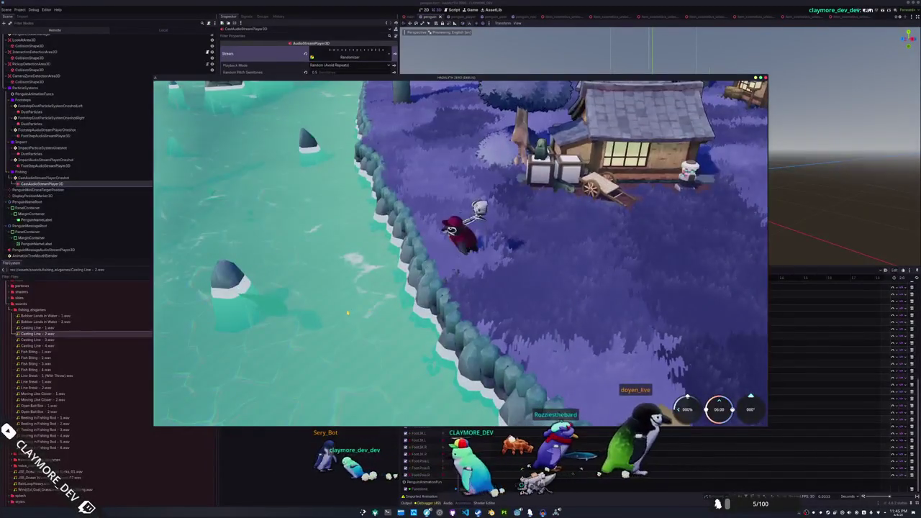
left_click(359, 324)
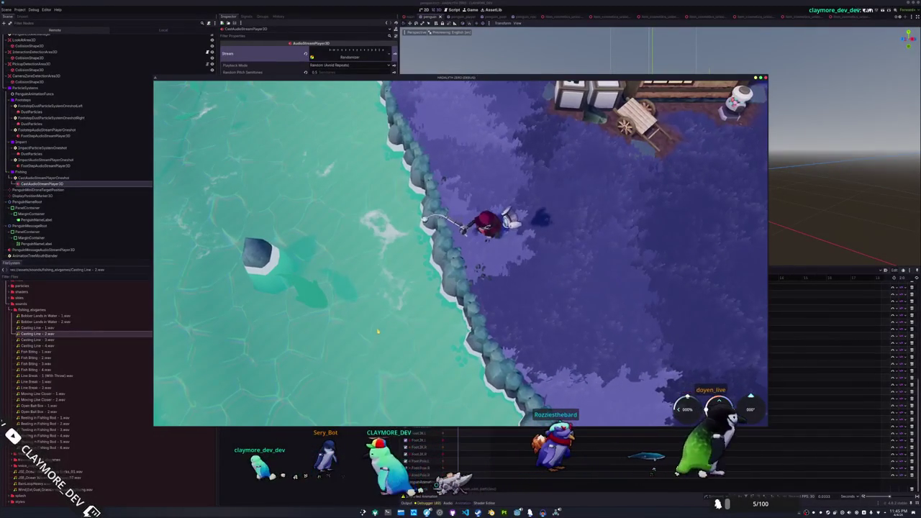
left_click(376, 321)
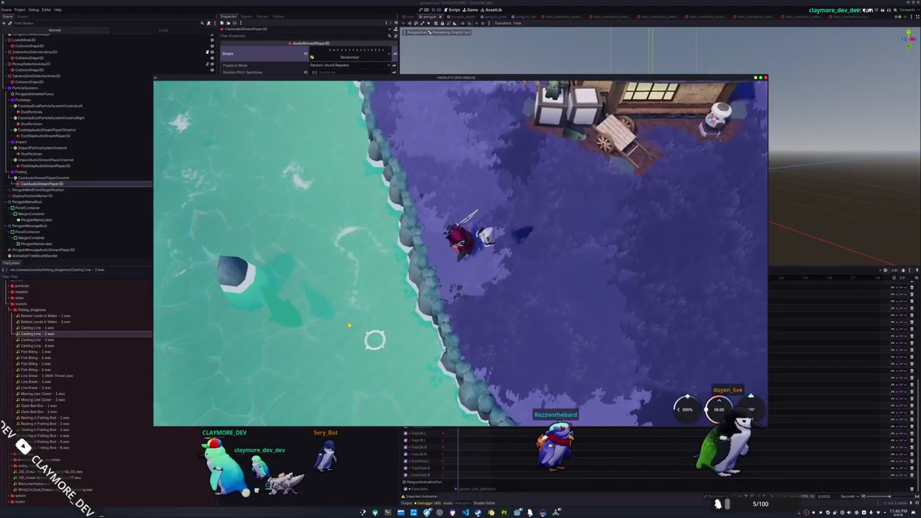
left_click(347, 325)
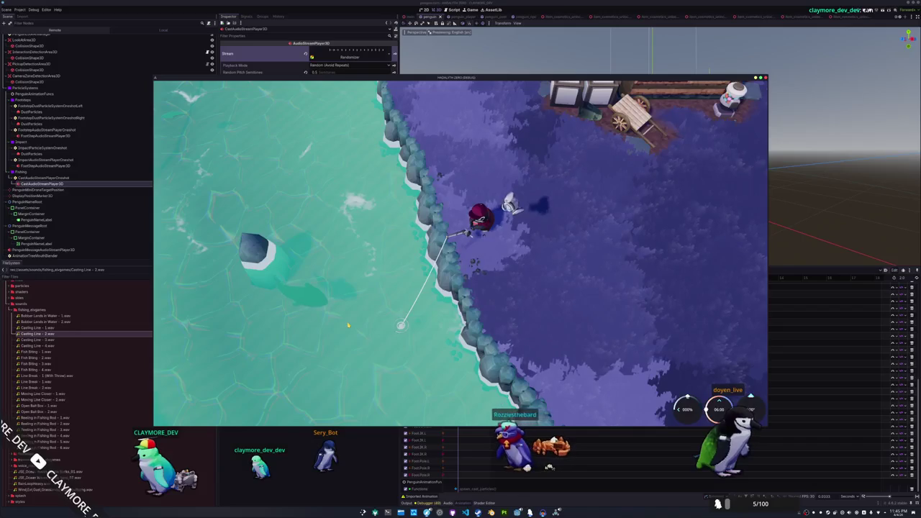
left_click(347, 325)
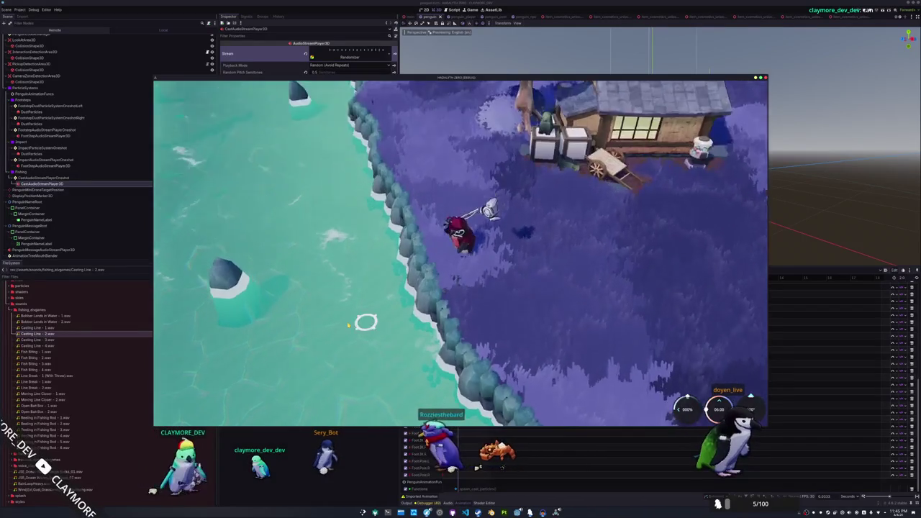
Step: Cast and reel once more, then walk to a new spot and cast onto land twice
left_click(348, 325)
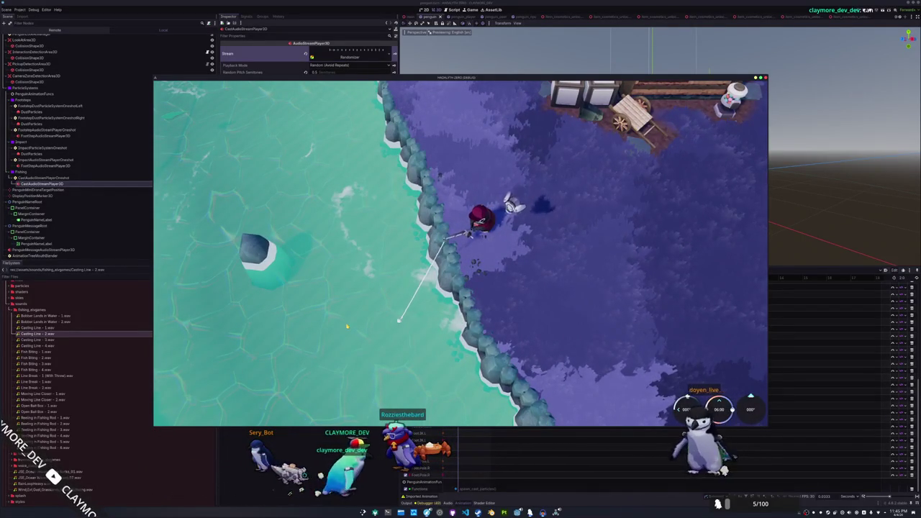
left_click(346, 326)
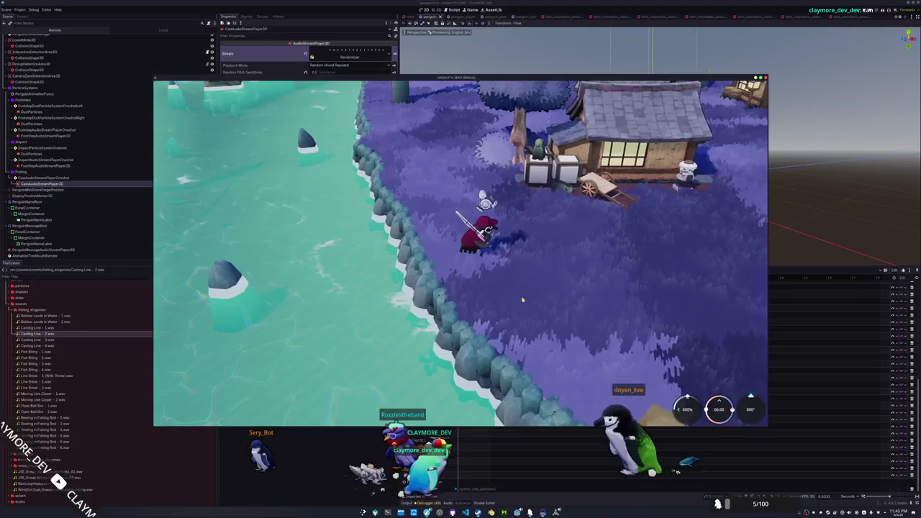
left_click(569, 232)
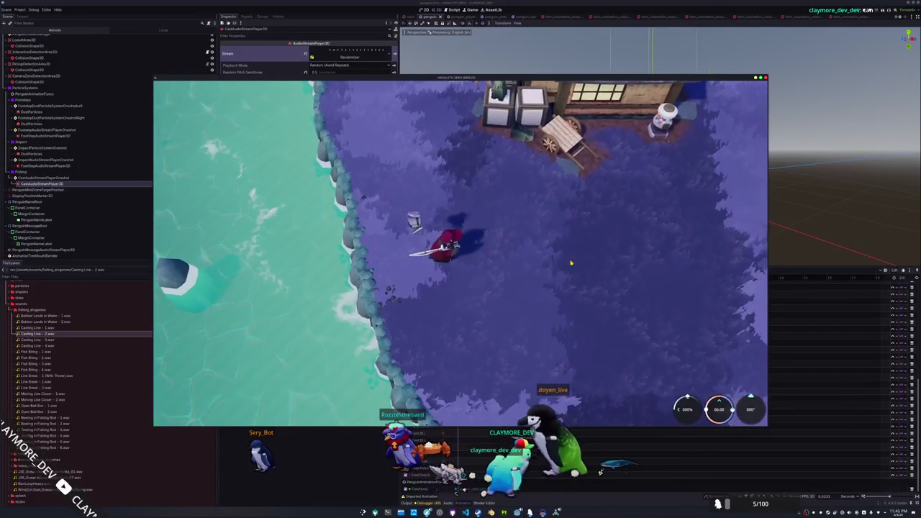
key("space")
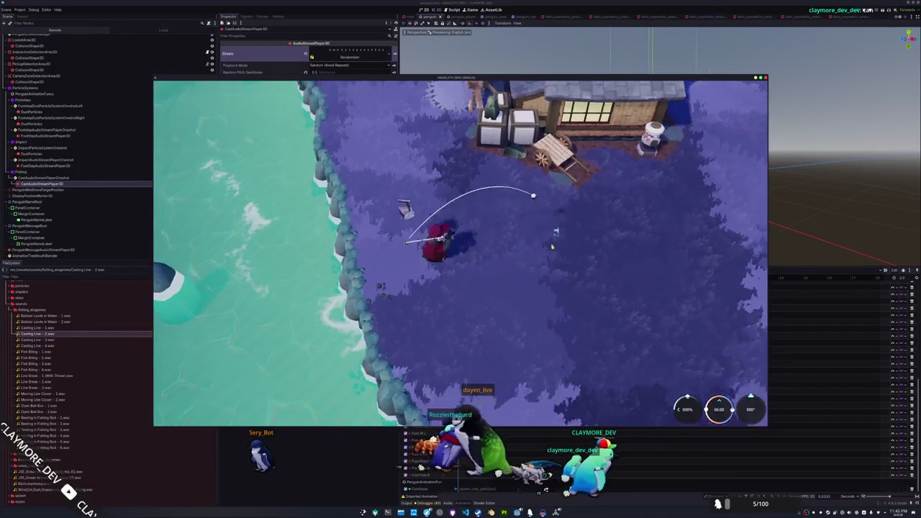
left_click(573, 242)
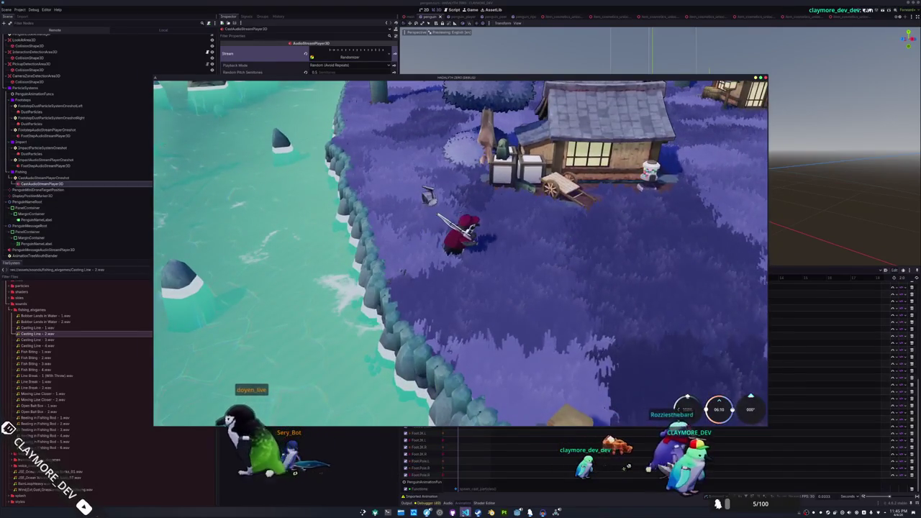
key("alt+Tab")
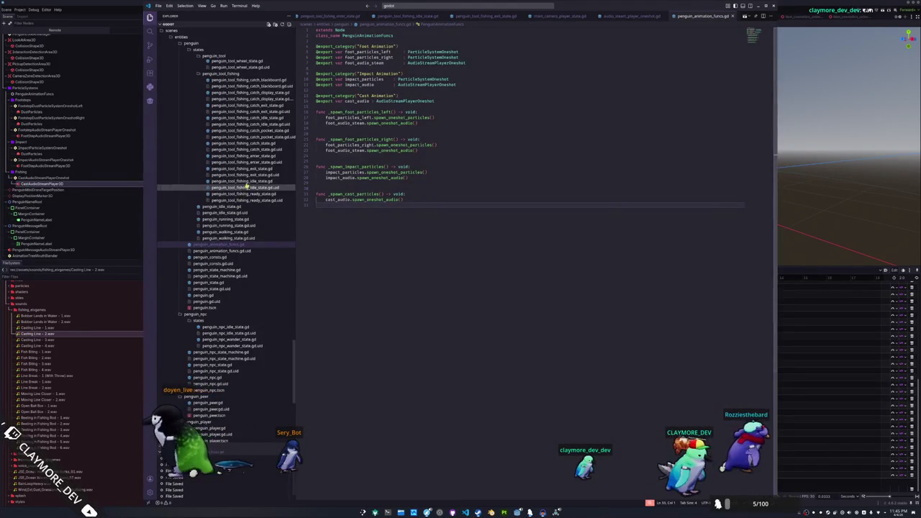
Step: Comment out spawn_splash_small in penguin_tool_fishing_exit_state.gd, then open penguin_tool_fishing_idle_state.gd
left_click(252, 171)
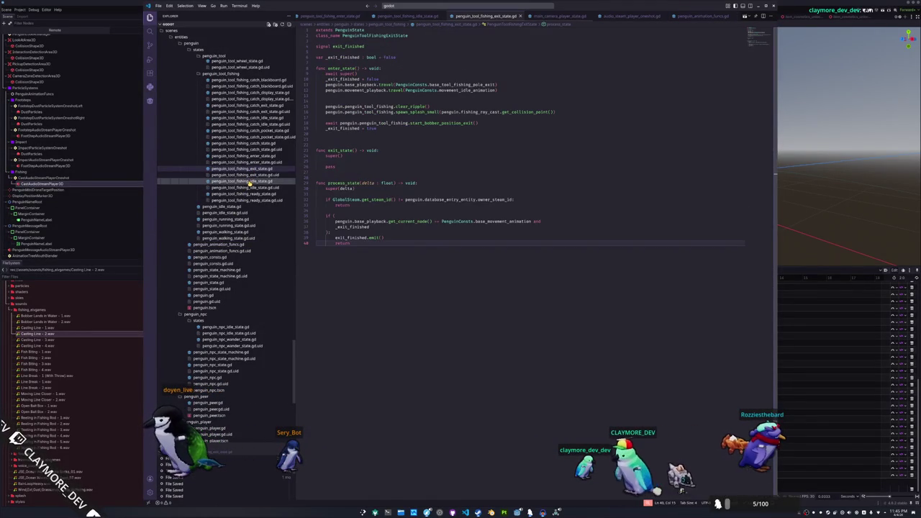
left_click(250, 181)
left_click(252, 169)
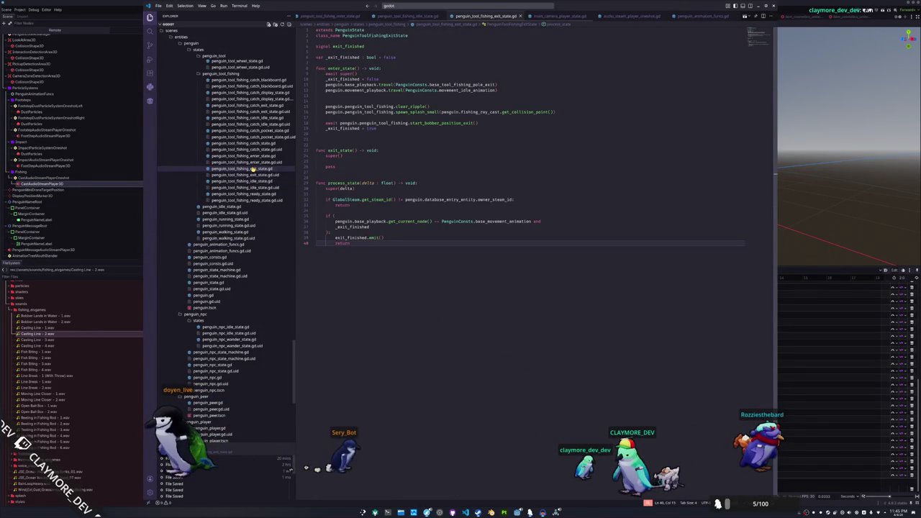
left_click(355, 173)
type("#")
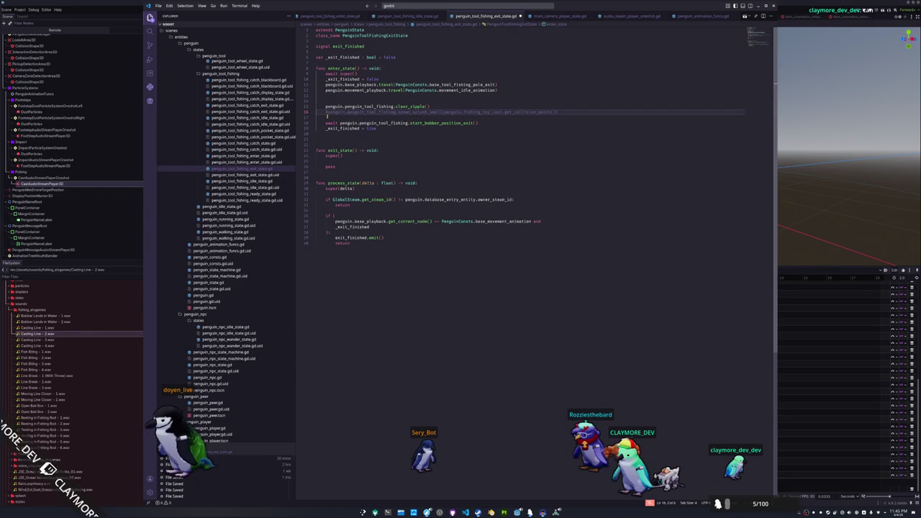
left_click(261, 181)
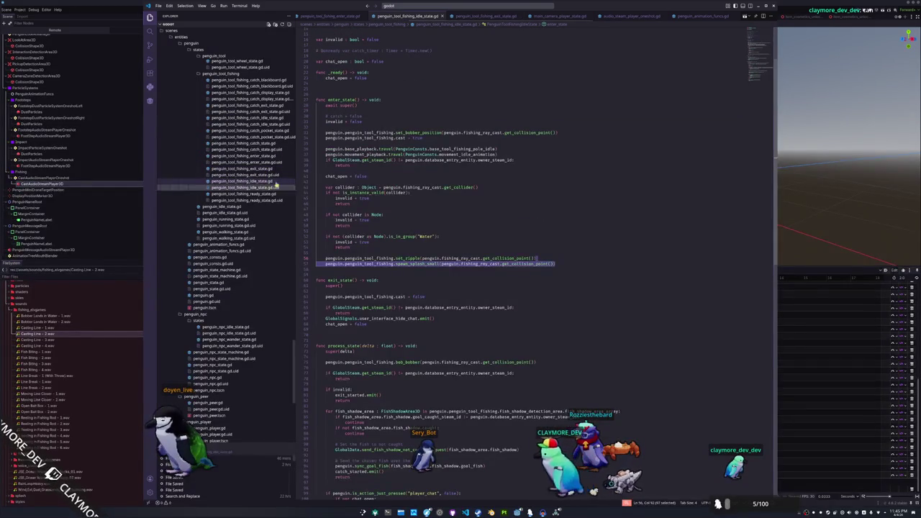
Step: Add an 'if not valid:' line at the end of the exit_state function
left_click(325, 252)
scroll(325, 252, "down", 2)
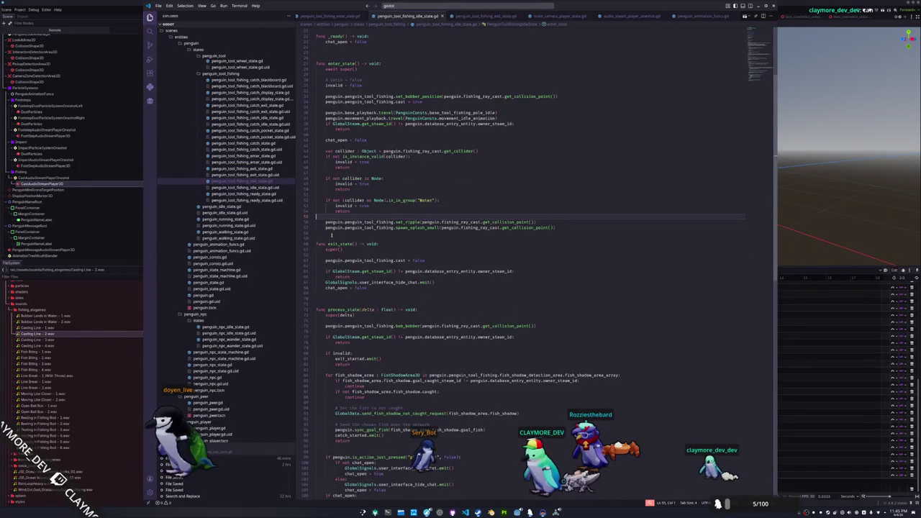
scroll(332, 234, "down", 1)
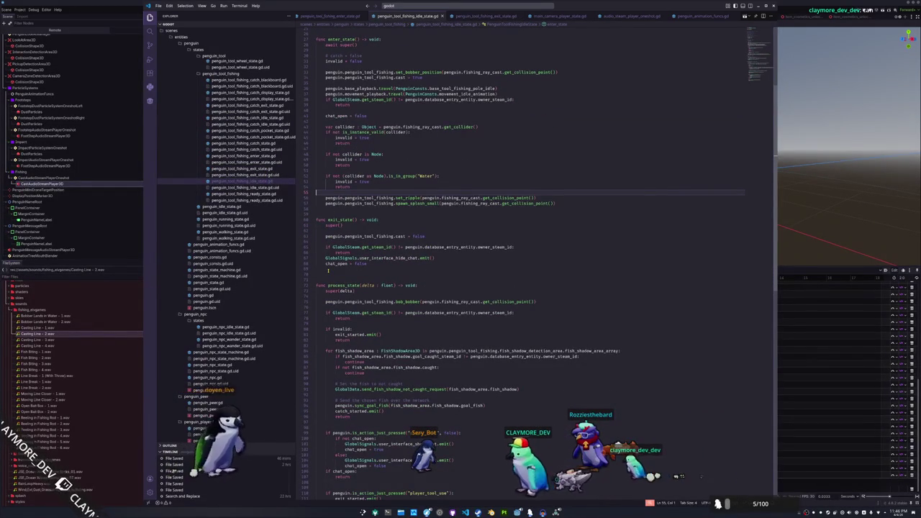
left_click(328, 270)
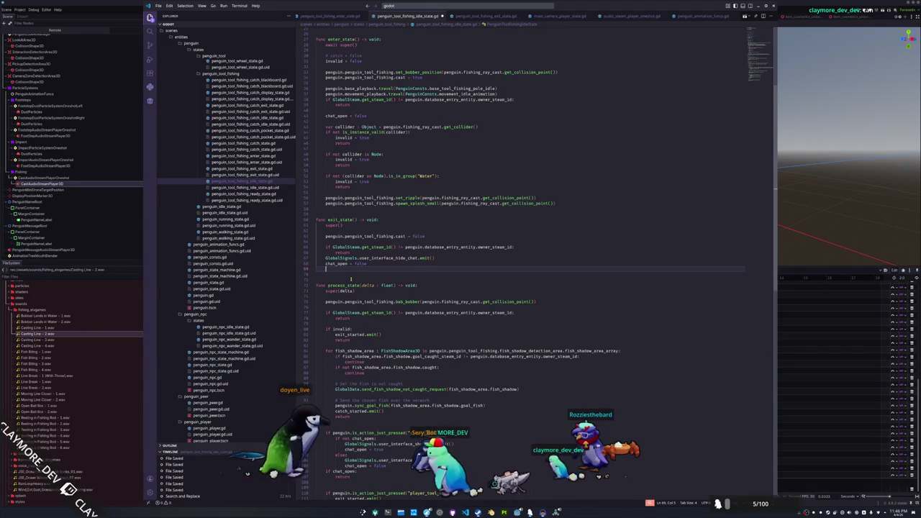
key("Return")
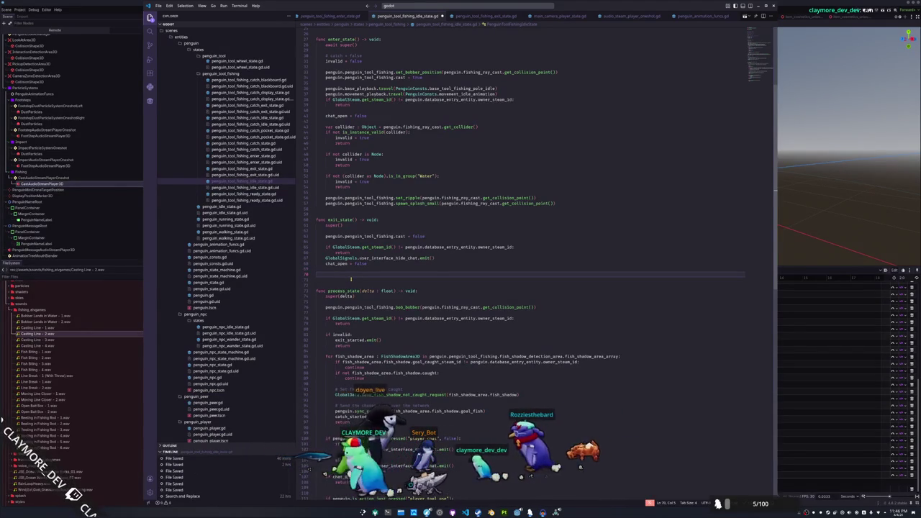
type("if not valid")
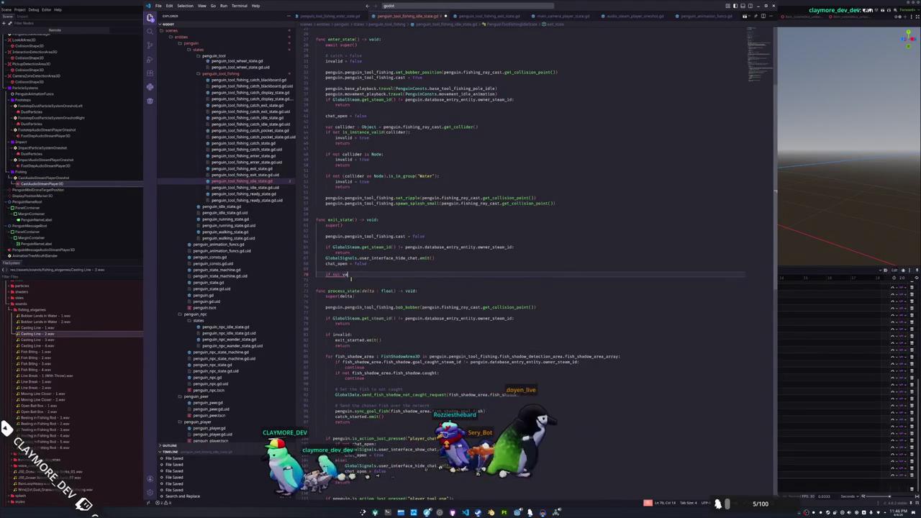
type(":")
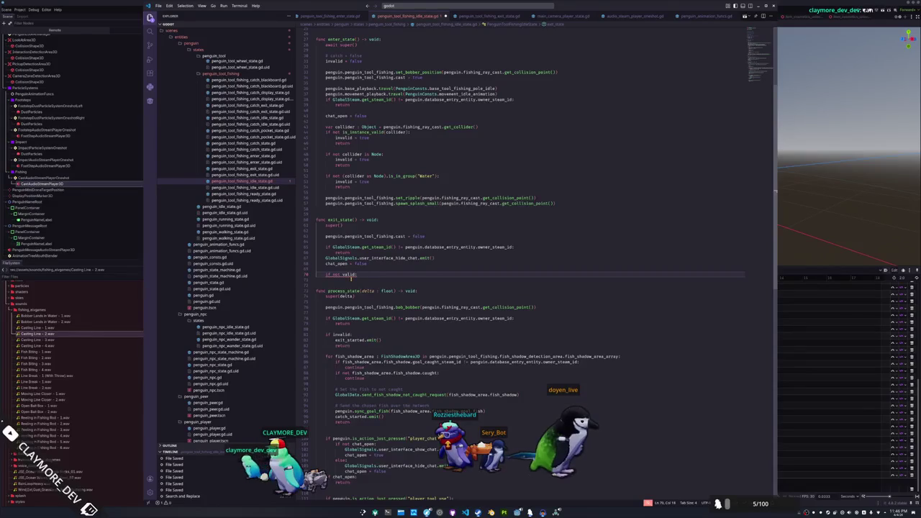
Step: Move the 'if not valid:' check to just after 'cast = false' in exit_state
key("ctrl+x")
key("Up")
key("Up")
key("Up")
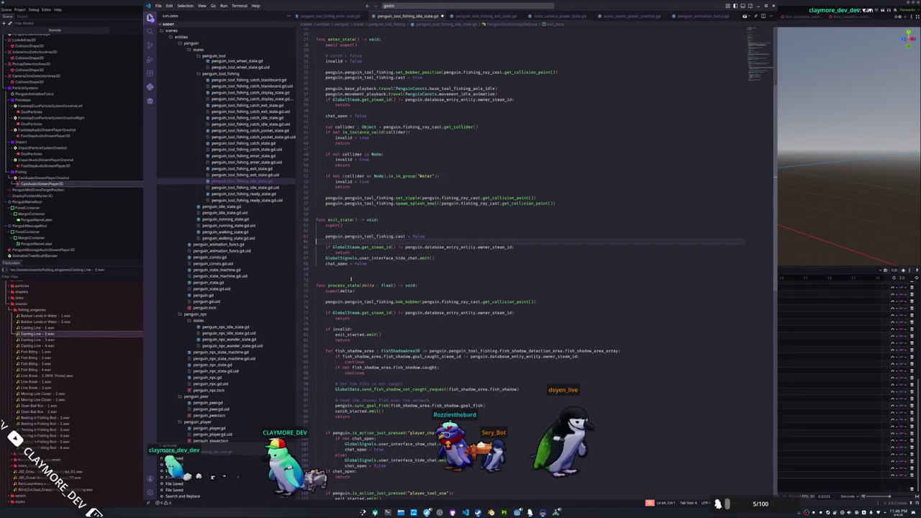
key("End")
key("Return")
type("if not valid")
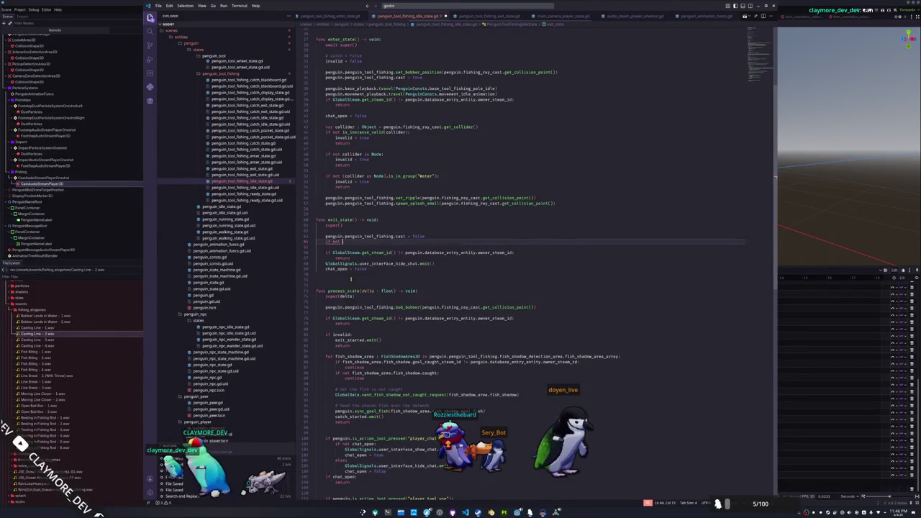
type(":")
key("Return")
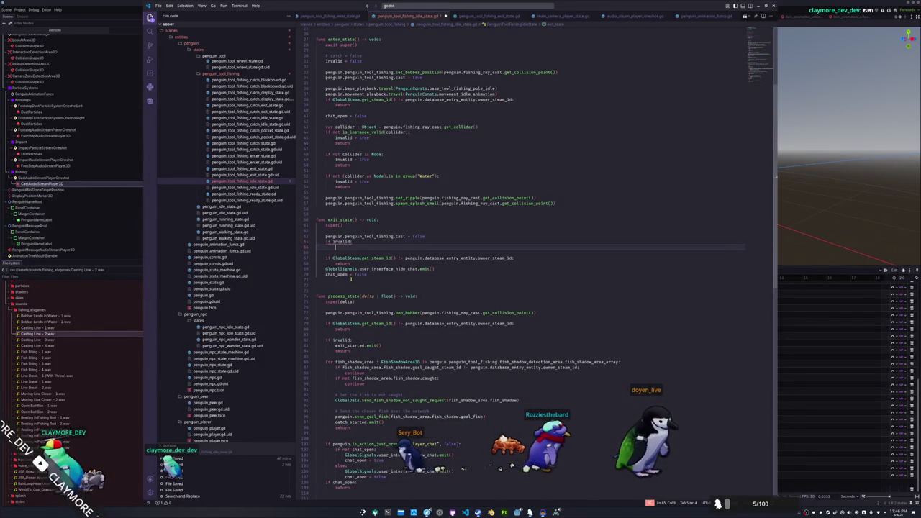
Step: Change the check to 'if not invalid:' and add penguin.penguin_tool_fishing.spawn_splash_small() beneath it
key("Up")
type("not")
left_click(335, 236)
key("Down")
key("Down")
type("enguin.")
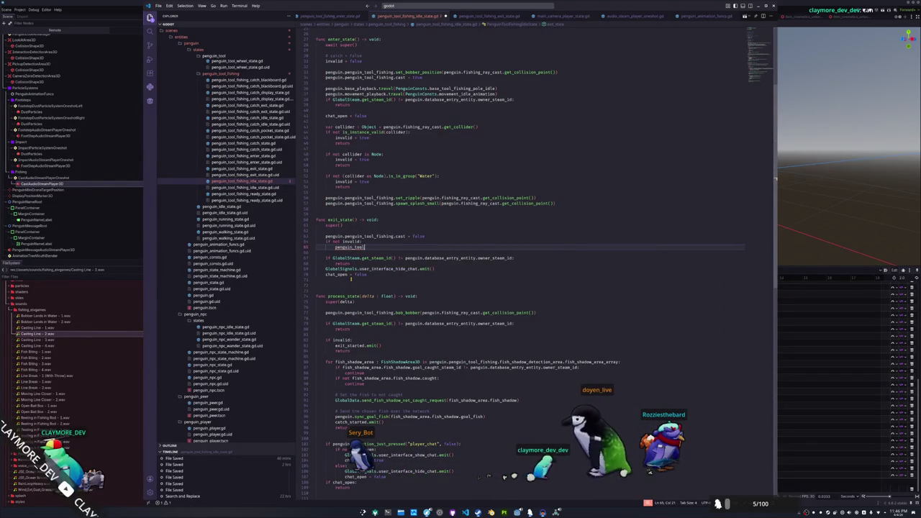
type("pengu")
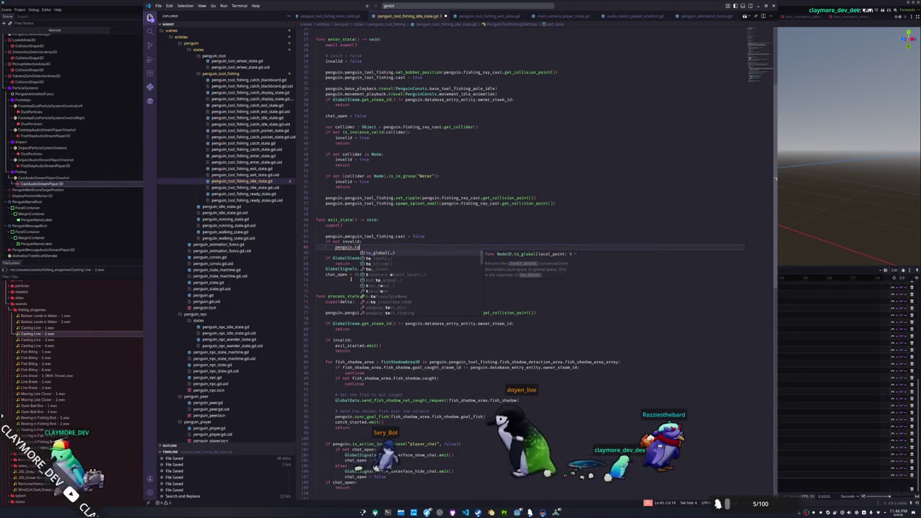
type("in_tool_fishin")
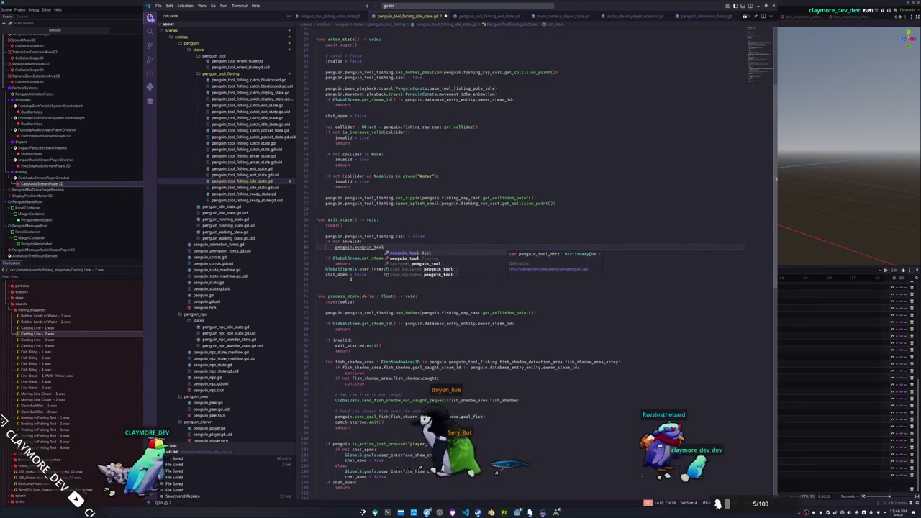
type("g.spawn_splash_small()")
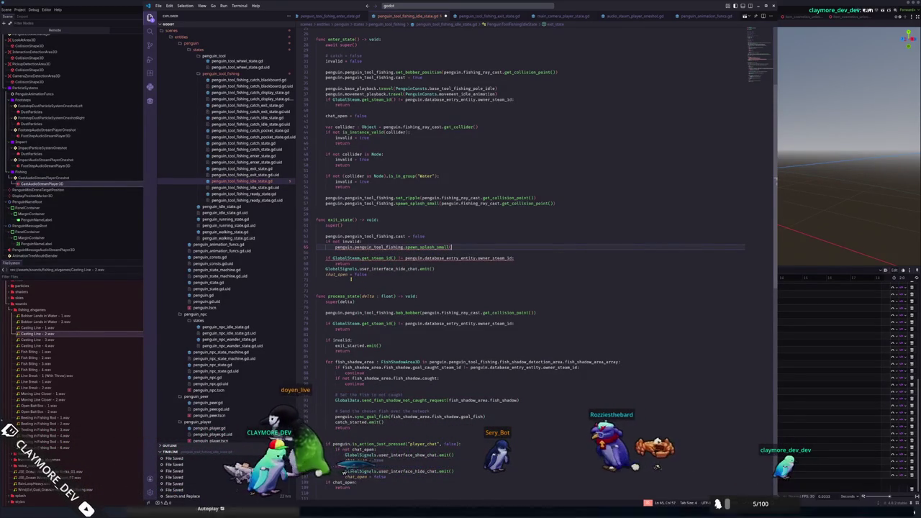
Step: Pass penguin.fishing_ray_cast.get_collision_point() as the spawn_splash_small argument
key("Up")
key("Up")
key("Up")
key("Up")
key("Up")
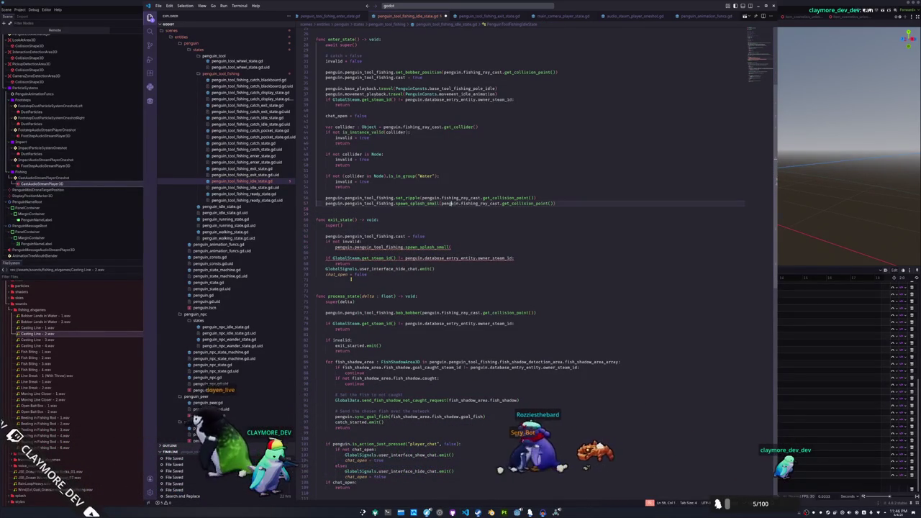
key("Right")
key("Right")
key("Right")
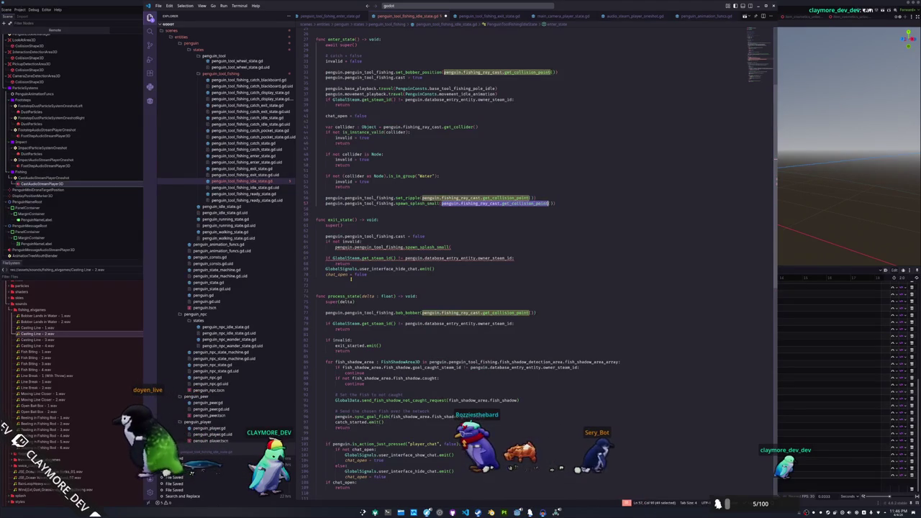
key("End")
key("Left")
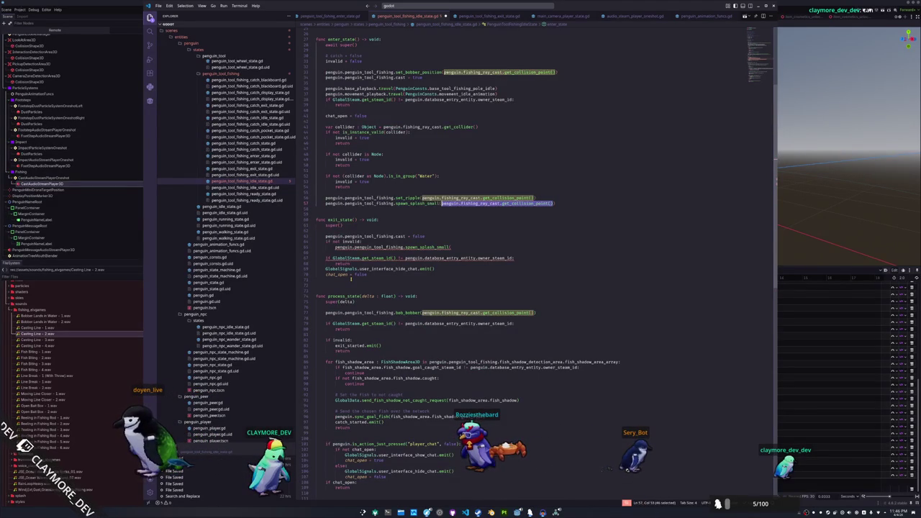
key("Down")
key("Down")
key("Down")
key("Down")
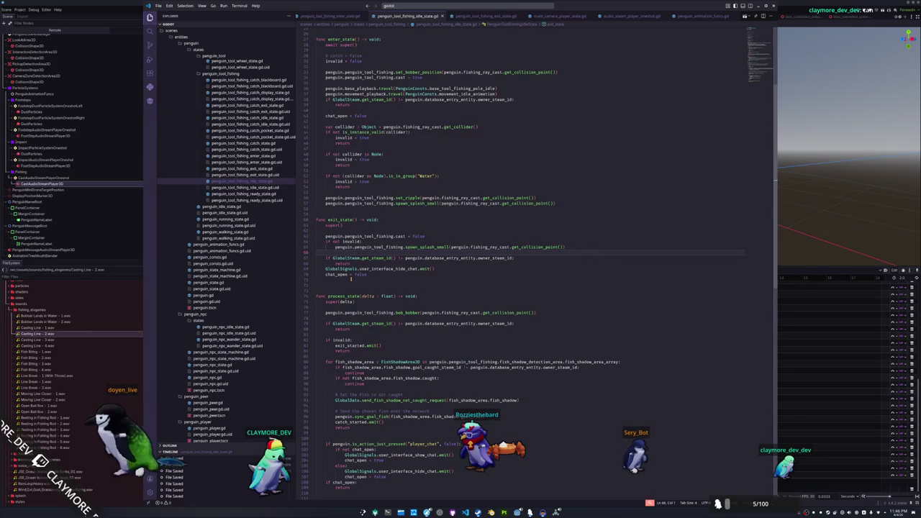
key("Up")
key("Up")
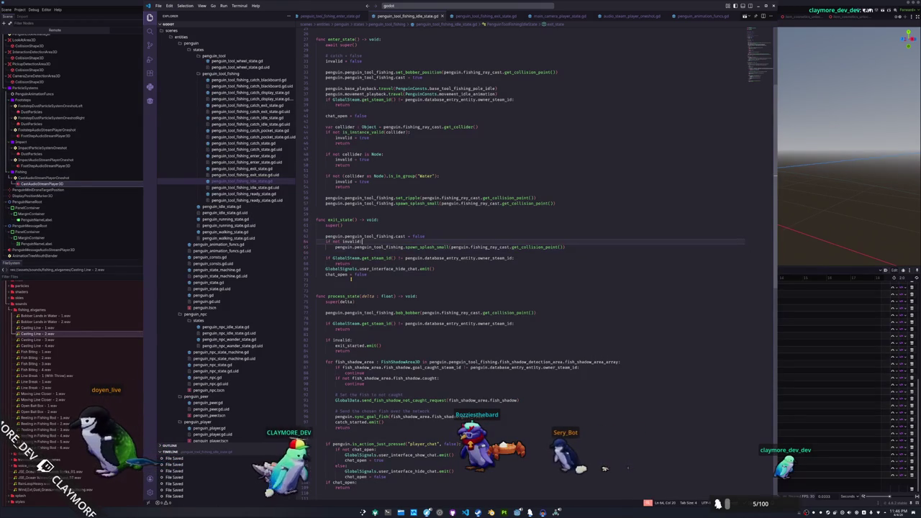
scroll(350, 279, "down", 2)
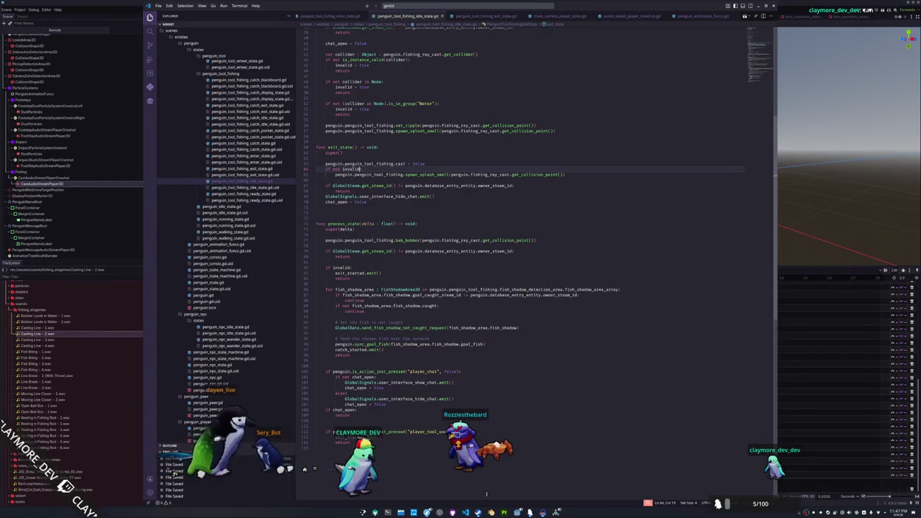
Step: In the running game, walk the penguin to the shoreline facing the water and cast the line
key("alt+Tab")
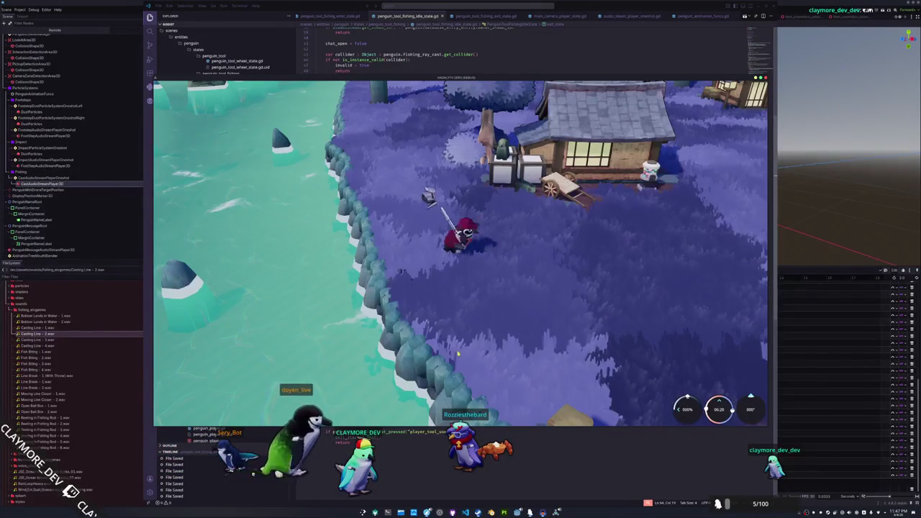
key("s")
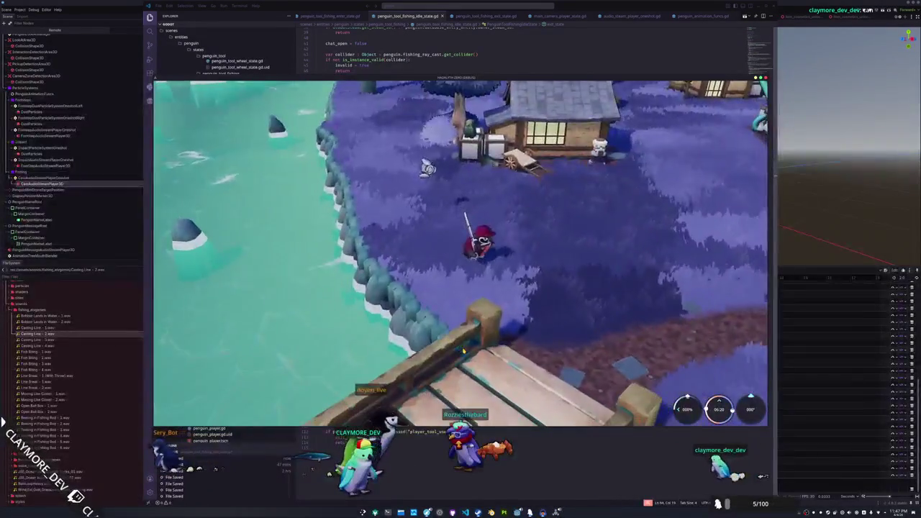
key("q")
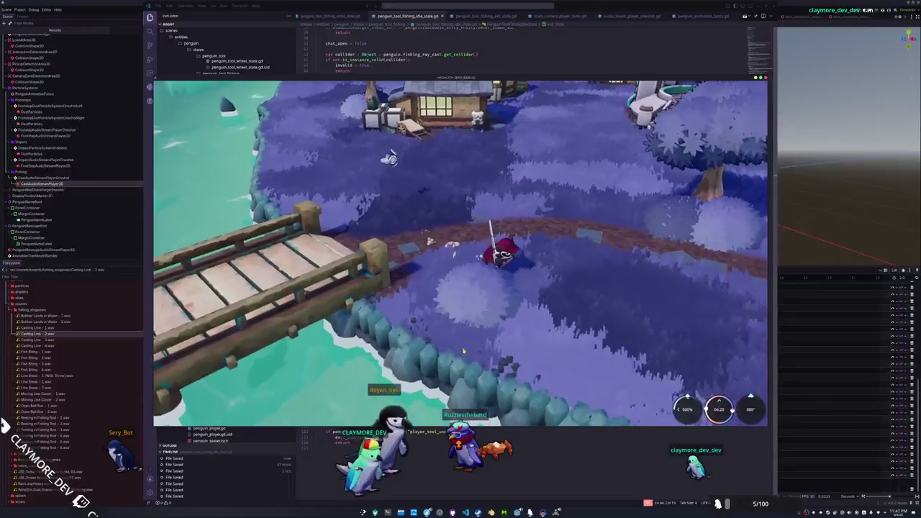
key("s")
key("q")
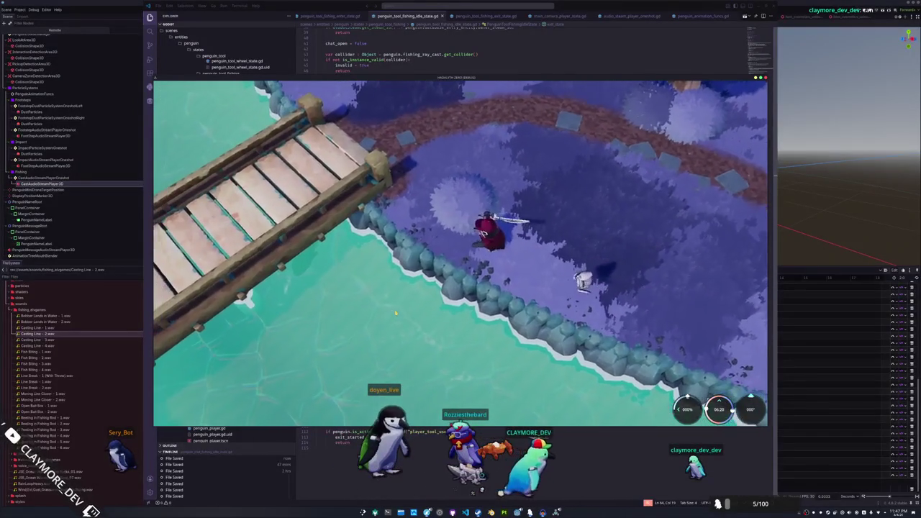
key("a")
scroll(395, 312, "up", 3)
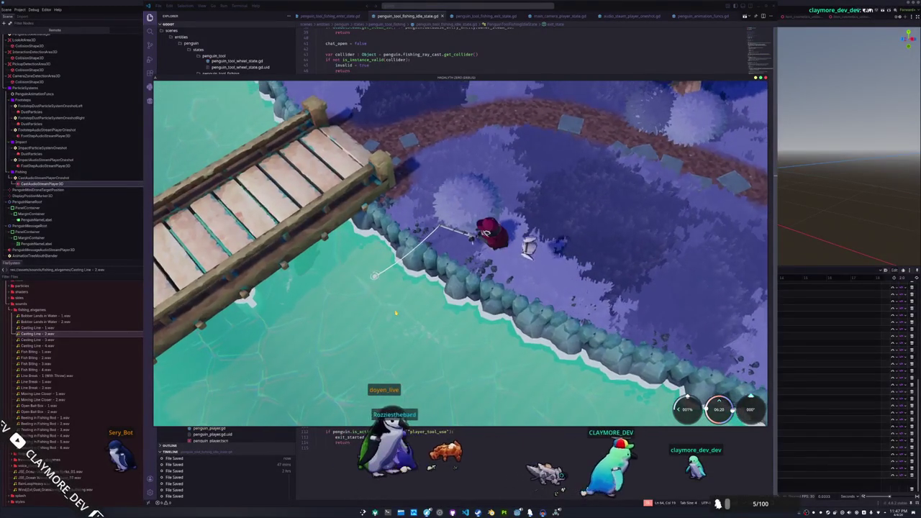
scroll(395, 312, "down", 3)
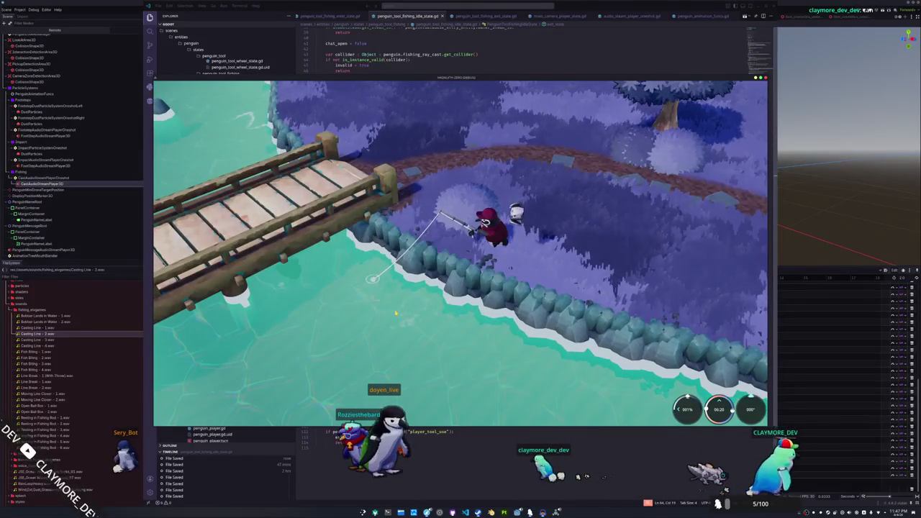
scroll(395, 312, "up", 1)
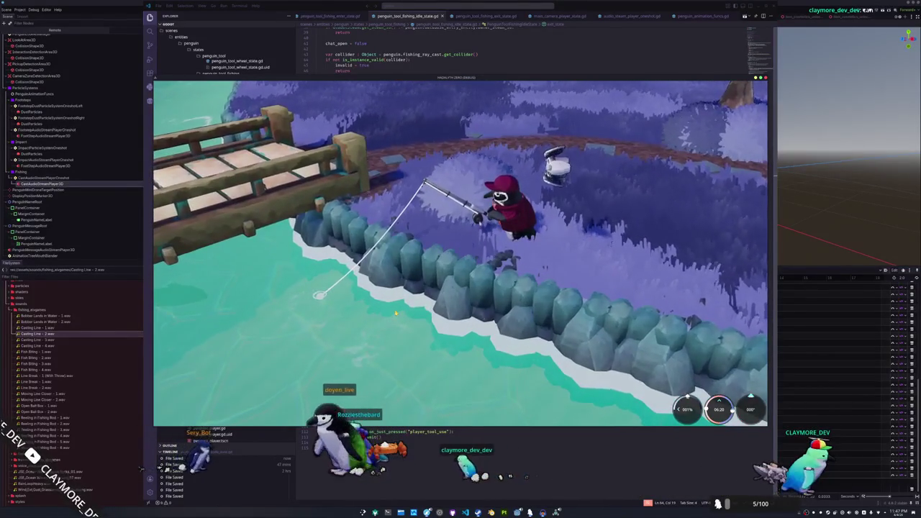
scroll(395, 312, "down", 2)
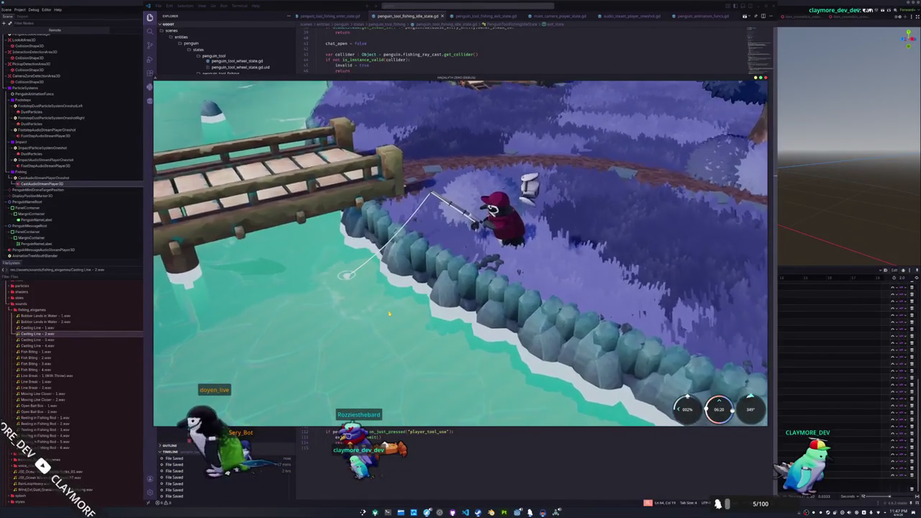
scroll(388, 314, "up", 1)
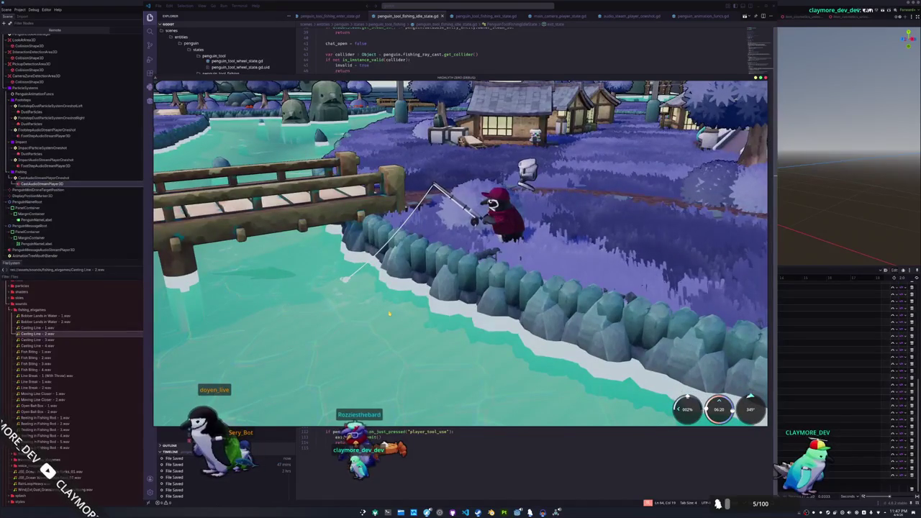
scroll(388, 313, "down", 1)
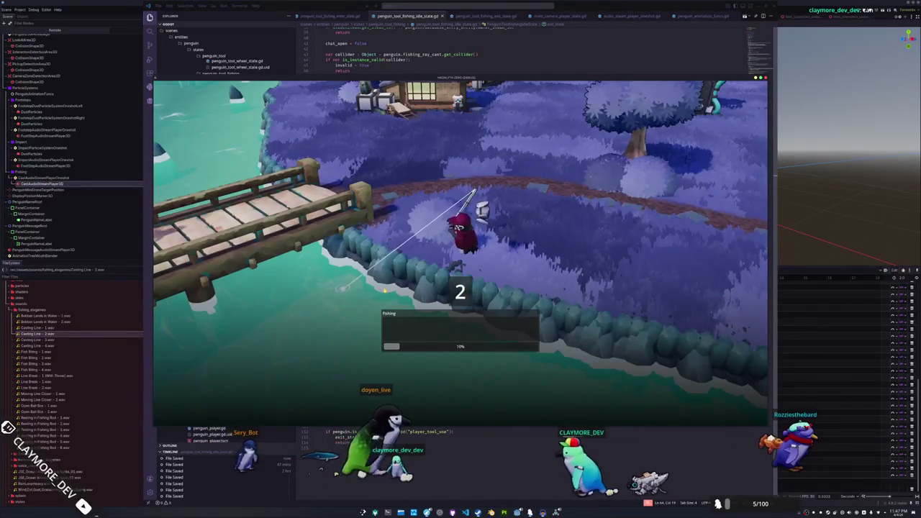
Step: Enter the fishing minigame's arrow prompts to raise the progress to 39%
key("Down")
key("Left")
key("Down")
key("Down")
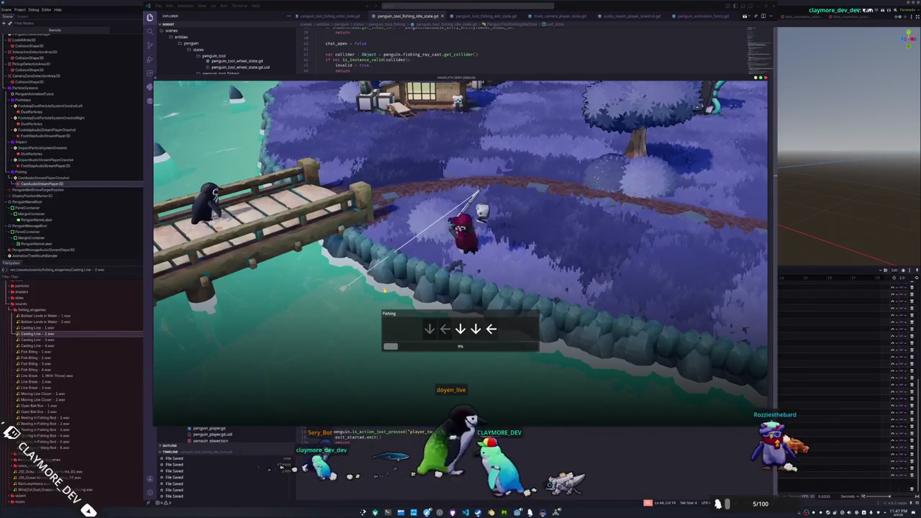
key("Left")
key("Up")
key("Up")
key("Down")
key("Up")
key("Up")
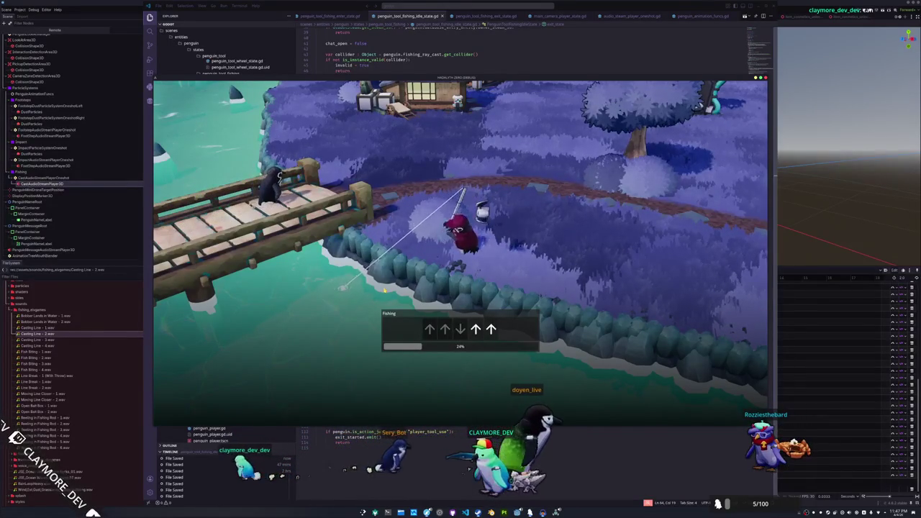
key("Down")
key("Up")
key("Up")
key("Left")
key("Right")
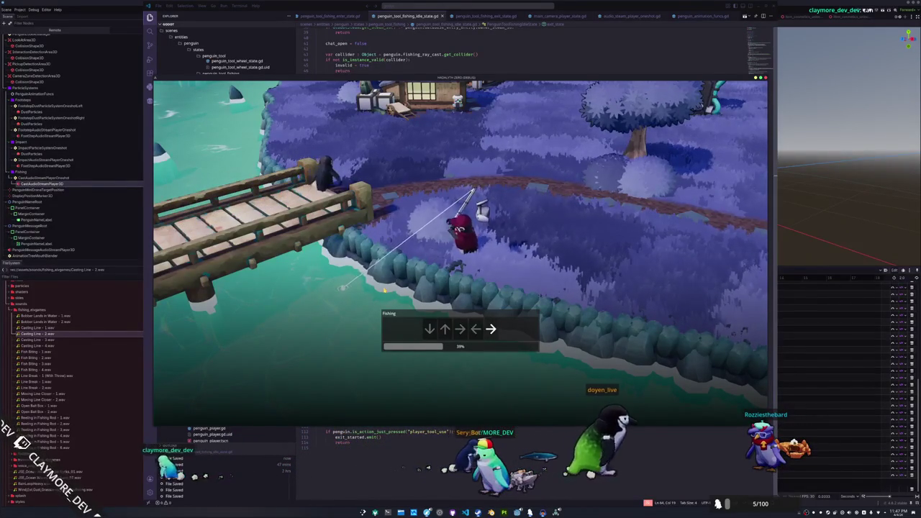